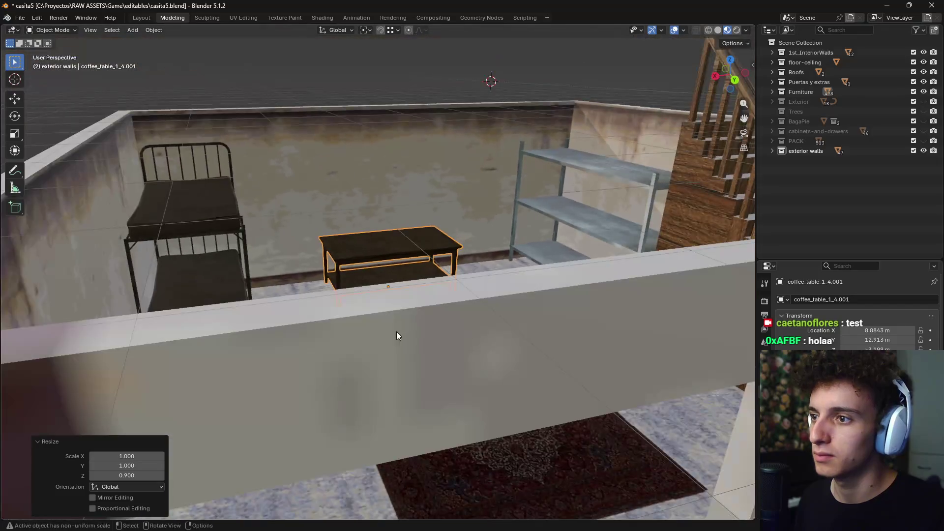
From top view, duplicate the metal shelf unit and place the copy against the opposite wall
scroll(408, 365, "down", 5)
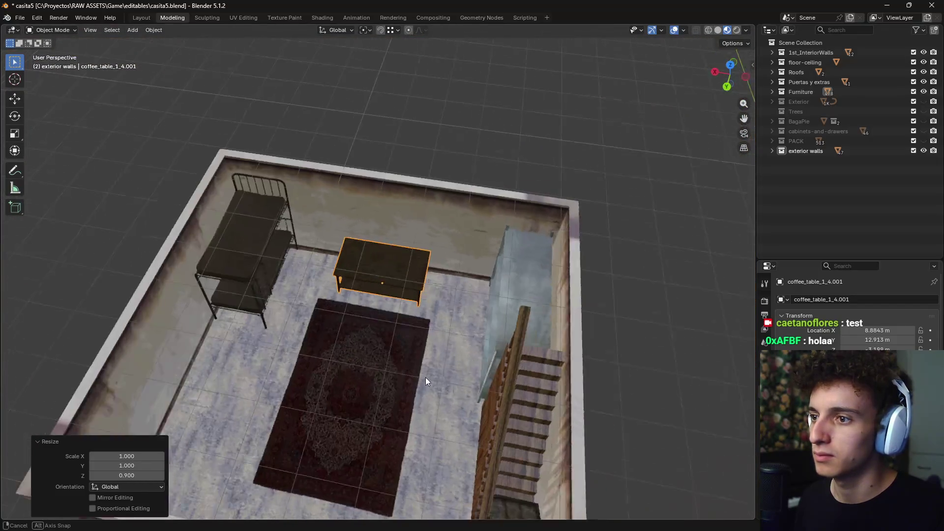
scroll(426, 377, "down", 3)
scroll(429, 362, "down", 1)
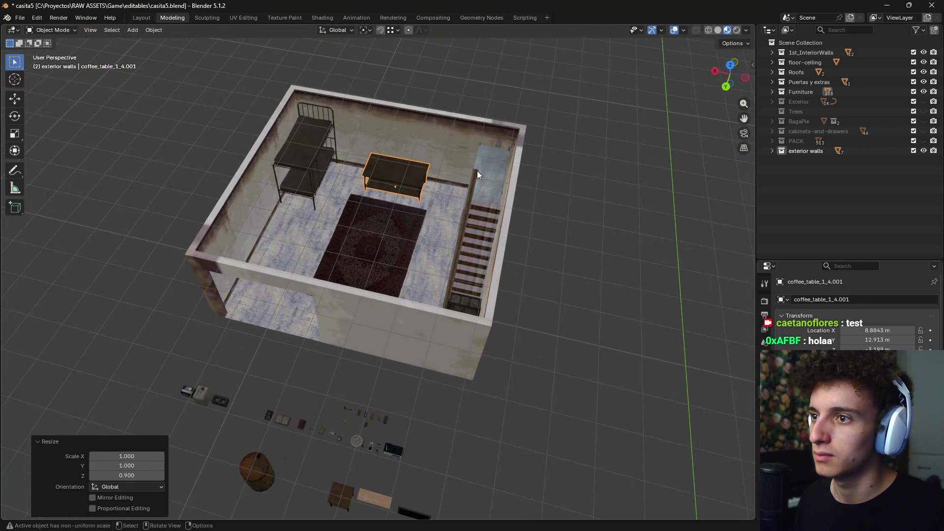
left_click(495, 167)
key("KP_4")
key("KP_4")
key("KP_4")
key("KP_7")
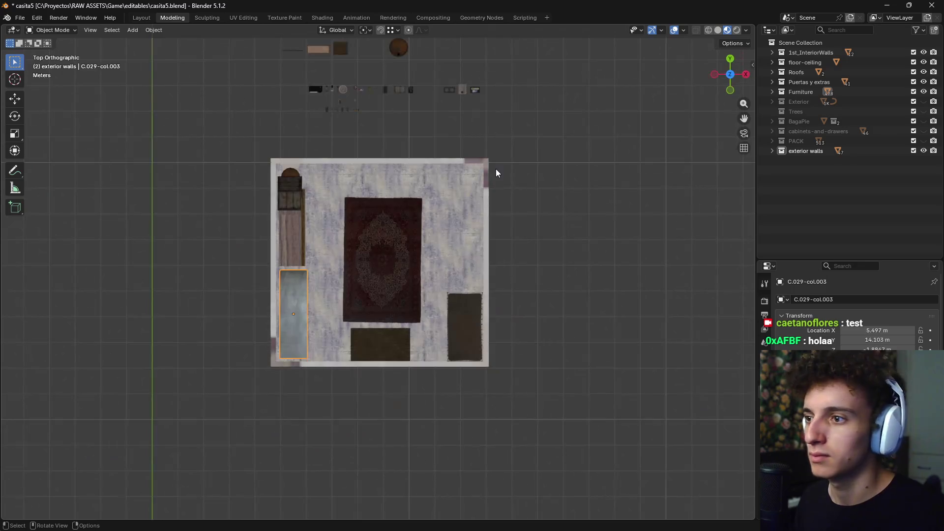
scroll(423, 301, "up", 3)
key("shift+d")
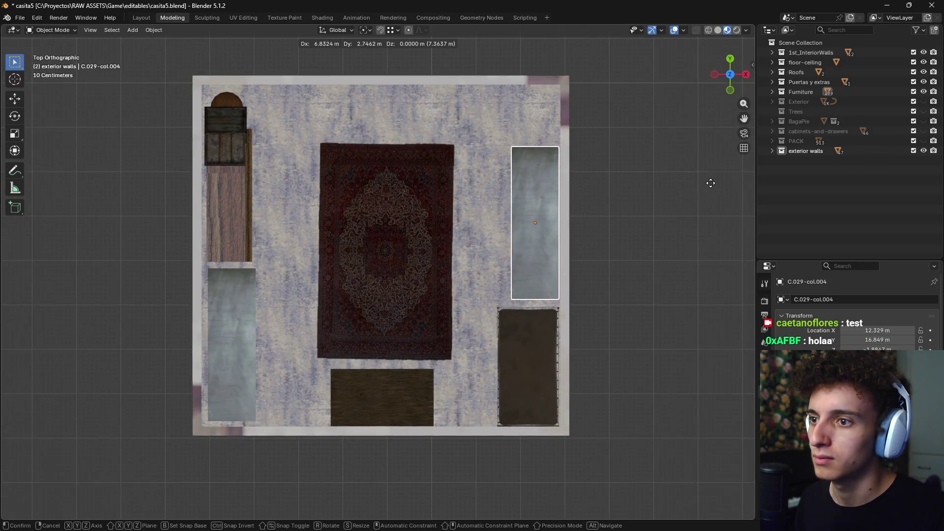
left_click(708, 181)
Orbit around the room to inspect both shelf units in perspective
mouse_move(587, 226)
middle_mouse_down()
mouse_move(597, 186)
mouse_move(382, 158)
mouse_move(460, 269)
mouse_move(454, 308)
middle_mouse_up()
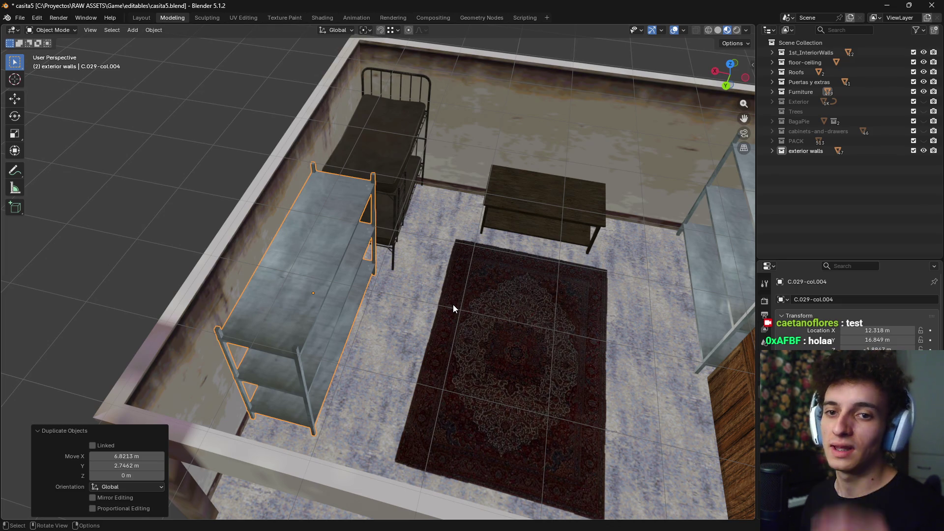
scroll(453, 308, "down", 4)
mouse_move(447, 301)
middle_mouse_down()
mouse_move(468, 305)
mouse_move(394, 312)
mouse_move(425, 291)
mouse_move(453, 293)
middle_mouse_up()
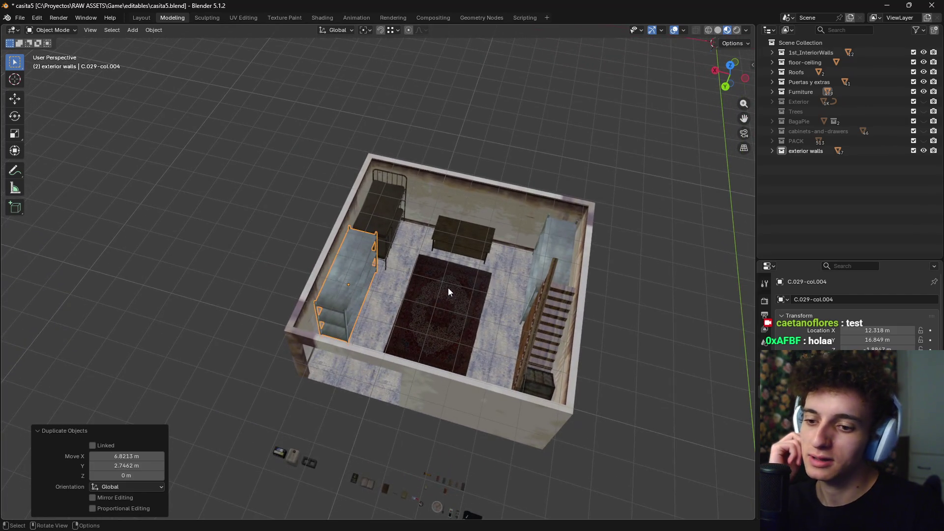
In top view, rotate the duplicated shelf by 90 degrees
key("KP_7")
scroll(455, 276, "up", 4)
scroll(460, 246, "down", 2)
scroll(455, 212, "up", 2)
scroll(455, 202, "down", 2)
key("r")
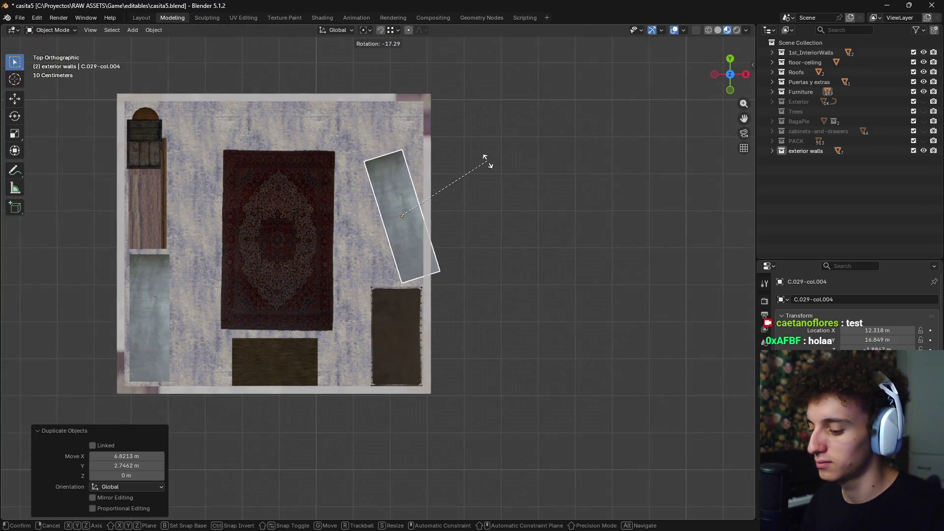
key("9")
key("0")
key("Return")
Move the shelf toward the top wall, then slide it along the X axis
key("g")
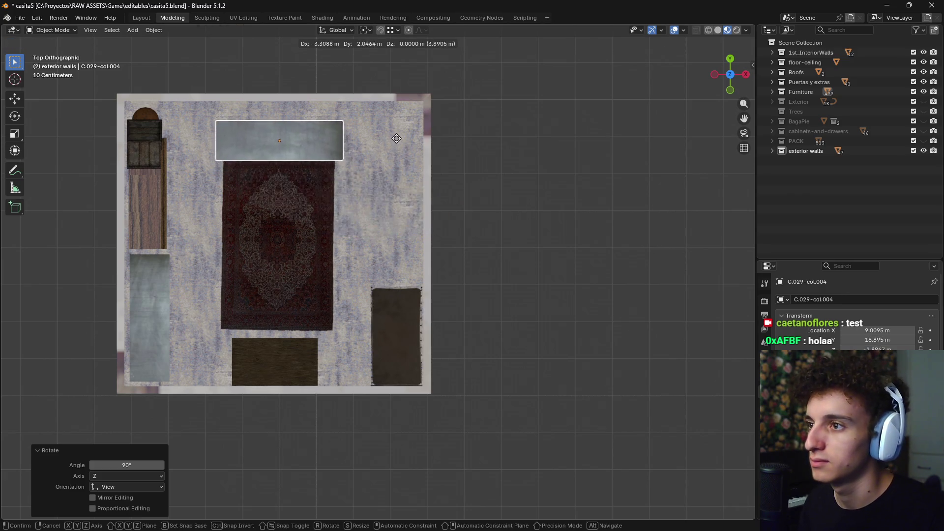
left_click(397, 128)
middle_click_drag(397, 127, 393, 119)
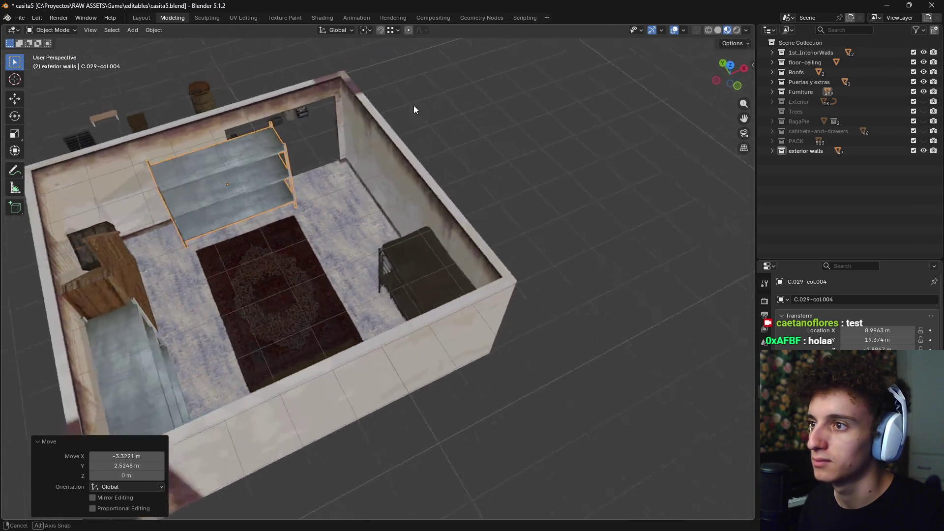
key("g")
key("x")
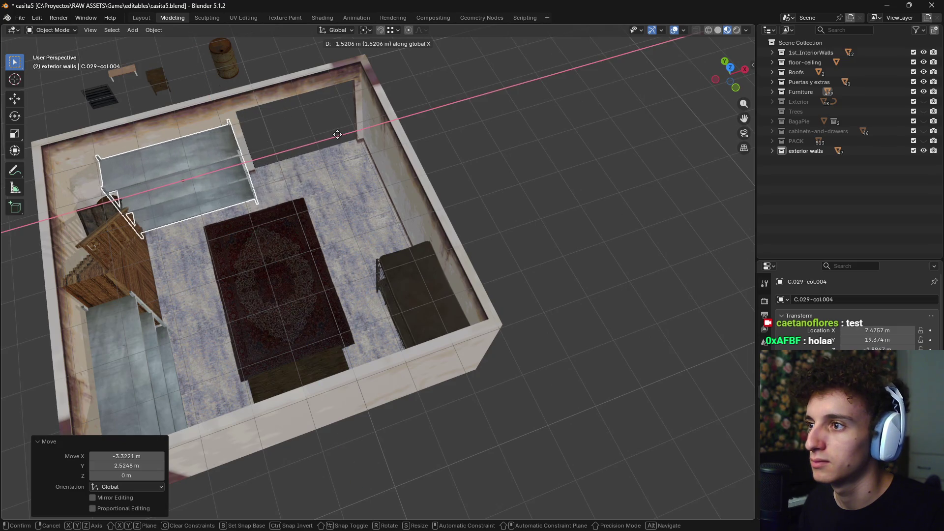
left_click(346, 137)
mouse_move(347, 137)
middle_mouse_down()
mouse_move(412, 267)
mouse_move(562, 291)
mouse_move(473, 252)
middle_mouse_up()
Delete the duplicated shelf and switch to another open window
key("x")
key("Return")
key("alt+Tab")
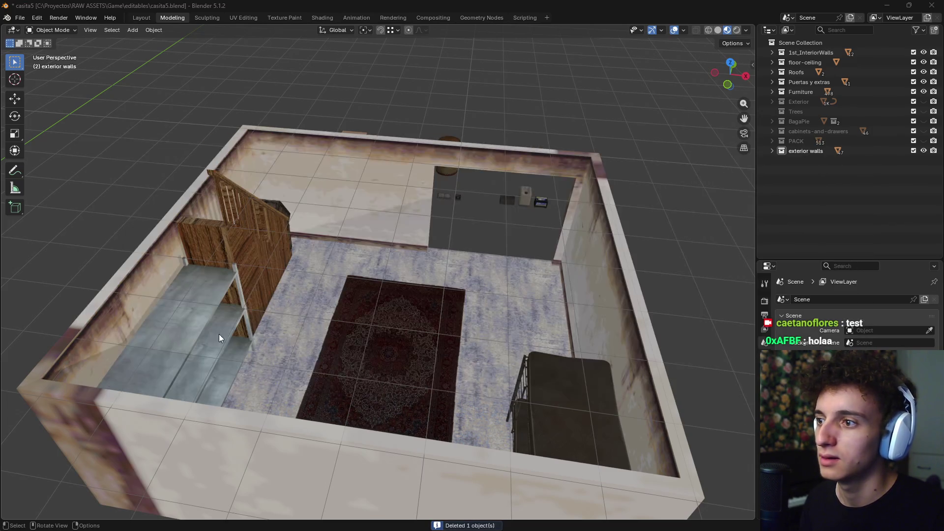
left_click(538, 299)
Open AllPacks.blend from the RAW ASSETS packs folder in Blender
key("alt+Tab")
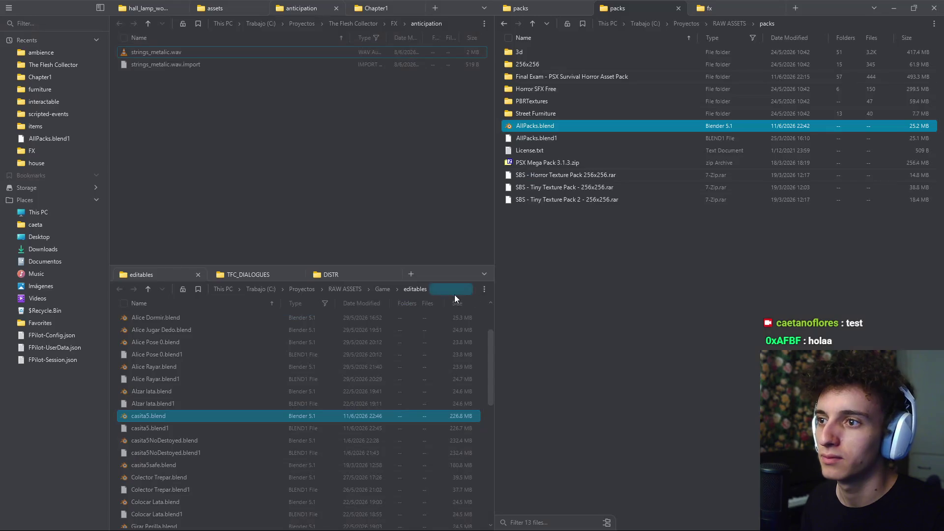
key("Return")
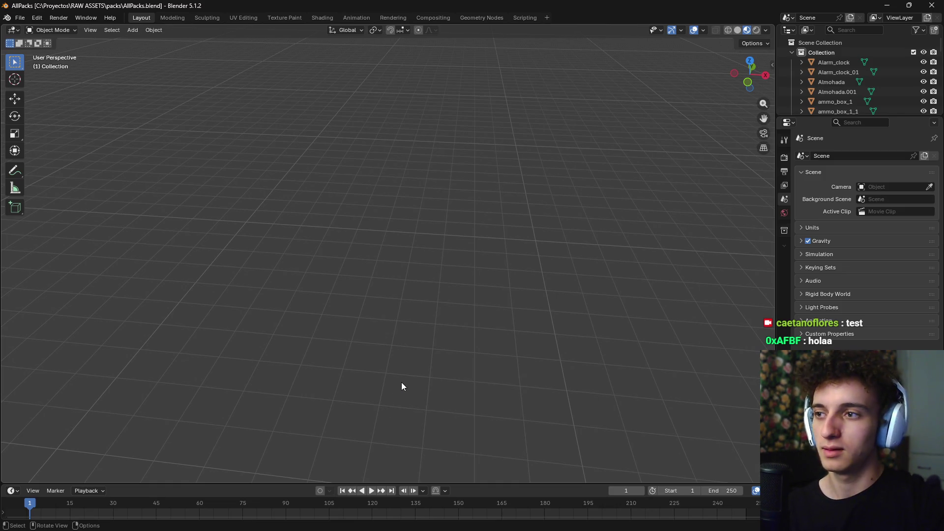
Navigate the AllPacks scene past the crates and floor tiles to the tall wardrobes and bookcases
scroll(454, 332, "down", 2)
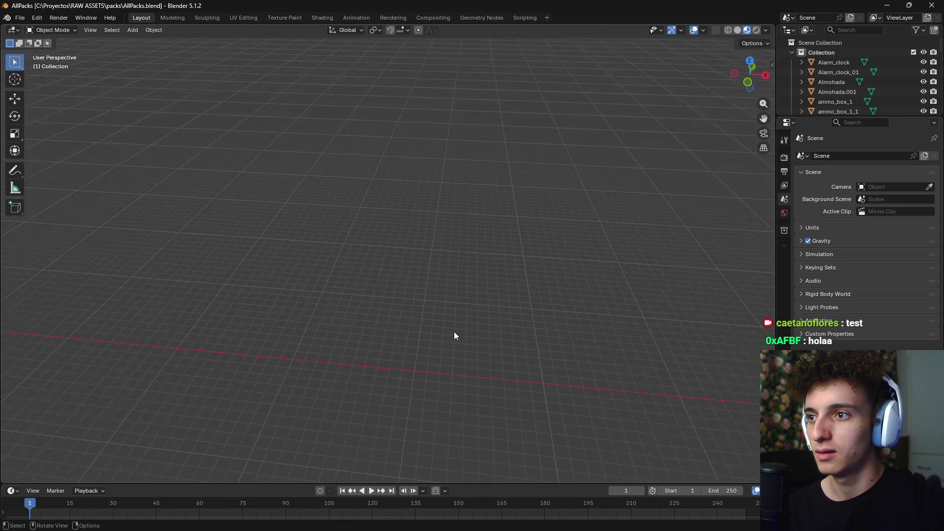
scroll(454, 332, "down", 3)
mouse_move(312, 403)
middle_mouse_down("shift")
mouse_move(505, 210)
mouse_move(479, 267)
mouse_move(410, 321)
mouse_move(453, 279)
middle_mouse_up("shift")
scroll(399, 332, "up", 5)
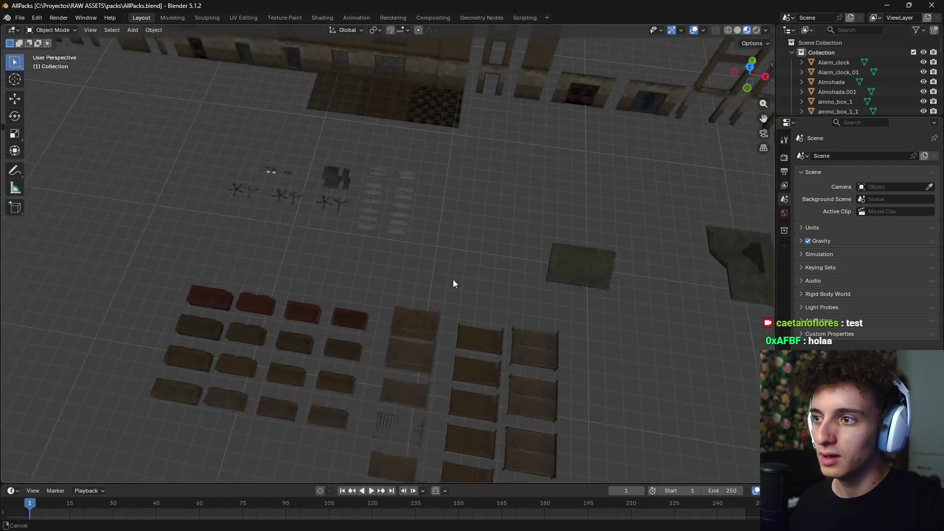
scroll(465, 280, "down", 1)
scroll(470, 288, "down", 4)
scroll(461, 291, "up", 5)
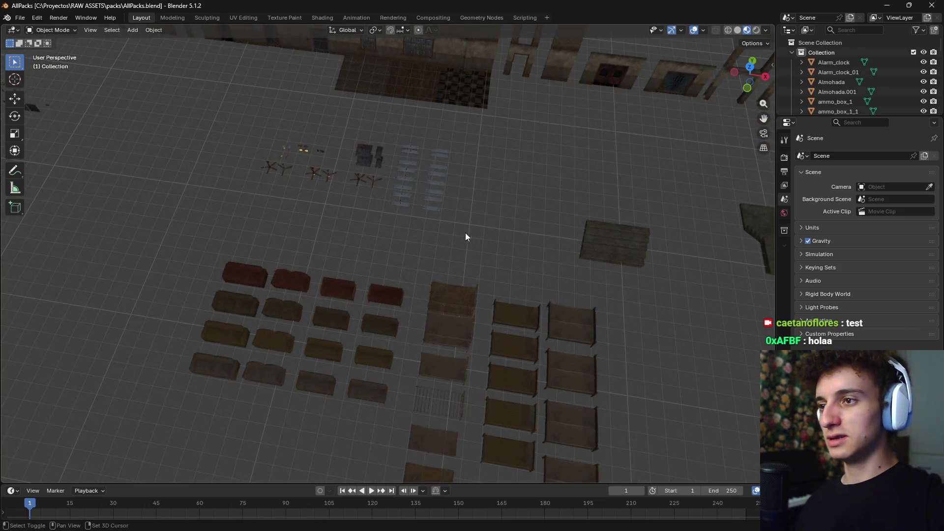
middle_click_drag(467, 237, 554, 257, "shift")
scroll(352, 248, "down", 2)
mouse_move(352, 249)
middle_mouse_down()
mouse_move(403, 283)
mouse_move(431, 279)
mouse_move(421, 274)
mouse_move(371, 341)
middle_mouse_up()
scroll(376, 315, "up", 4)
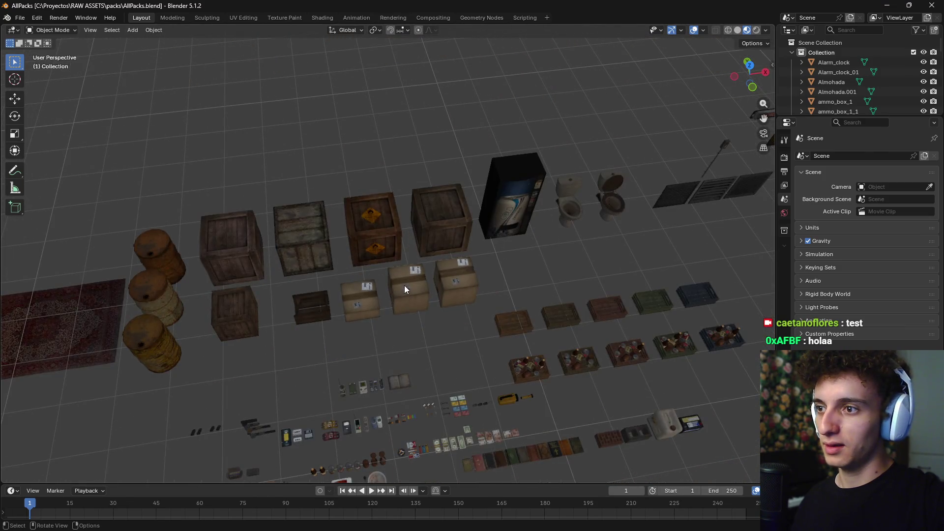
middle_click_drag(495, 287, 285, 317, "shift")
scroll(400, 303, "down", 2)
scroll(498, 313, "down", 2)
scroll(498, 314, "up", 4)
scroll(504, 322, "up", 3)
mouse_move(504, 323)
middle_mouse_down("shift")
mouse_move(220, 335)
mouse_move(323, 226)
middle_mouse_up("shift")
scroll(344, 193, "up", 2)
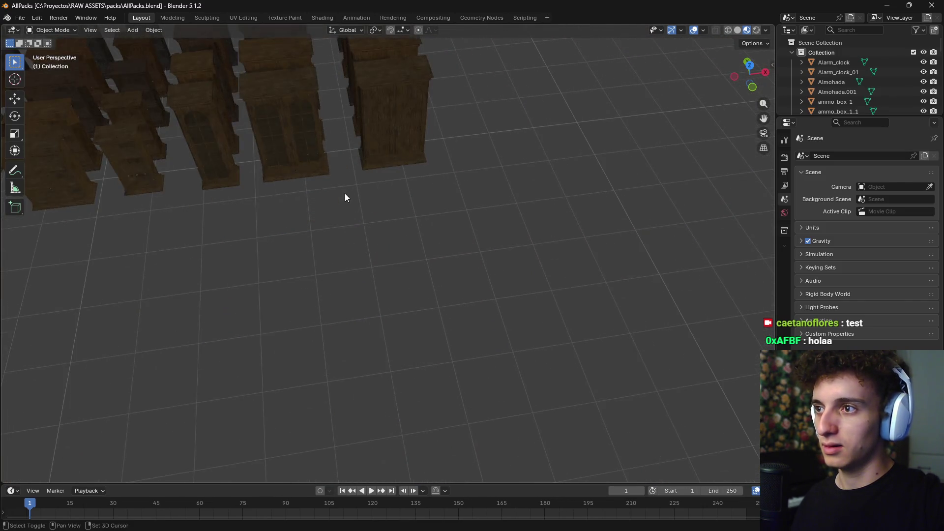
scroll(362, 218, "up", 3)
scroll(362, 218, "down", 2)
mouse_move(392, 253)
middle_mouse_down("shift")
mouse_move(415, 272)
mouse_move(461, 249)
mouse_move(476, 271)
mouse_move(456, 187)
middle_mouse_up("shift")
scroll(417, 276, "down", 2)
Inspect the wooden wardrobe, selecting and framing its doors and body from several angles
left_click(461, 249)
key("KP_Decimal")
scroll(476, 266, "down", 5)
left_click(467, 140)
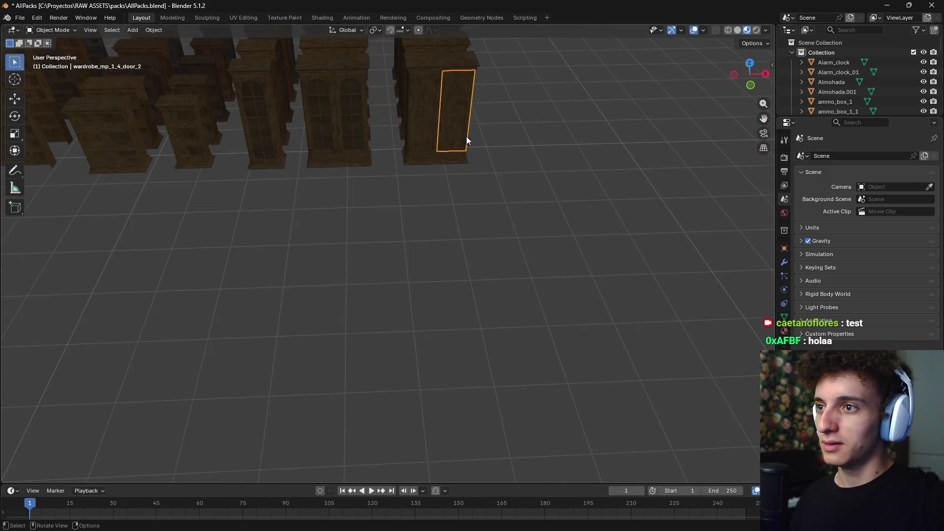
scroll(527, 152, "up", 3)
mouse_move(528, 152)
middle_mouse_down()
mouse_move(544, 223)
mouse_move(434, 184)
middle_mouse_up()
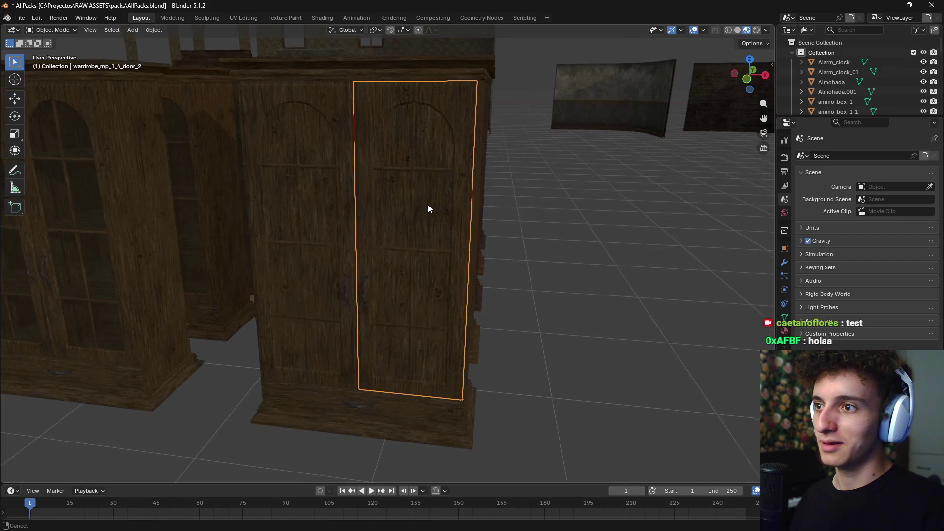
middle_click_drag(434, 187, 469, 216)
left_click(370, 235)
middle_click_drag(370, 235, 322, 152)
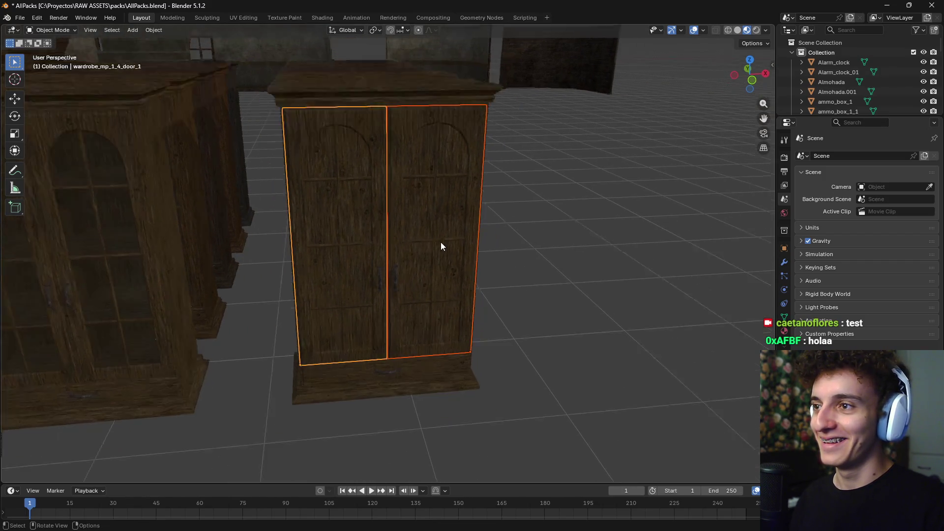
key("KP_7")
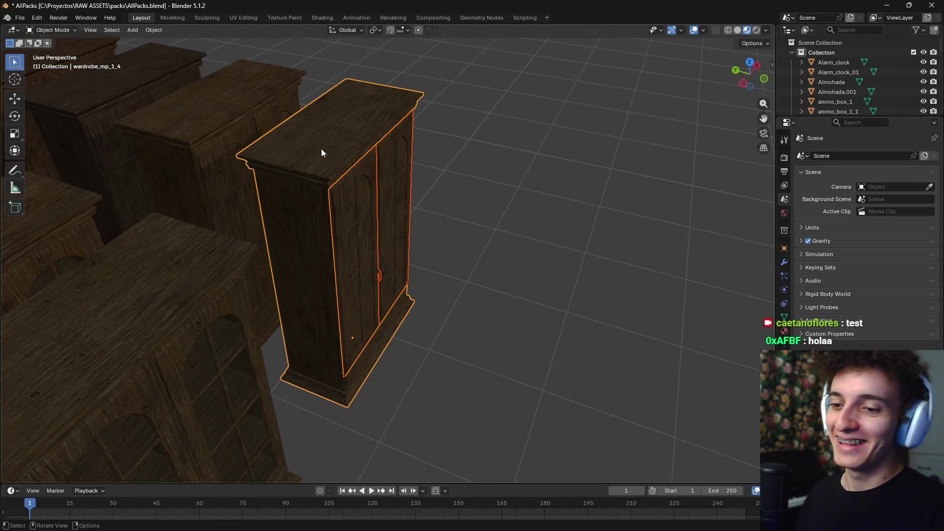
scroll(424, 267, "down", 5)
scroll(425, 267, "up", 3)
mouse_move(379, 190)
middle_mouse_down()
mouse_move(480, 284)
mouse_move(326, 239)
middle_mouse_up()
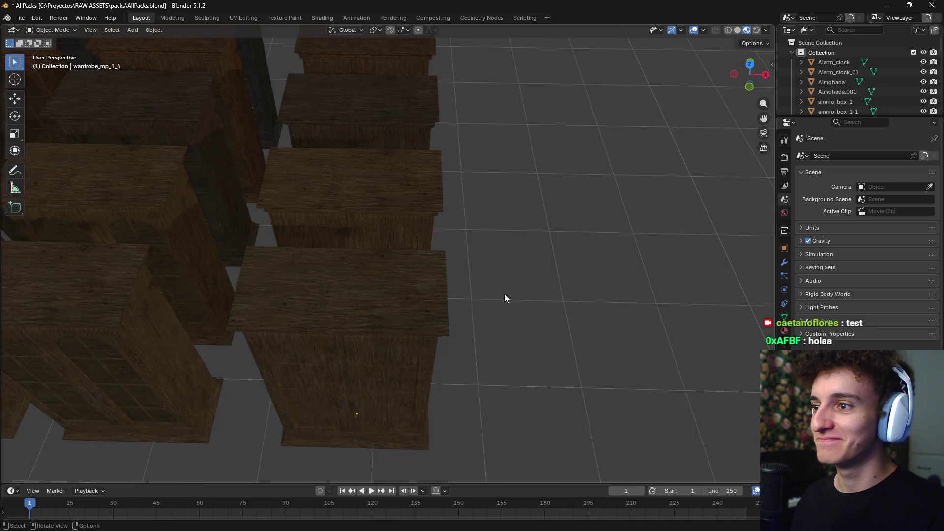
Copy both wardrobe doors and the wardrobe body, then return to the casita5 window
left_click(325, 238)
left_click(362, 244, "shift")
left_click(382, 202, "shift")
key("ctrl+c")
key("alt+Tab")
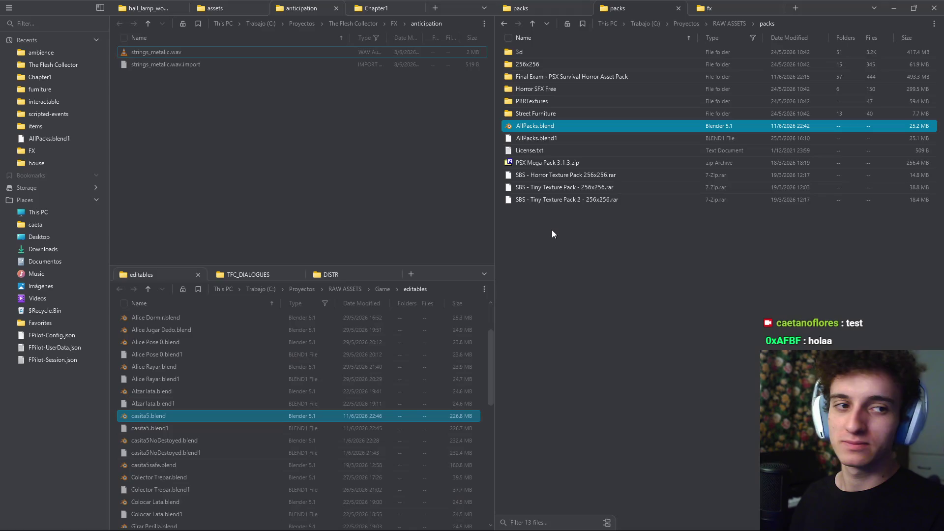
key("alt+Tab")
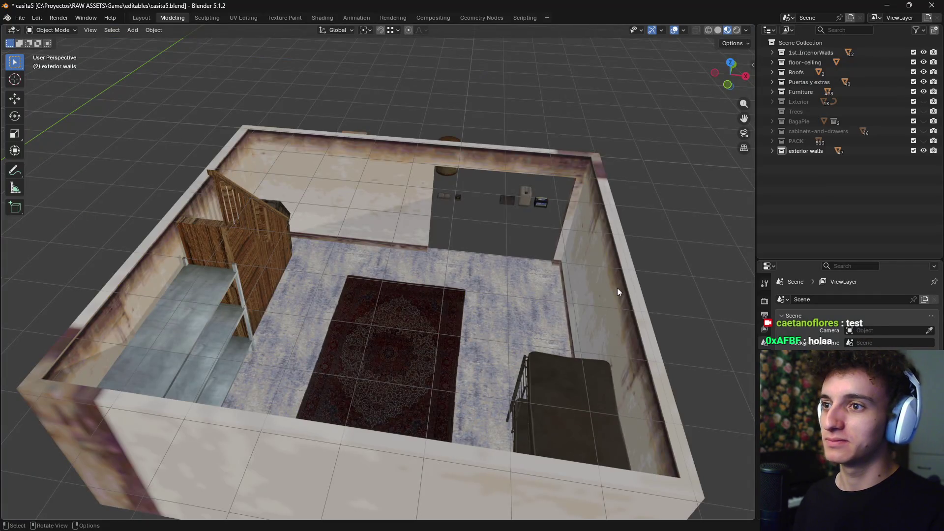
Paste the three wardrobe parts into casita5 and move them onto the carpet inside the room
scroll(617, 288, "down", 8)
middle_click_drag(555, 308, 529, 318)
key("ctrl+v")
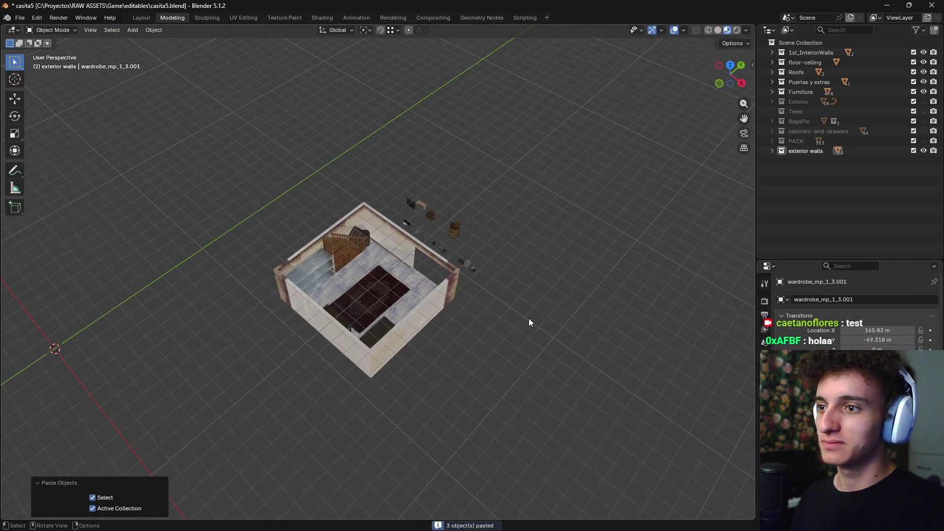
key("KP_7")
scroll(529, 318, "down", 4)
key("g")
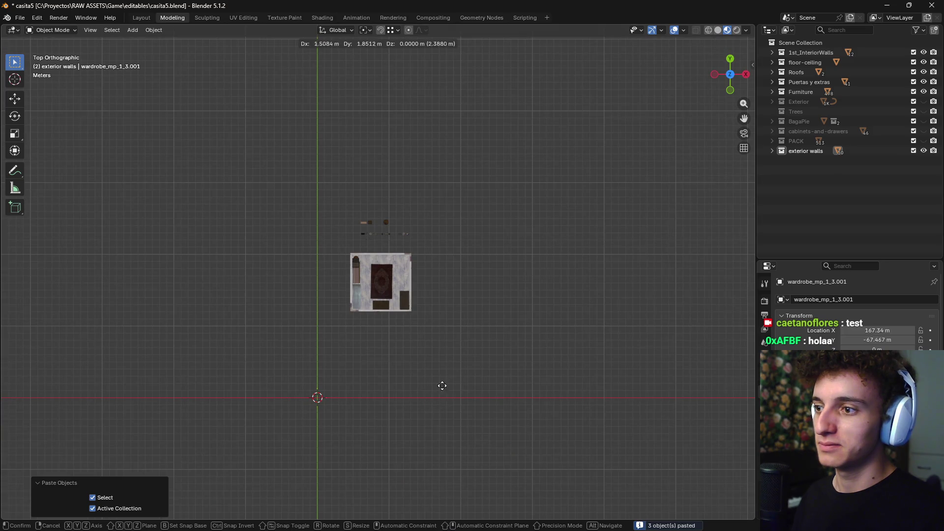
scroll(450, 356, "down", 10)
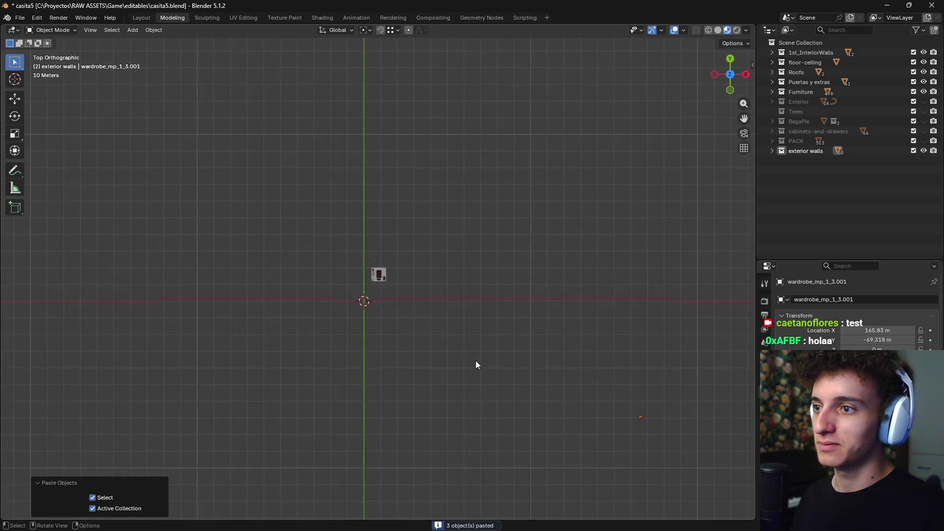
left_click(405, 286)
scroll(388, 290, "up", 15)
scroll(406, 309, "up", 1)
key("g")
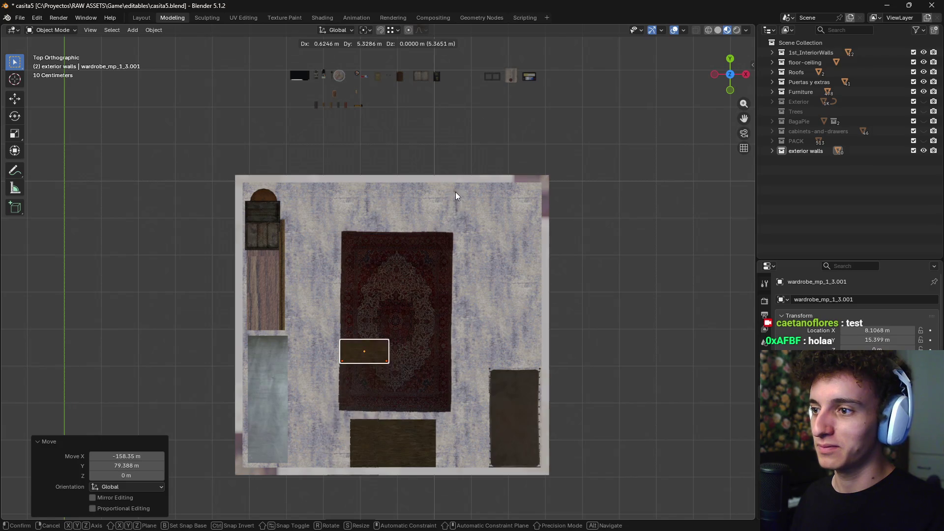
left_click(456, 196)
middle_click_drag(456, 196, 624, 255)
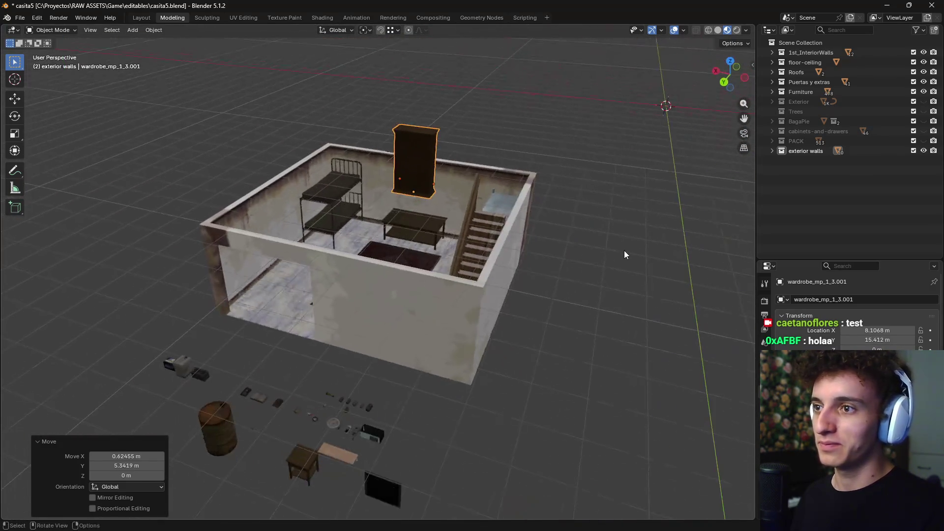
In front wireframe view, lower the wardrobe vertically to floor level
key("KP_1")
key("z")
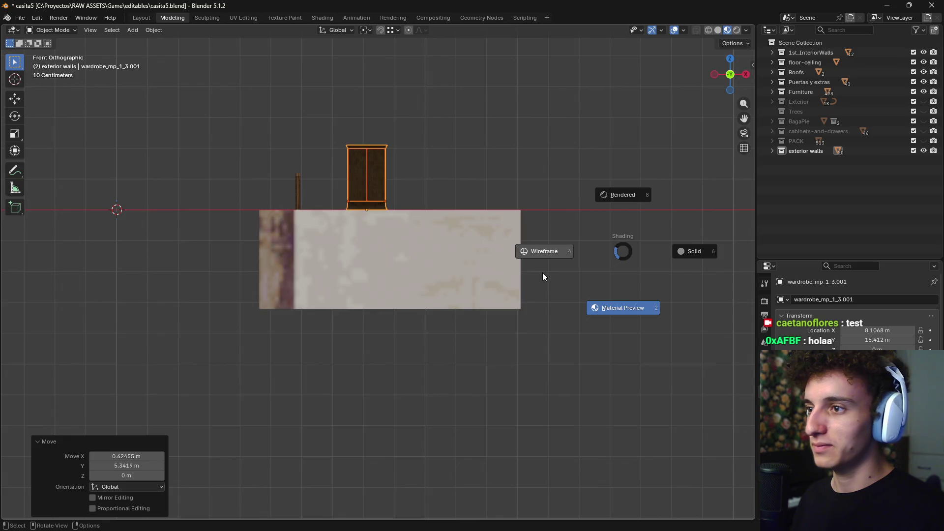
left_click(543, 276)
key("g")
key("z")
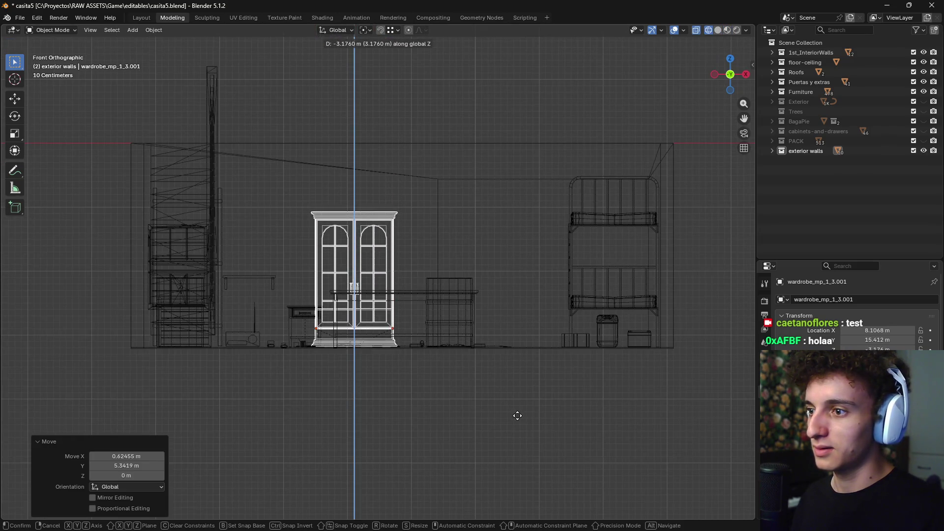
left_click(517, 416)
From top view, place the wardrobe against the back wall and return to material preview
mouse_move(545, 352)
middle_mouse_down()
mouse_move(486, 338)
mouse_move(501, 340)
middle_mouse_up()
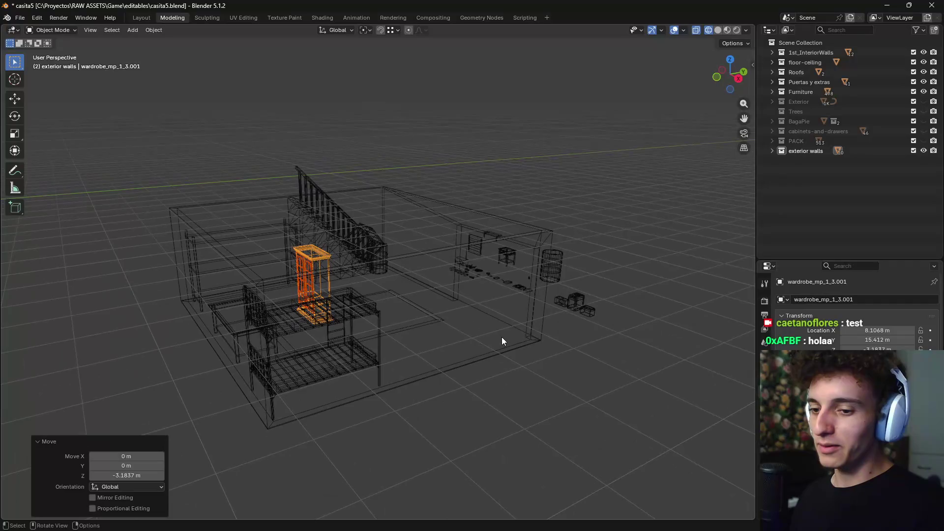
key("KP_7")
key("g")
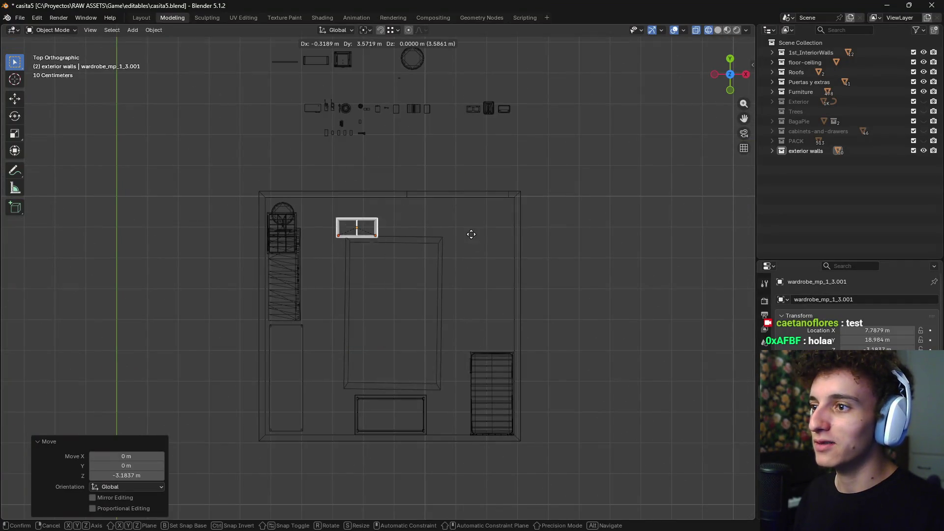
left_click(469, 217)
key("z")
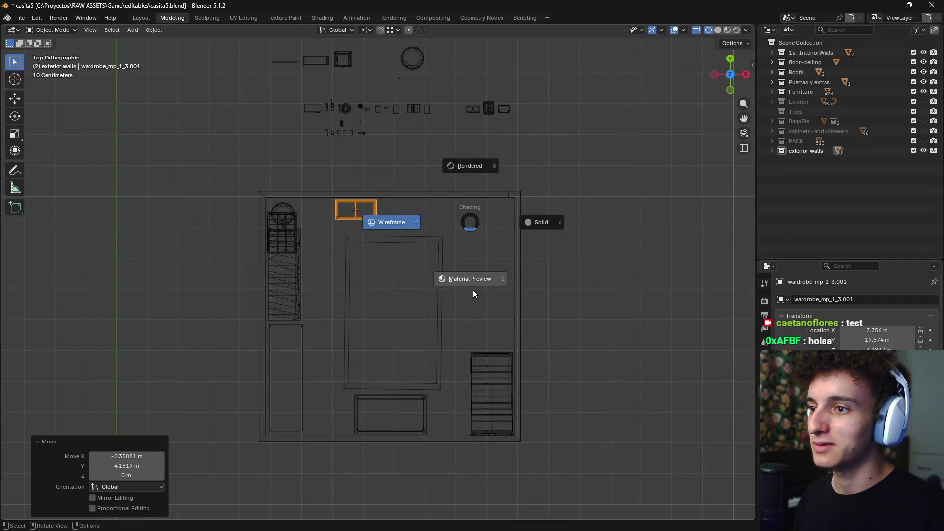
left_click(473, 290)
Orbit in close beside the wardrobe, then around toward the bunk bed and stairs
scroll(458, 282, "up", 3)
mouse_move(465, 214)
middle_mouse_down()
mouse_move(439, 188)
mouse_move(428, 279)
middle_mouse_up()
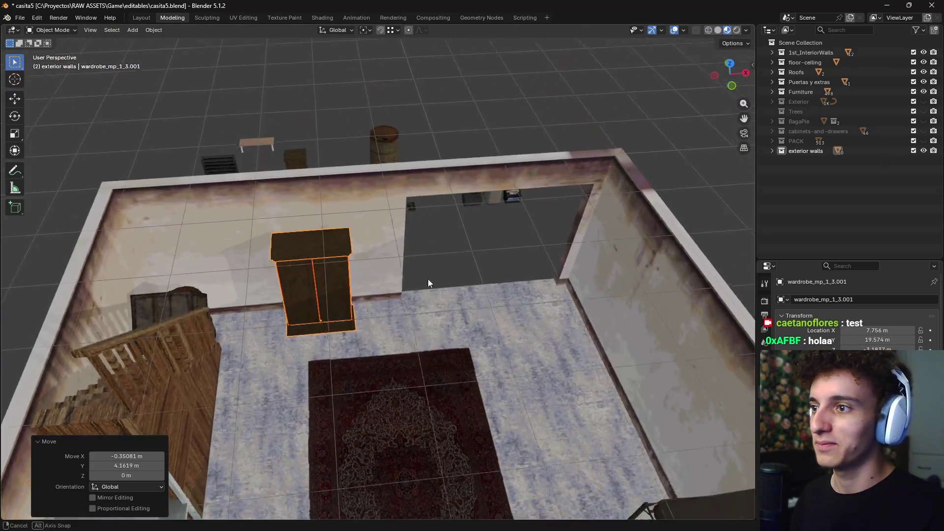
scroll(428, 279, "up", 5)
mouse_move(365, 393)
middle_mouse_down()
mouse_move(429, 248)
mouse_move(486, 326)
mouse_move(544, 349)
mouse_move(479, 343)
mouse_move(496, 327)
mouse_move(509, 338)
mouse_move(494, 365)
mouse_move(500, 373)
mouse_move(494, 363)
middle_mouse_up()
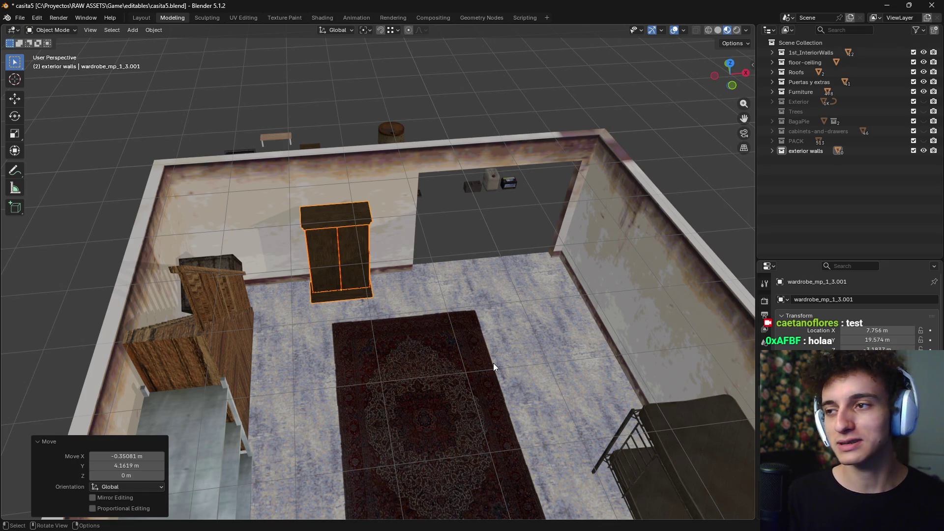
mouse_move(507, 355)
middle_mouse_down()
mouse_move(556, 379)
mouse_move(540, 335)
mouse_move(535, 365)
mouse_move(583, 370)
mouse_move(616, 335)
mouse_move(456, 332)
middle_mouse_up()
scroll(536, 365, "up", 5)
scroll(455, 332, "down", 3)
Select the coffee table, then frame the wardrobe door and orbit around the house
left_click(278, 329)
mouse_move(278, 329)
middle_mouse_down()
mouse_move(386, 382)
mouse_move(475, 403)
mouse_move(575, 326)
mouse_move(370, 361)
mouse_move(378, 382)
mouse_move(459, 214)
middle_mouse_up()
scroll(386, 382, "down", 4)
scroll(370, 361, "up", 3)
scroll(360, 313, "down", 3)
left_click(355, 314)
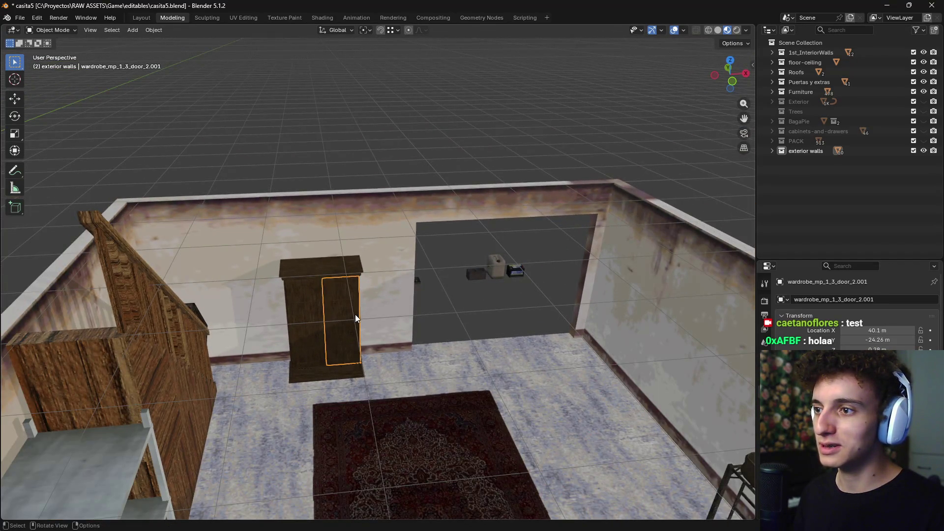
key("KP_Decimal")
scroll(484, 320, "down", 10)
mouse_move(510, 312)
middle_mouse_down()
mouse_move(468, 334)
mouse_move(545, 270)
middle_mouse_up()
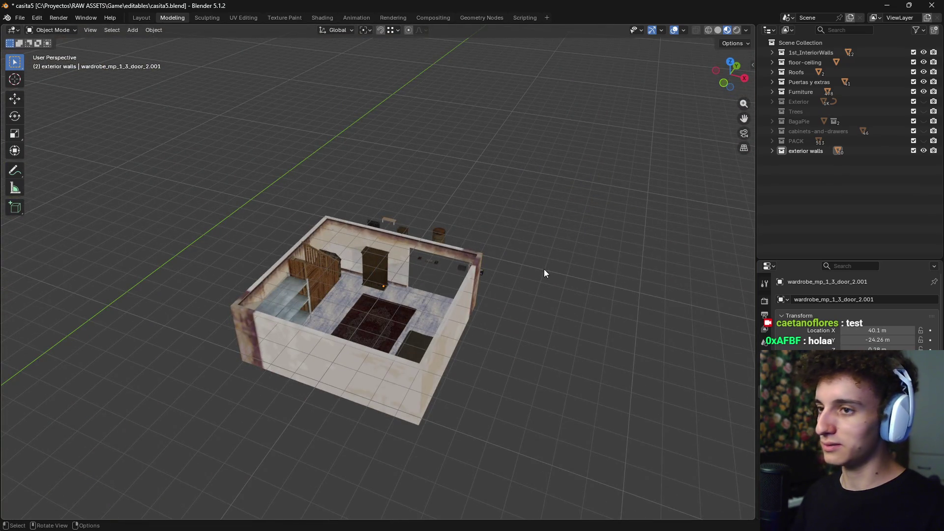
Toggle the Furniture collection's visibility off and on, then expand it to list its objects
left_click(923, 92)
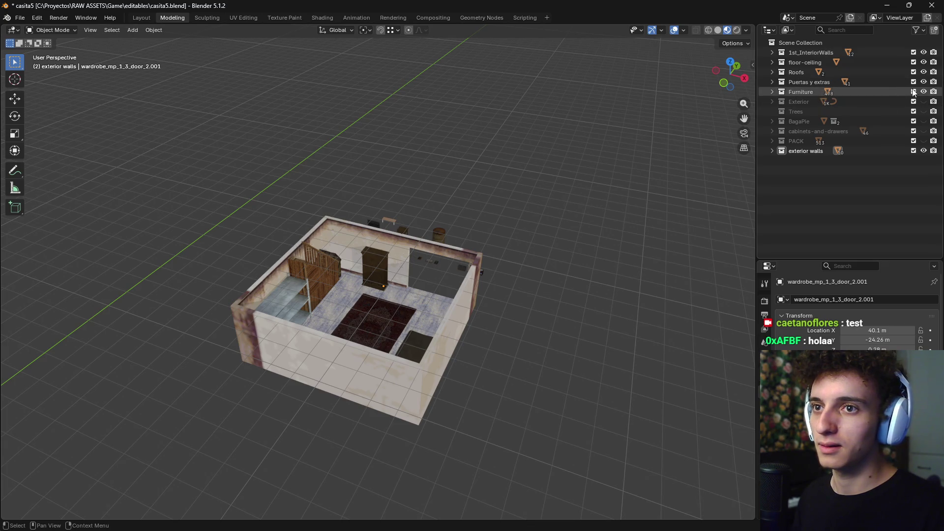
left_click(924, 91)
scroll(551, 275, "down", 5)
scroll(551, 276, "up", 2)
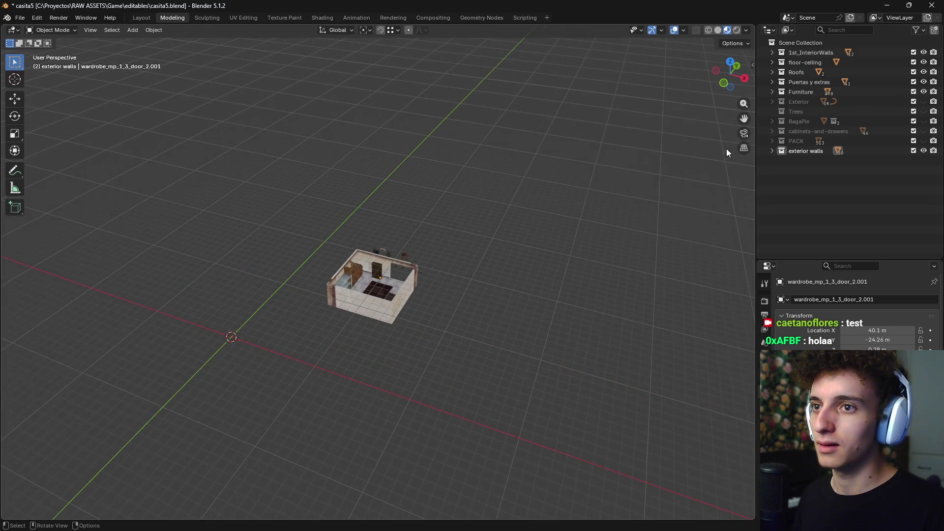
right_click(803, 92)
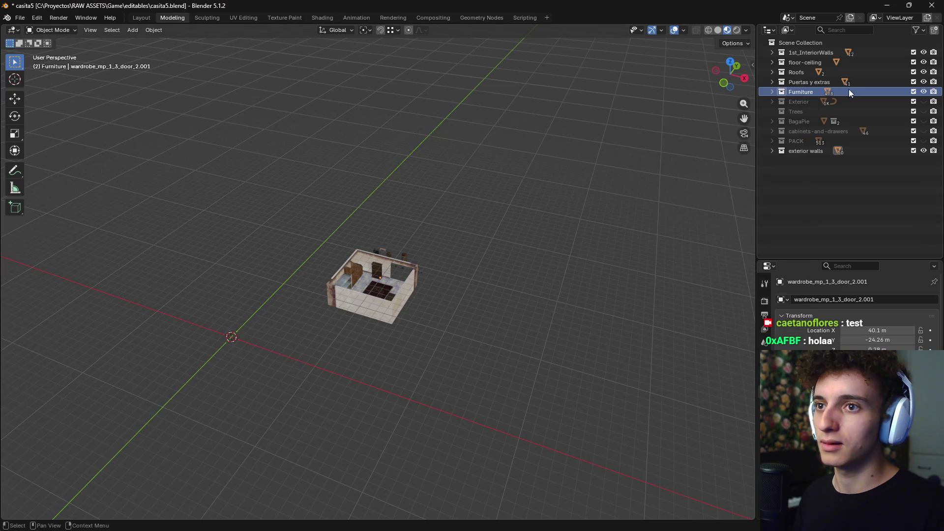
left_click(771, 92)
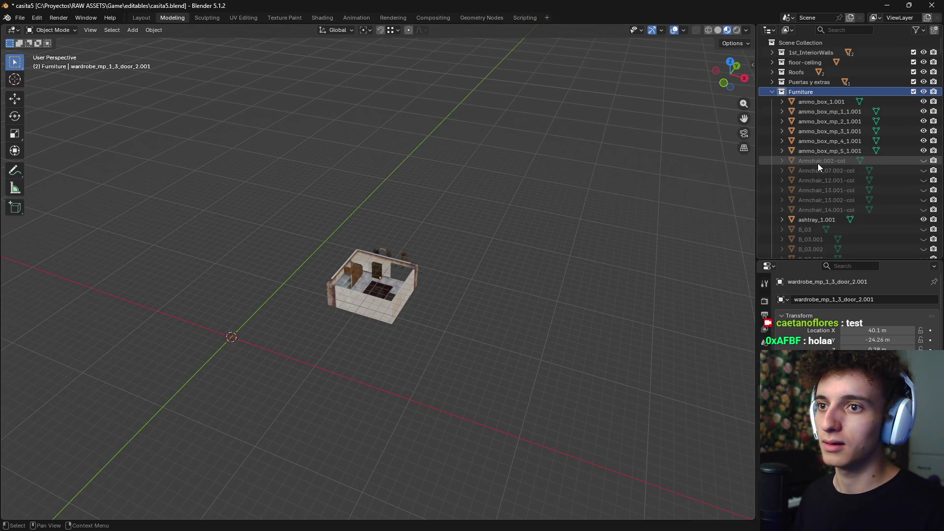
Hide the armchair colliders Armchair.002-col through Armchair_14.001-col, plus B_03.001
left_click(924, 162)
left_click(924, 170)
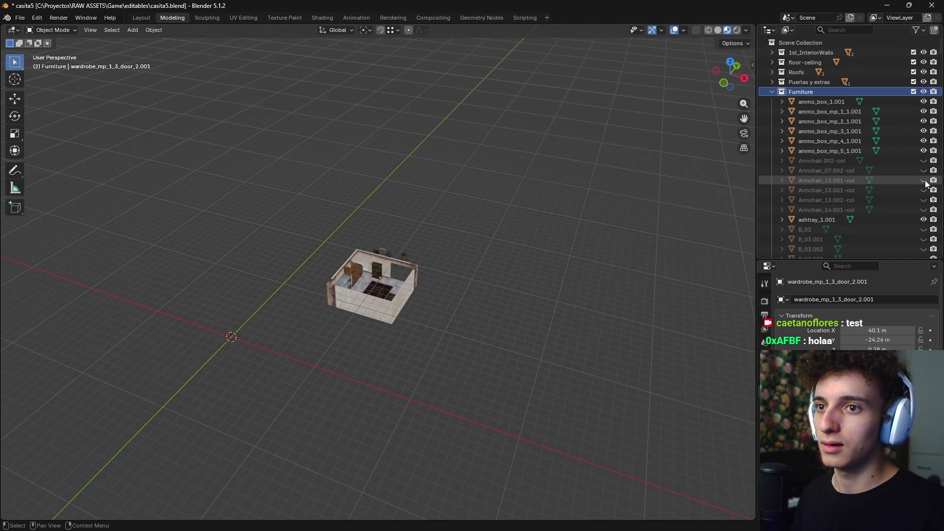
left_click(925, 180)
left_click(924, 190)
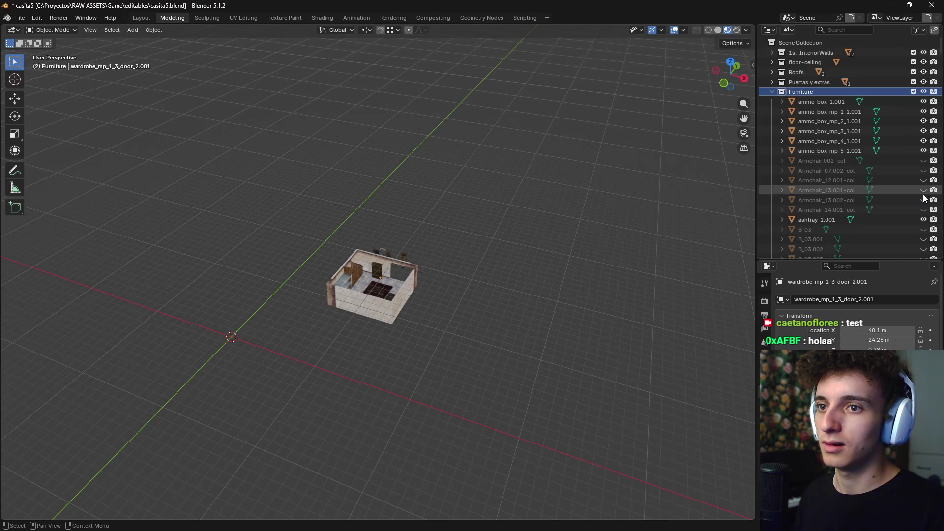
left_click(924, 200)
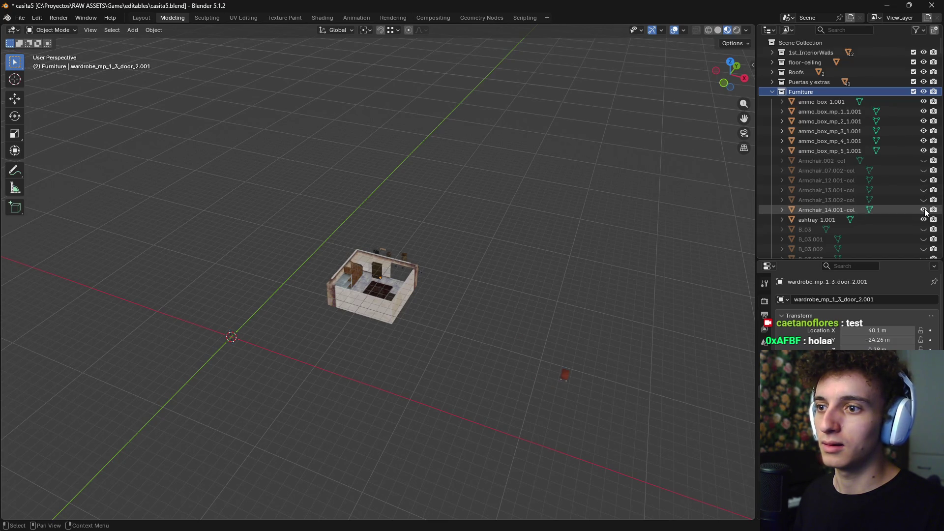
left_click(924, 210)
left_click(924, 239)
Hide the stray object named 'Blender' and review the rest of the Furniture list
scroll(506, 279, "down", 2)
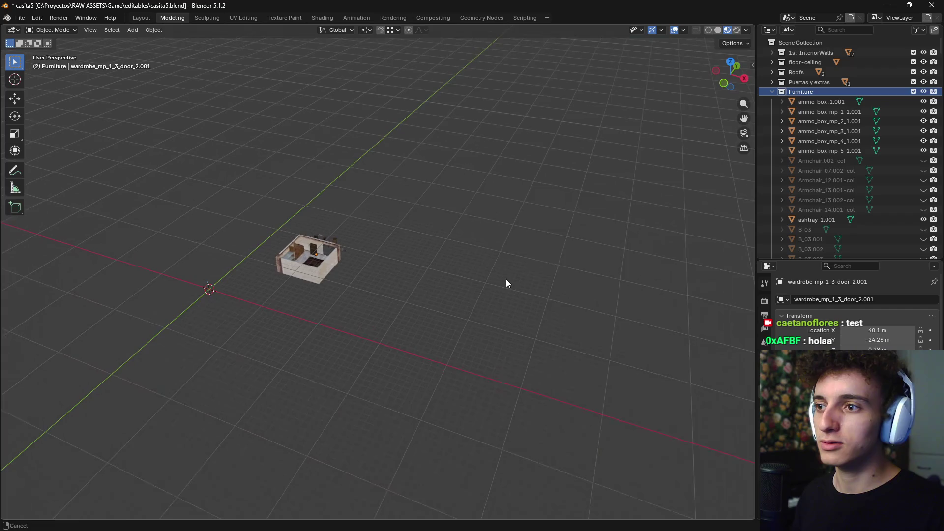
scroll(913, 215, "down", 3)
scroll(911, 218, "down", 2)
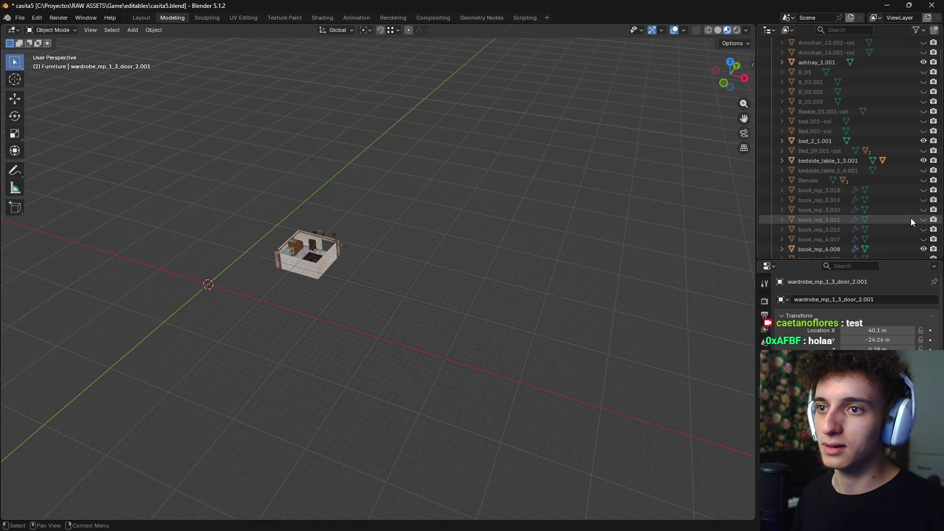
left_click(924, 180)
scroll(918, 244, "down", 3)
scroll(916, 230, "down", 3)
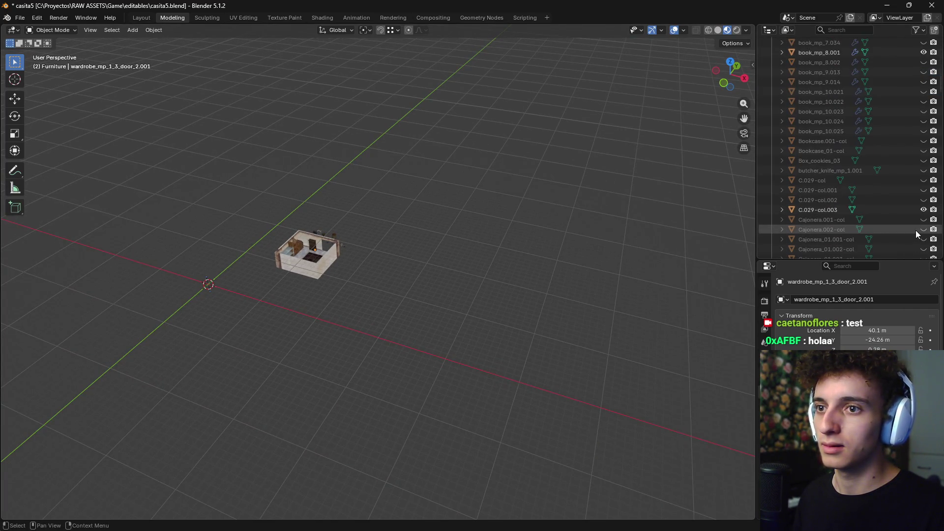
scroll(916, 231, "down", 1)
scroll(919, 208, "down", 2)
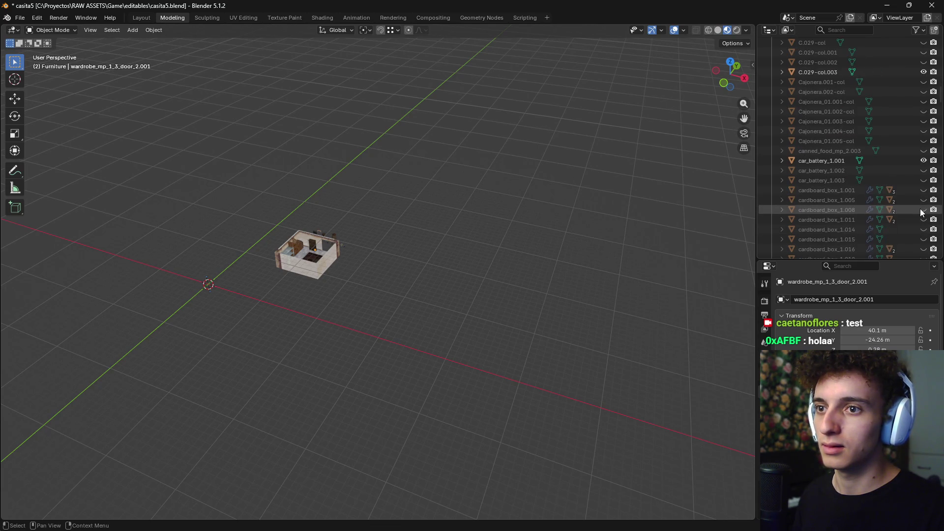
scroll(921, 172, "down", 2)
scroll(921, 192, "down", 2)
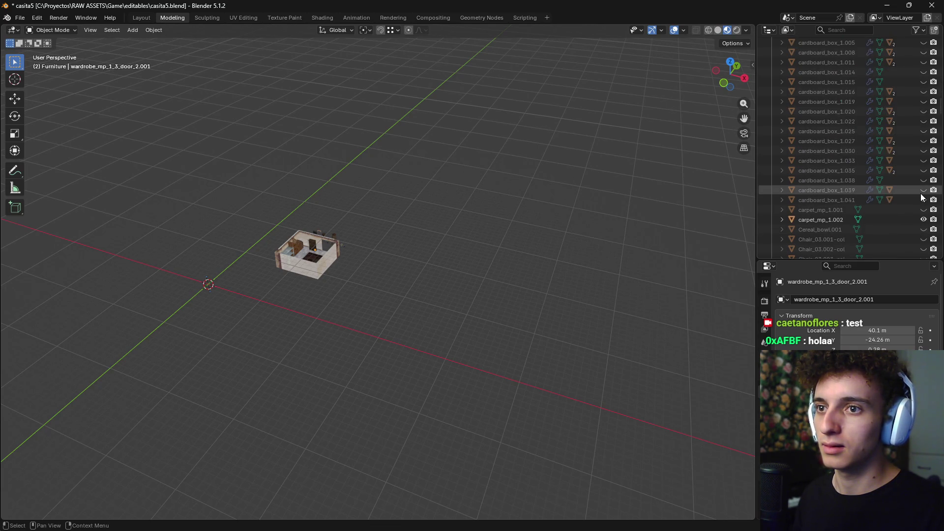
scroll(923, 177, "down", 2)
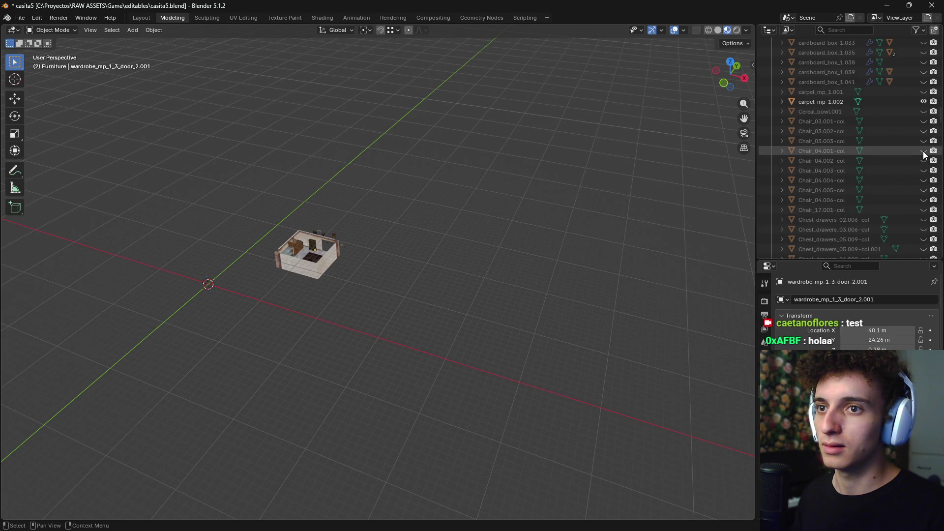
scroll(913, 189, "down", 2)
scroll(912, 193, "down", 1)
scroll(910, 195, "down", 1)
scroll(910, 196, "down", 1)
scroll(910, 197, "down", 2)
scroll(901, 186, "down", 3)
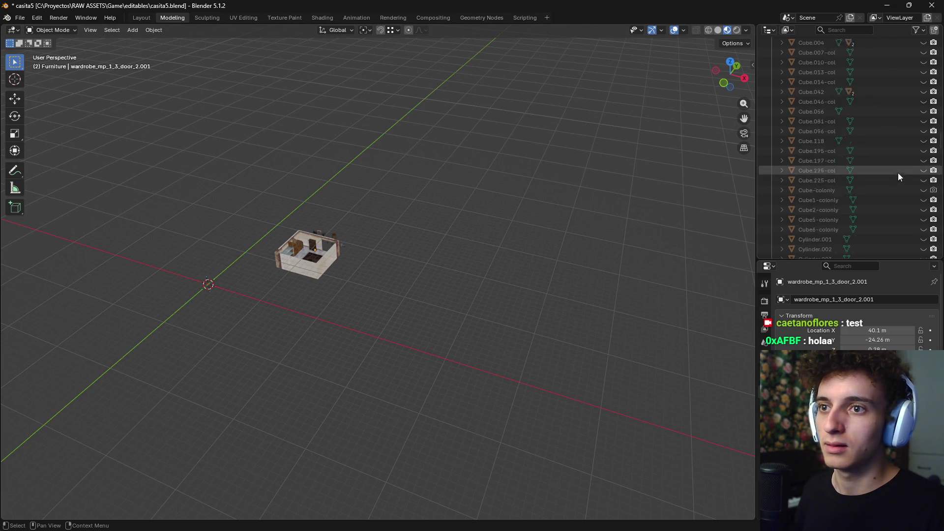
scroll(898, 173, "down", 2)
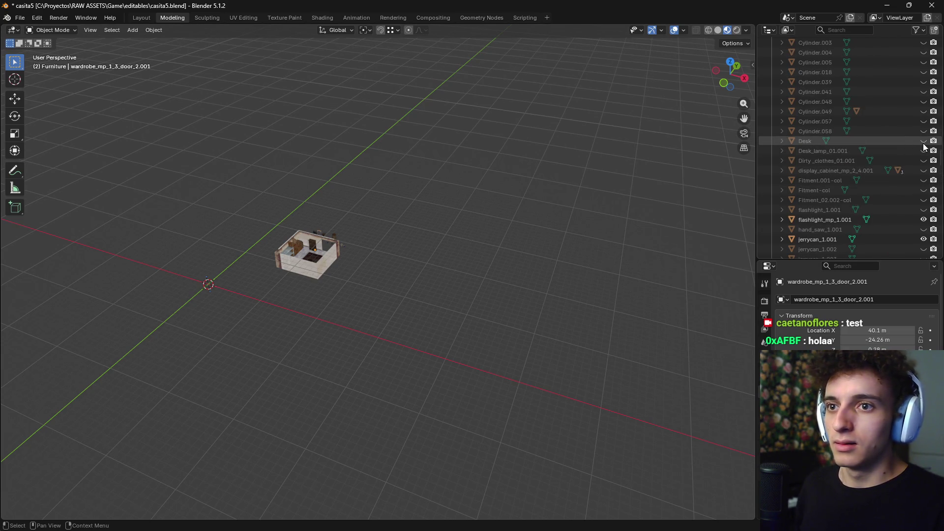
scroll(371, 235, "up", 6)
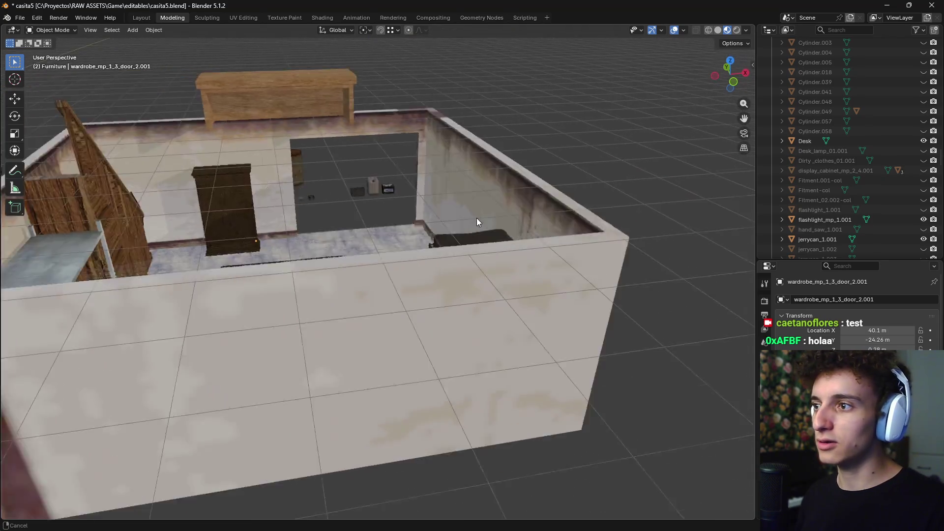
Duplicate the Desk, drop the copy lower along Z, and hide the original Desk
middle_click_drag(476, 217, 343, 108)
middle_click_drag(522, 142, 556, 158)
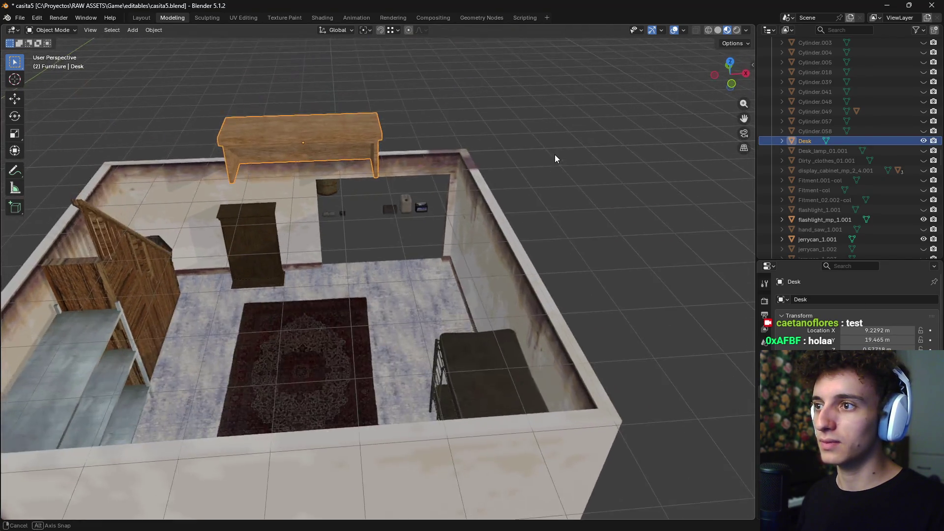
key("shift+d")
right_click(556, 164)
key("g")
key("z")
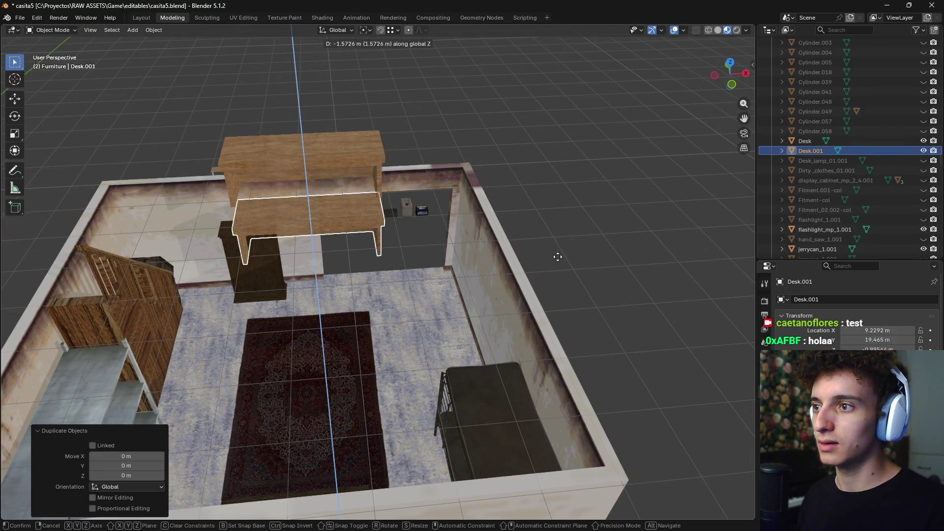
left_click(559, 288)
left_click(311, 157)
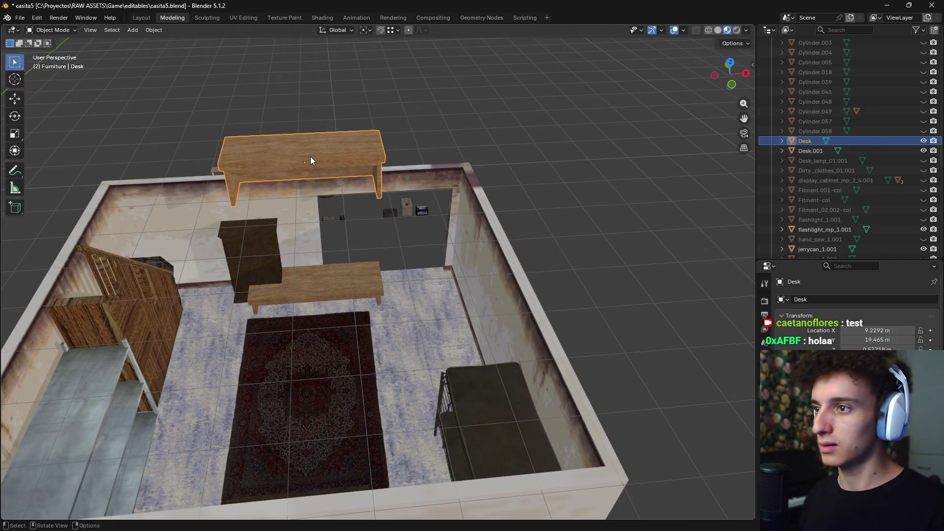
key("h")
In wireframe front view, move Desk.001 0.51 m along Z
key("KP_1")
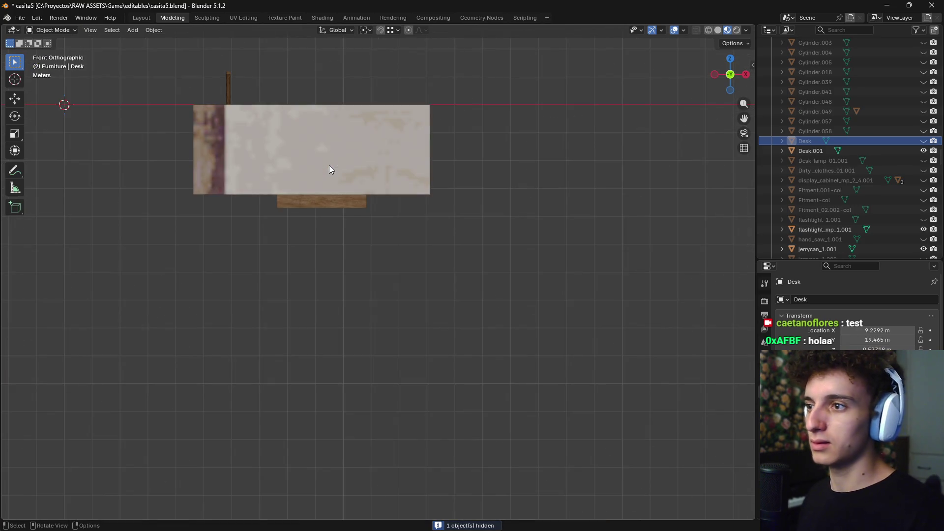
left_click(337, 203)
key("z")
left_click(292, 196)
key("g")
key("z")
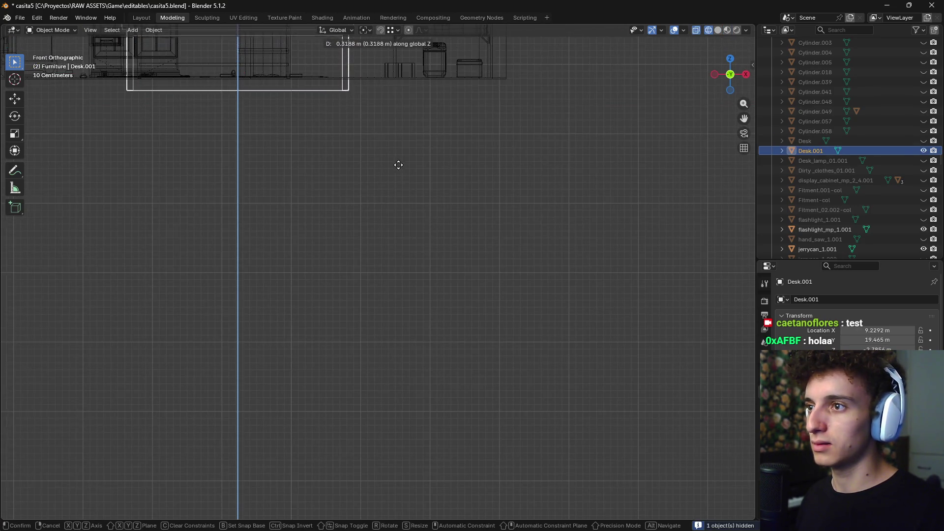
left_click(406, 154)
Check the desk's placement from the Top and Right views, then select the coffee table
scroll(408, 320, "up", 4, "shift")
scroll(425, 314, "up", 5, "shift")
scroll(413, 269, "up", 3)
mouse_move(414, 270)
middle_mouse_down()
mouse_move(440, 351)
mouse_move(448, 344)
middle_mouse_up()
key("KP_7")
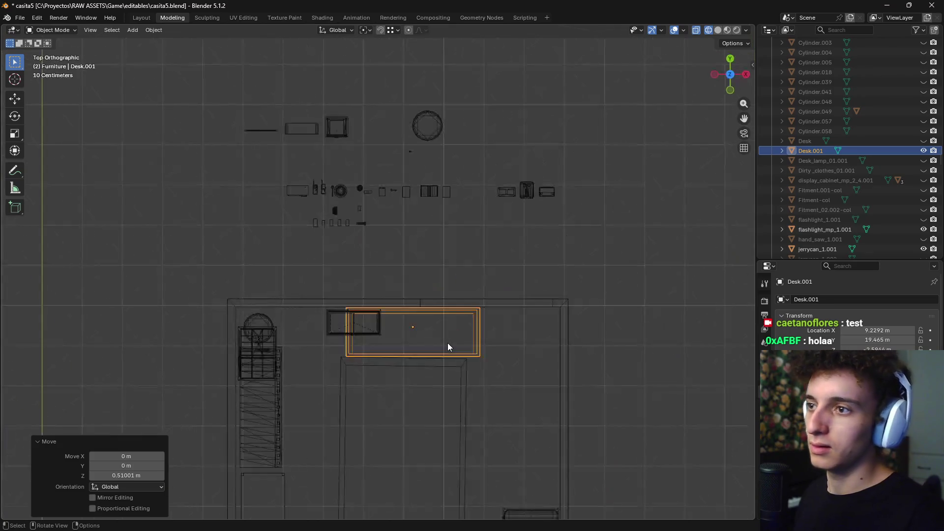
key("KP_3")
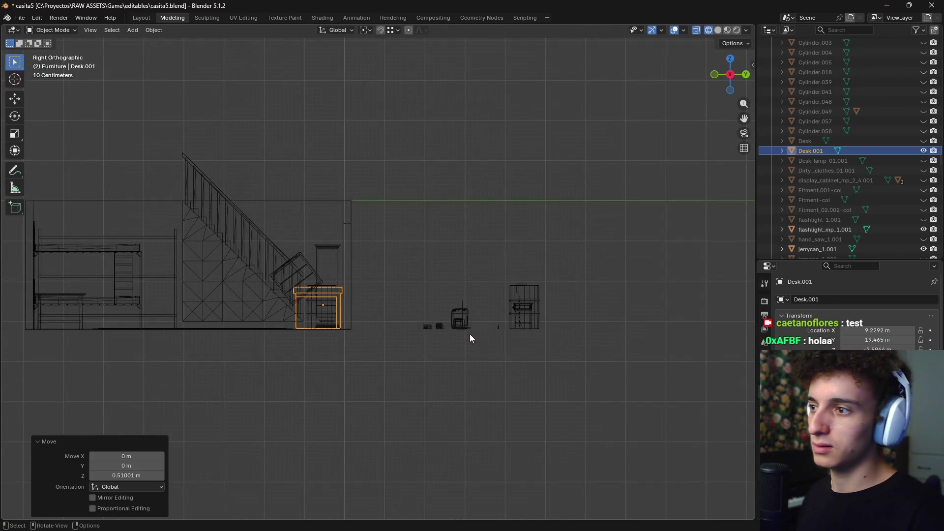
scroll(471, 338, "up", 2)
middle_click_drag(453, 332, 635, 308, "shift")
key("g")
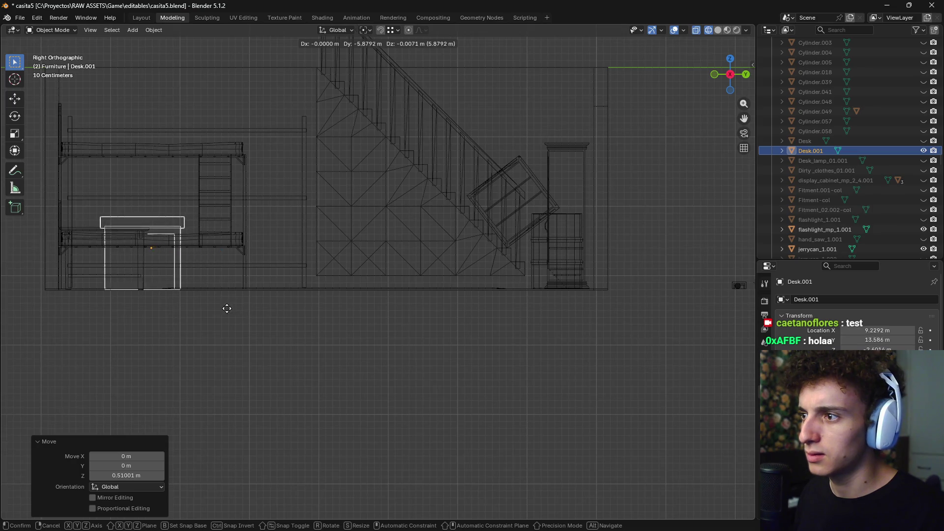
right_click(181, 306)
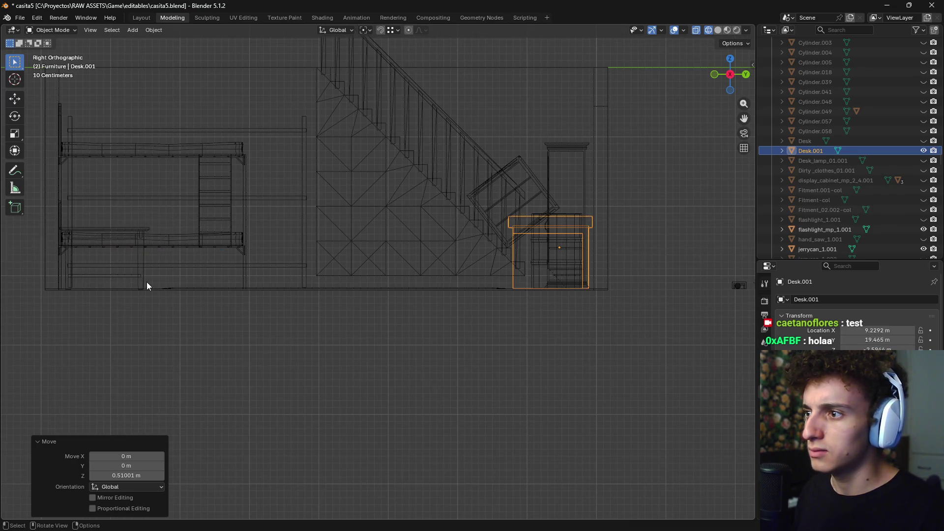
scroll(148, 283, "up", 3)
left_click(158, 235)
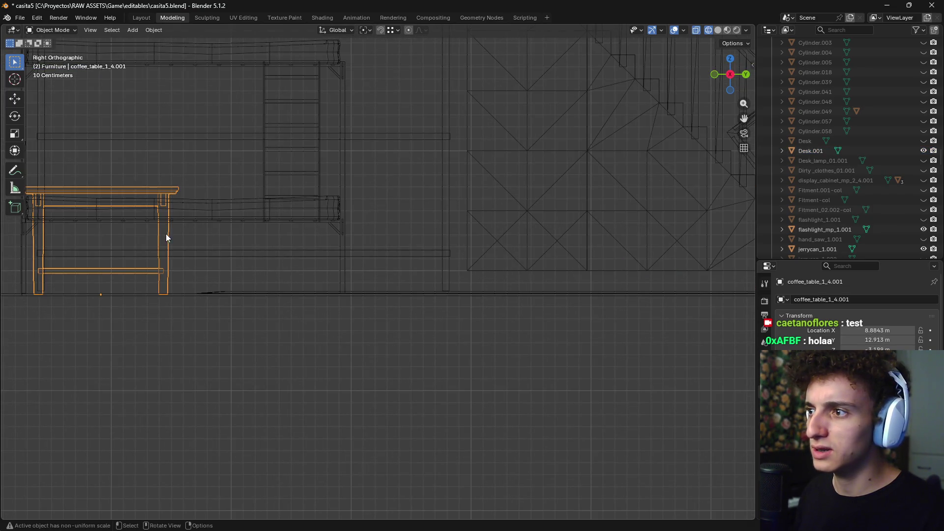
Scale the coffee table slightly taller along Z and switch to Material Preview shading
key("s")
key("z")
left_click(198, 234)
scroll(255, 253, "down", 3)
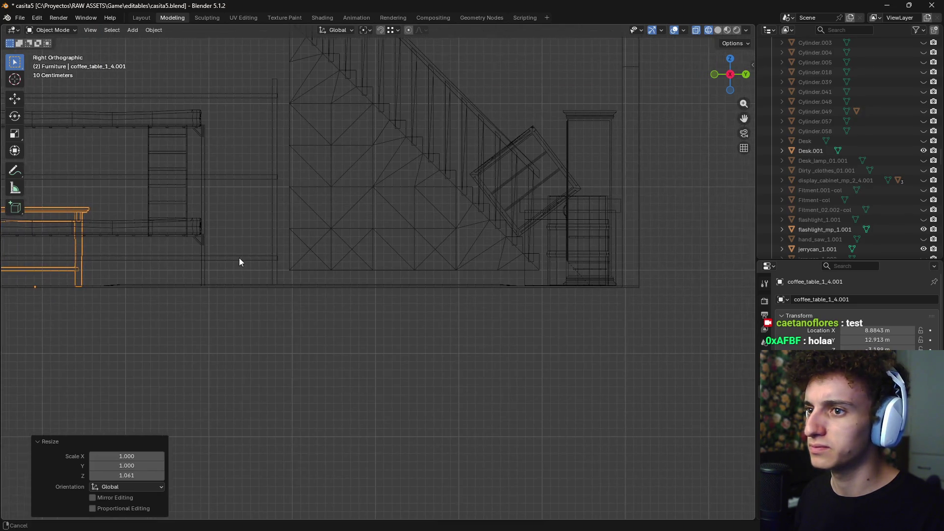
middle_click_drag(544, 234, 608, 286)
key("z")
left_click(554, 362)
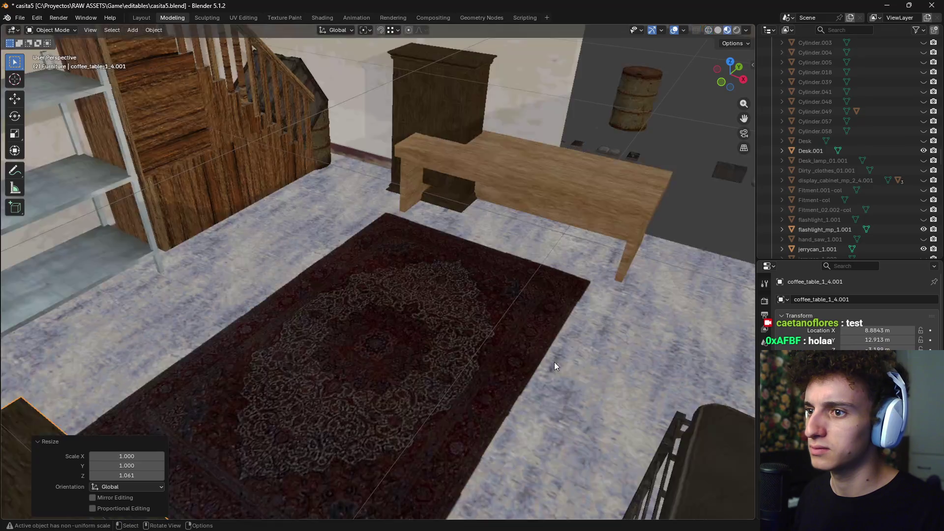
scroll(554, 362, "down", 4)
mouse_move(458, 357)
middle_mouse_down()
mouse_move(356, 382)
mouse_move(351, 331)
mouse_move(417, 299)
mouse_move(491, 310)
mouse_move(297, 310)
middle_mouse_up()
scroll(371, 270, "up", 4)
Delete the coffee table from the room
left_click(371, 270)
scroll(296, 310, "down", 3)
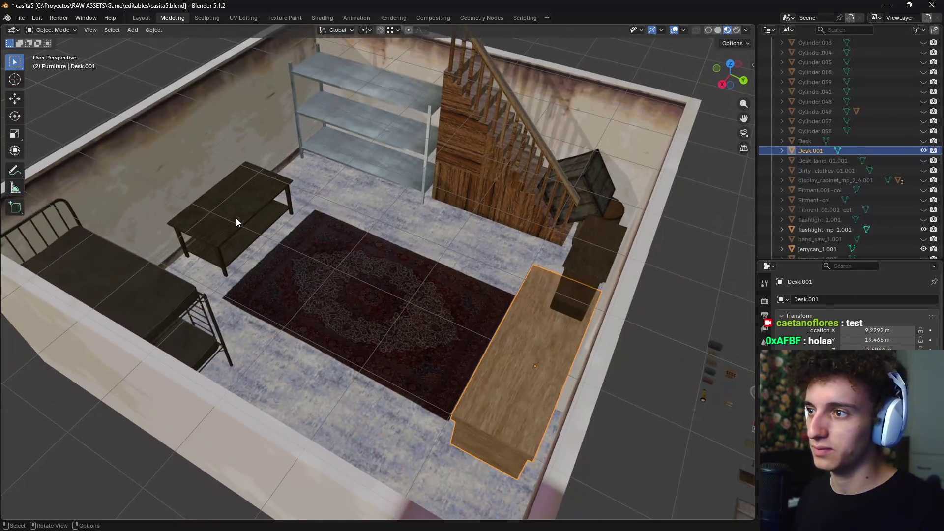
left_click(236, 221)
key("x")
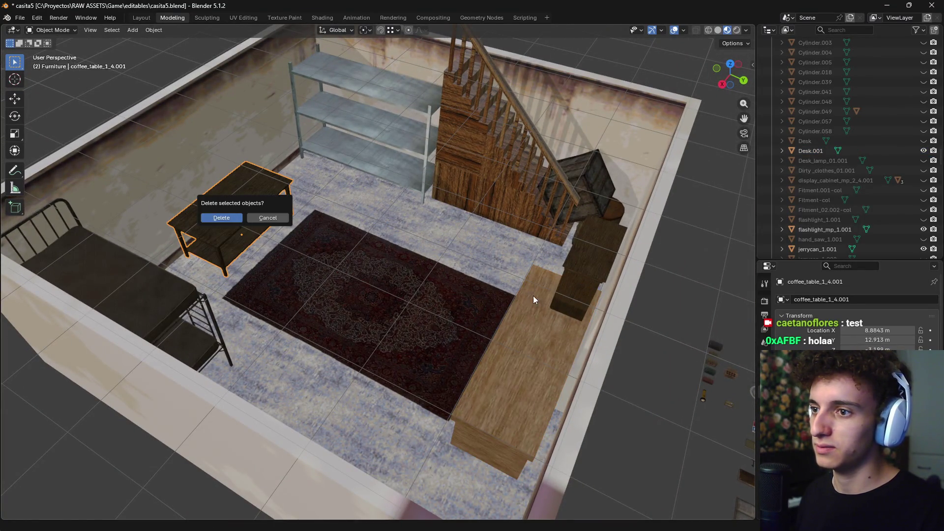
left_click(236, 222)
Rotate Desk.001 by 180° with R 180 from the top view
left_click(518, 357)
key("KP_7")
type("r")
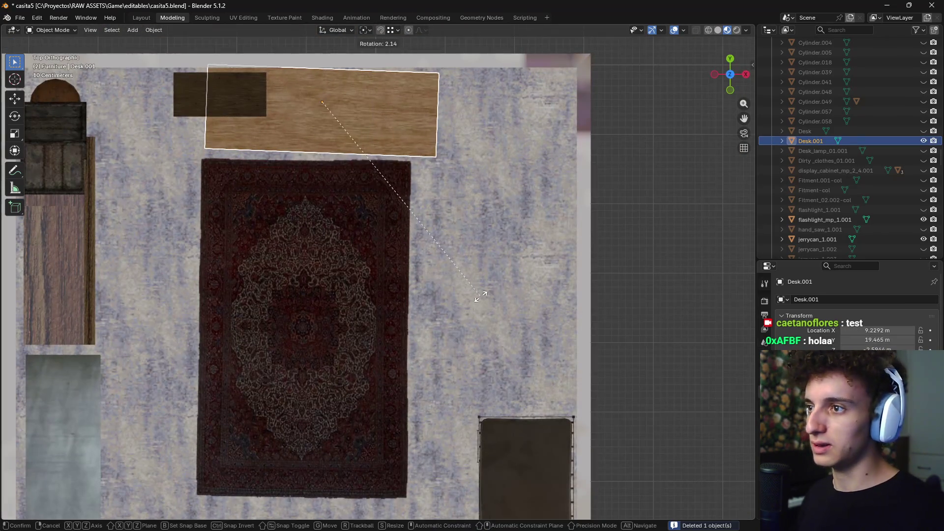
type("180")
key("Return")
mouse_move(588, 241)
middle_mouse_down()
mouse_move(561, 167)
mouse_move(459, 181)
middle_mouse_up()
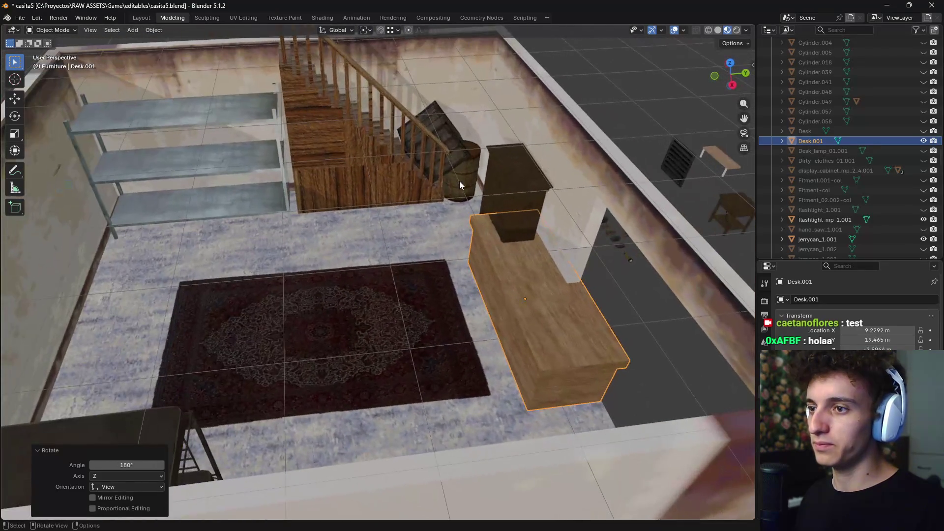
key("KP_7")
scroll(482, 220, "down", 3)
scroll(487, 172, "down", 2)
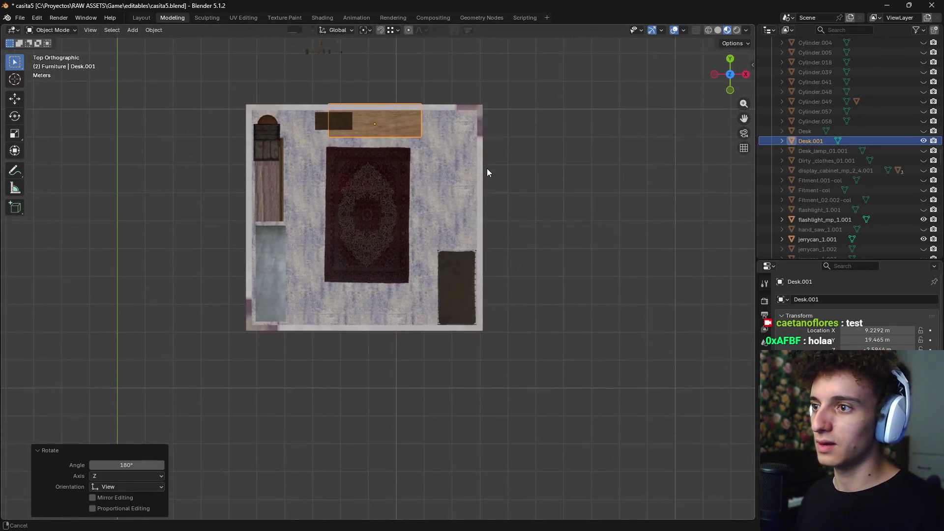
Move the desk against the wall beside the carpet, then inspect it isolated in orthographic view
key("g")
left_click(478, 367)
middle_click_drag(478, 368, 537, 340)
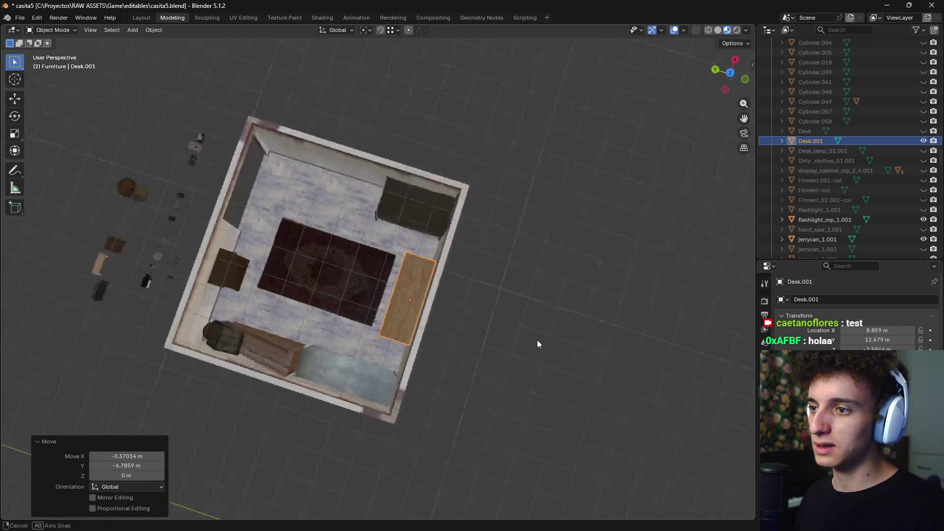
scroll(455, 290, "up", 5)
mouse_move(455, 291)
middle_mouse_down()
mouse_move(488, 301)
mouse_move(499, 347)
mouse_move(369, 267)
mouse_move(244, 331)
mouse_move(337, 347)
mouse_move(391, 282)
mouse_move(400, 231)
middle_mouse_up()
scroll(315, 330, "down", 8)
scroll(388, 265, "up", 8)
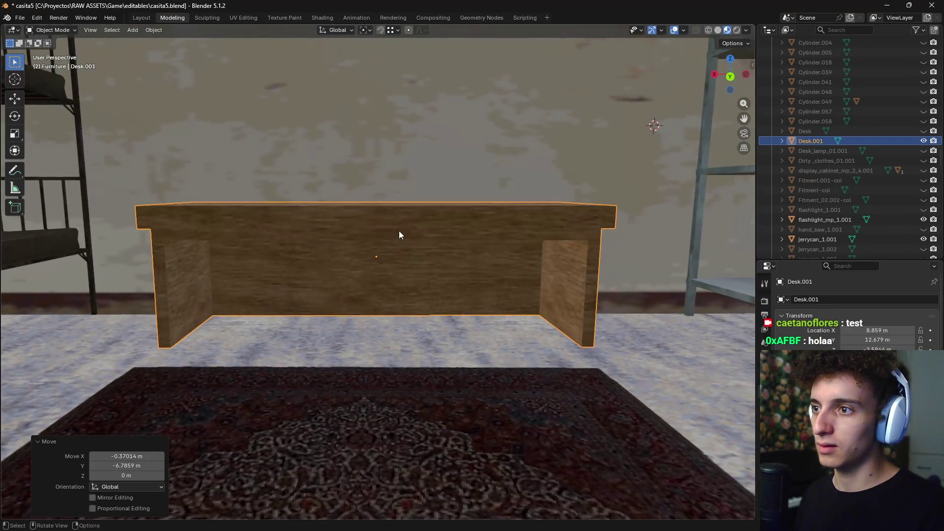
key("Tab")
key("Tab")
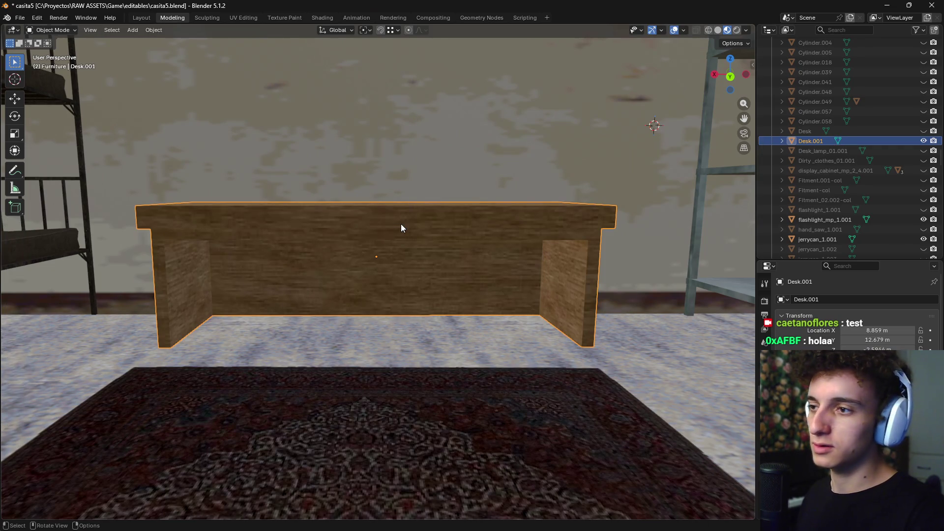
key("KP_Divide")
middle_click_drag(413, 231, 409, 221)
key("KP_5")
In front wireframe view, edit the desk and lower its top slab geometry vertically into a shelf
key("KP_1")
key("shift+z")
scroll(156, 196, "up", 2)
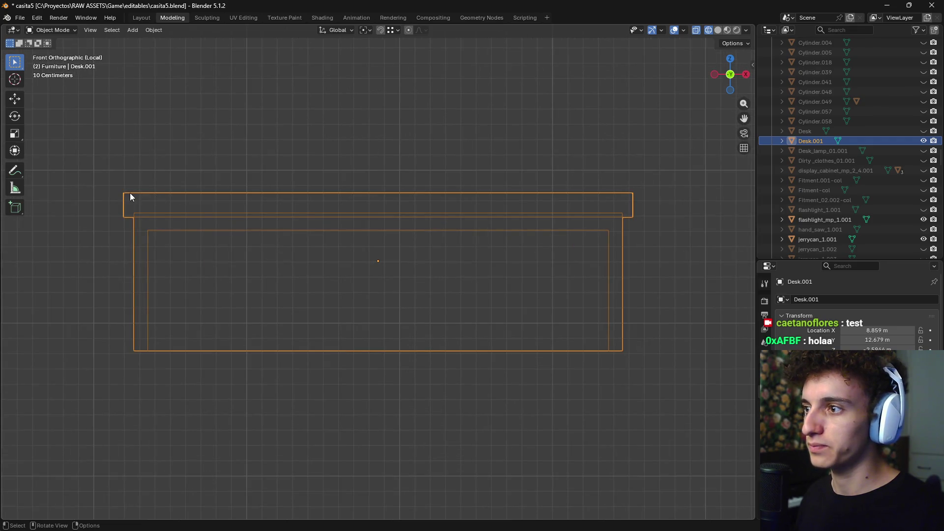
key("Tab")
mouse_move(92, 176)
left_mouse_down()
mouse_move(649, 223)
mouse_move(640, 223)
left_mouse_up()
scroll(656, 229, "up", 1)
scroll(664, 227, "down", 1)
key("g")
key("z")
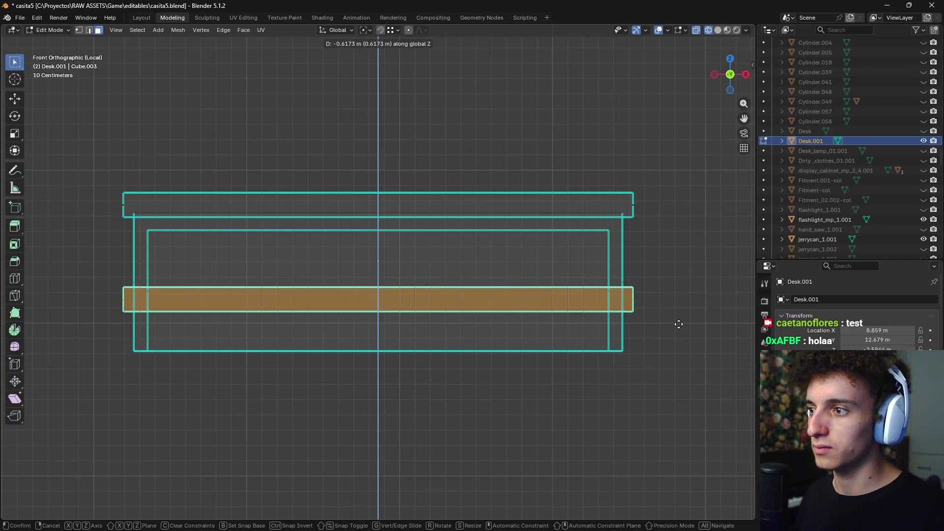
left_click(679, 322)
Pull both ends of the desk's lower bar inward along the X axis
left_click_drag(644, 282, 635, 311)
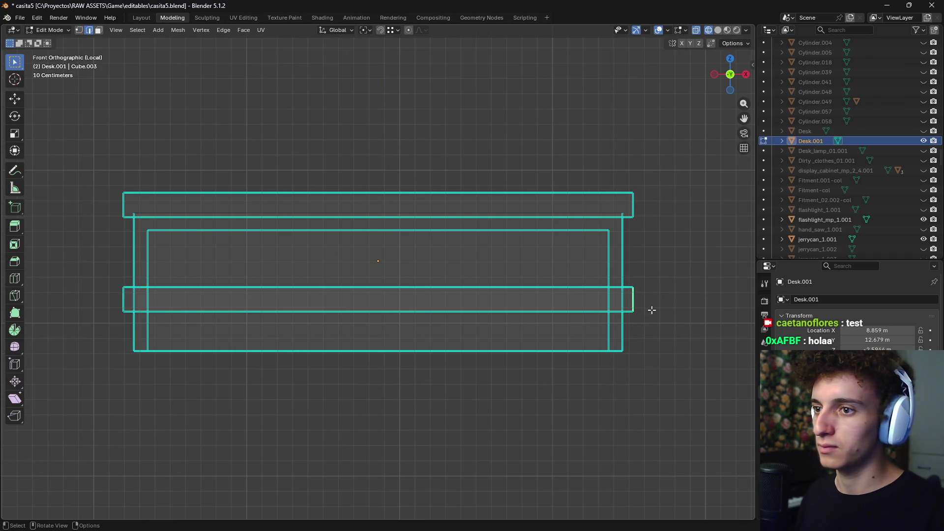
key("g")
key("x")
left_click(647, 312)
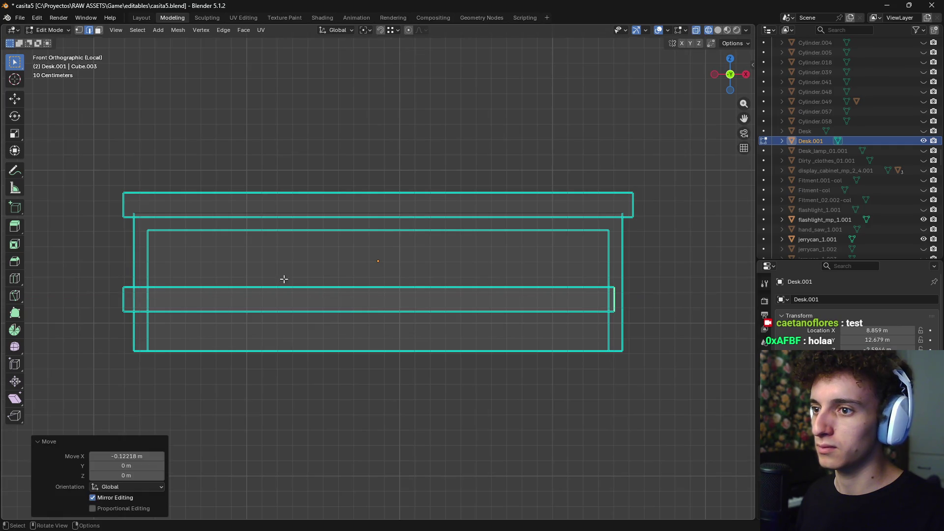
left_click_drag(112, 290, 130, 346)
key("g")
key("x")
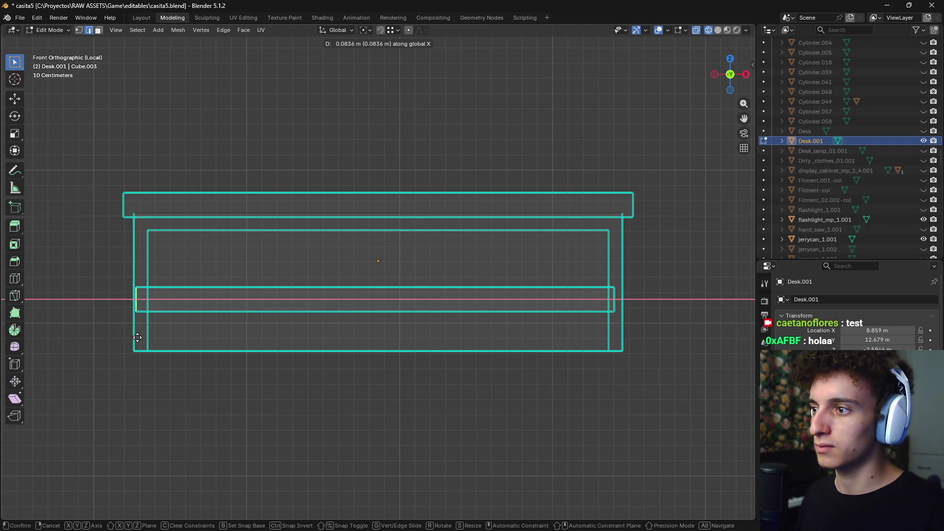
left_click(142, 337)
In material preview, switch to face selection and select the lower bar's face
middle_click_drag(149, 332, 497, 331)
key("z")
left_click(465, 404)
mouse_move(464, 404)
middle_mouse_down()
mouse_move(421, 305)
mouse_move(451, 330)
mouse_move(517, 323)
middle_mouse_up()
key("3")
left_click(467, 306)
key("KP_1")
key("KP_3")
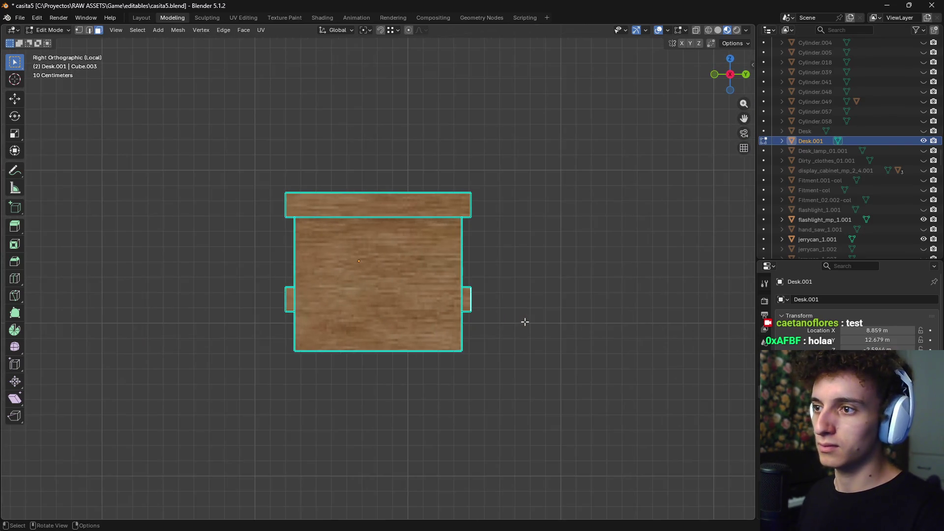
scroll(541, 330, "up", 2)
scroll(556, 315, "down", 1)
Leave the side piece in place and shift the lower bar along Y in wireframe
right_click(578, 321)
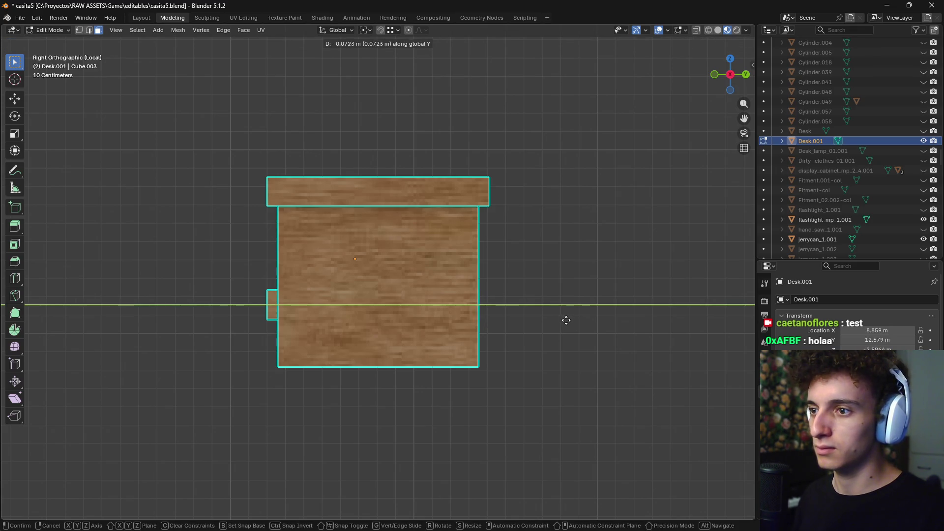
left_click(566, 320)
key("z")
left_click(544, 320)
key("g")
key("z")
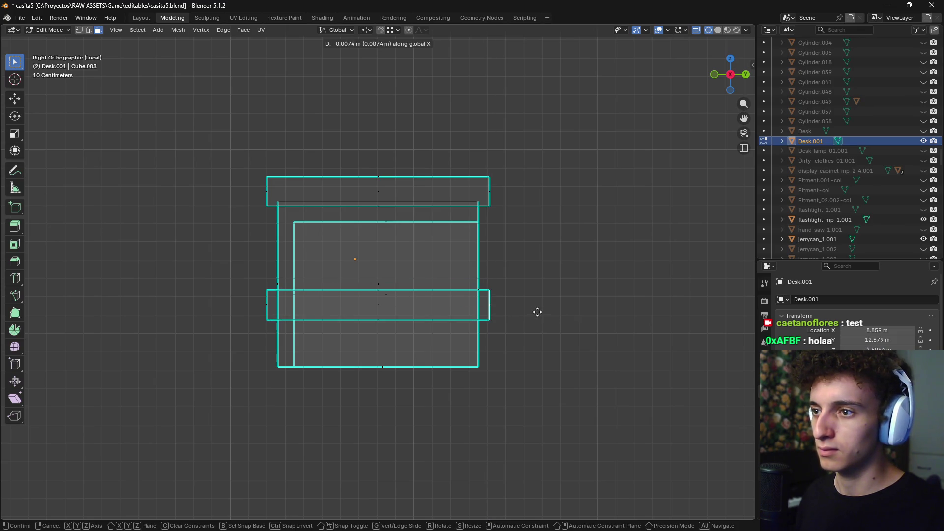
key("z")
key("y")
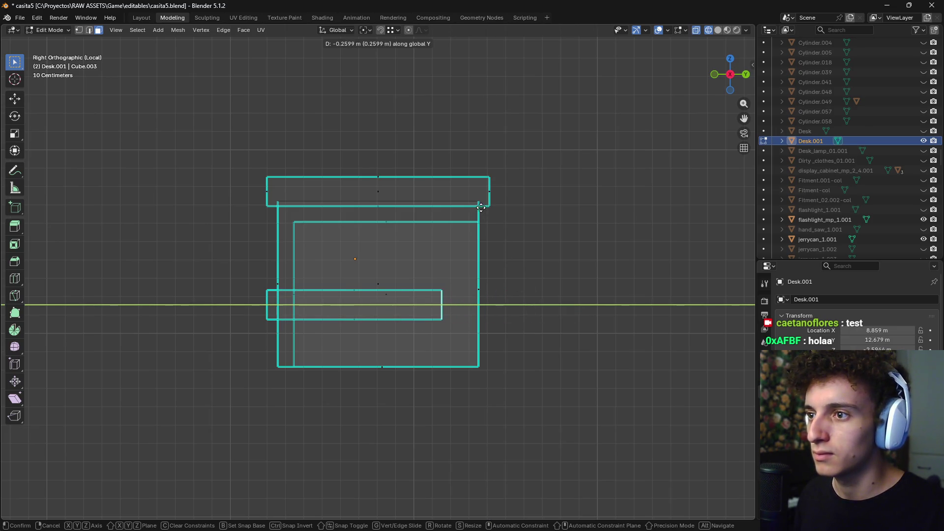
left_click(516, 234)
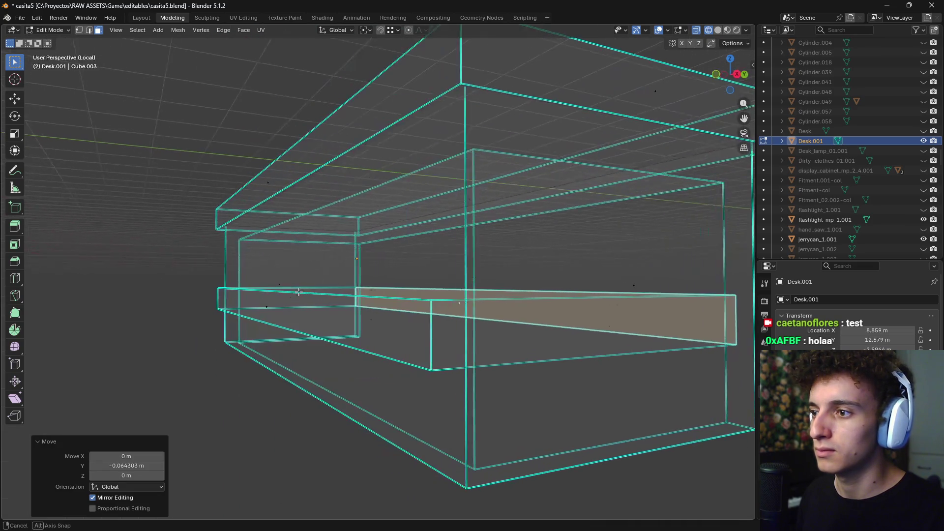
Move the lower bar's left end face 0.146 m along Y from the right-side view
middle_click_drag(246, 284, 326, 322)
left_click(326, 322)
left_click(267, 302)
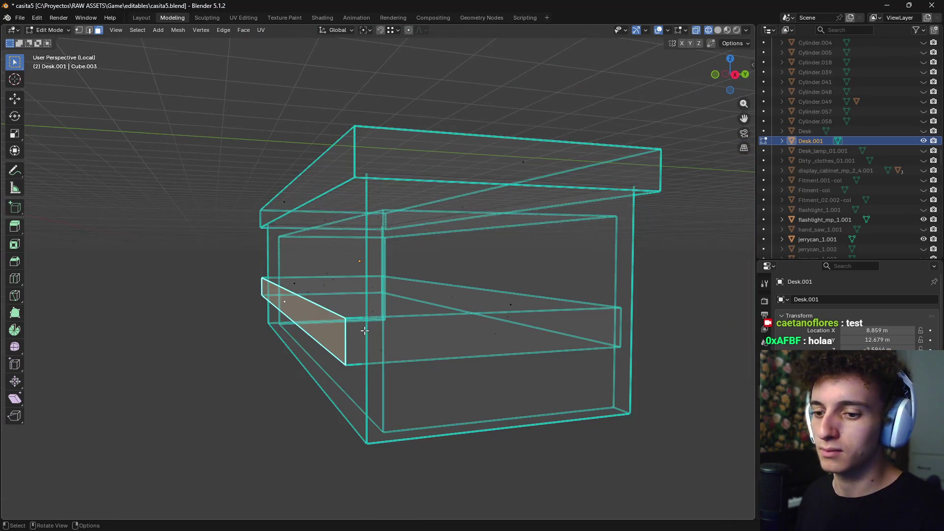
key("KP_1")
key("KP_3")
scroll(325, 325, "up", 5)
middle_click_drag(325, 325, 272, 288, "shift")
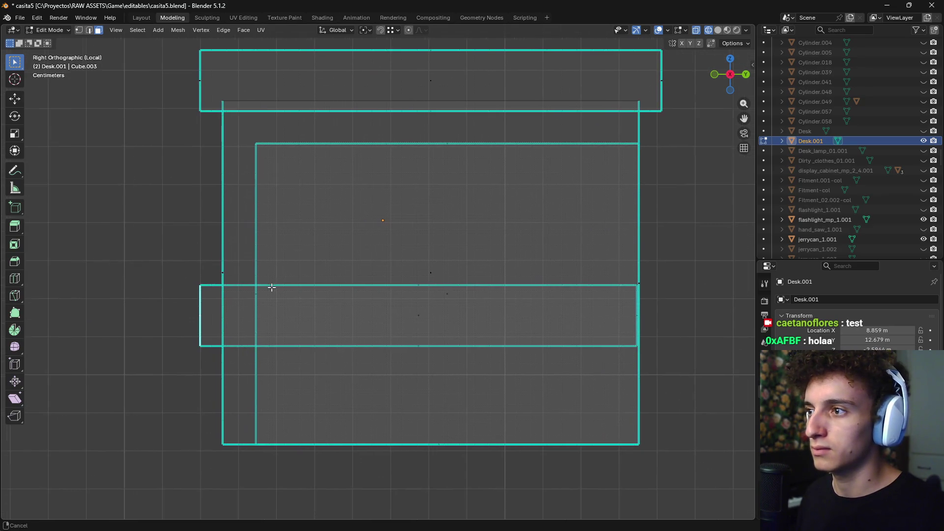
key("g")
key("x")
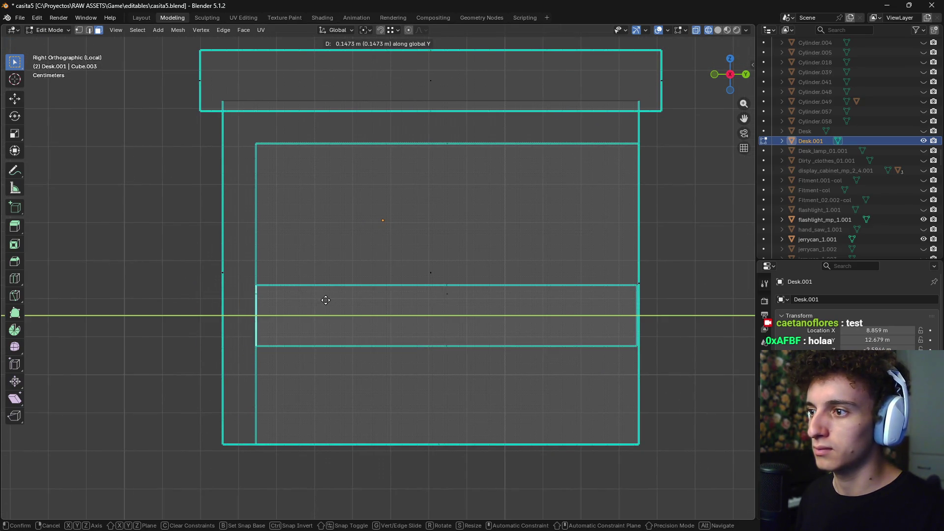
left_click(326, 300)
Switch to material preview and inspect the desk up close and from below
middle_click_drag(326, 300, 497, 359)
scroll(497, 359, "down", 3)
key("z")
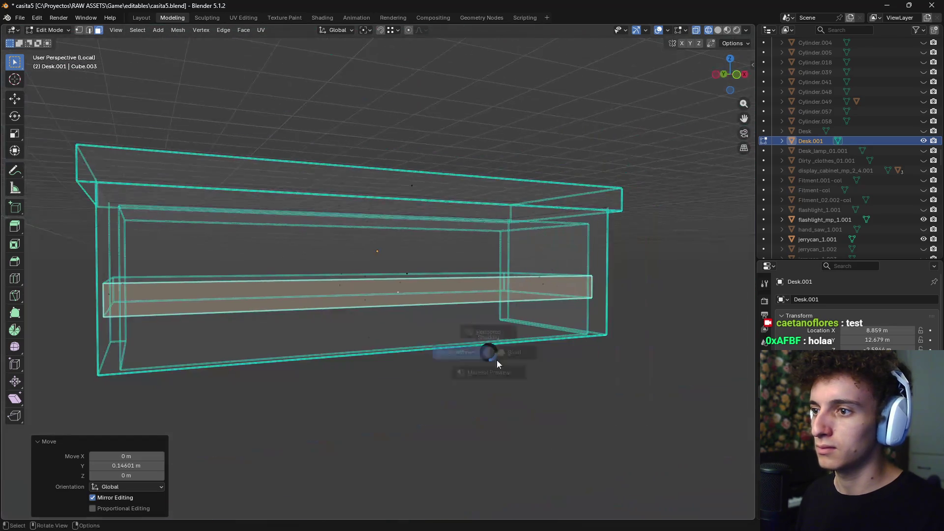
left_click(523, 407)
scroll(597, 397, "down", 3)
mouse_move(522, 407)
middle_mouse_down()
mouse_move(596, 396)
mouse_move(600, 405)
middle_mouse_up()
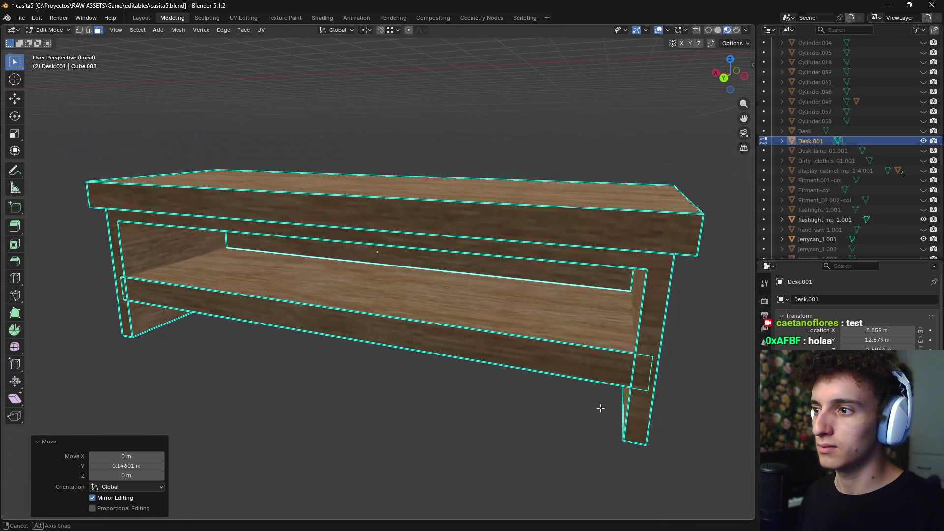
scroll(600, 405, "up", 6)
mouse_move(597, 327)
middle_mouse_down()
mouse_move(509, 318)
mouse_move(435, 345)
middle_mouse_up()
scroll(434, 345, "up", 5)
scroll(435, 345, "down", 6)
mouse_move(433, 432)
middle_mouse_down()
mouse_move(512, 436)
mouse_move(415, 299)
mouse_move(413, 318)
mouse_move(433, 330)
middle_mouse_up()
Raise the selected shelf part vertically, then push it further back along Y
key("g")
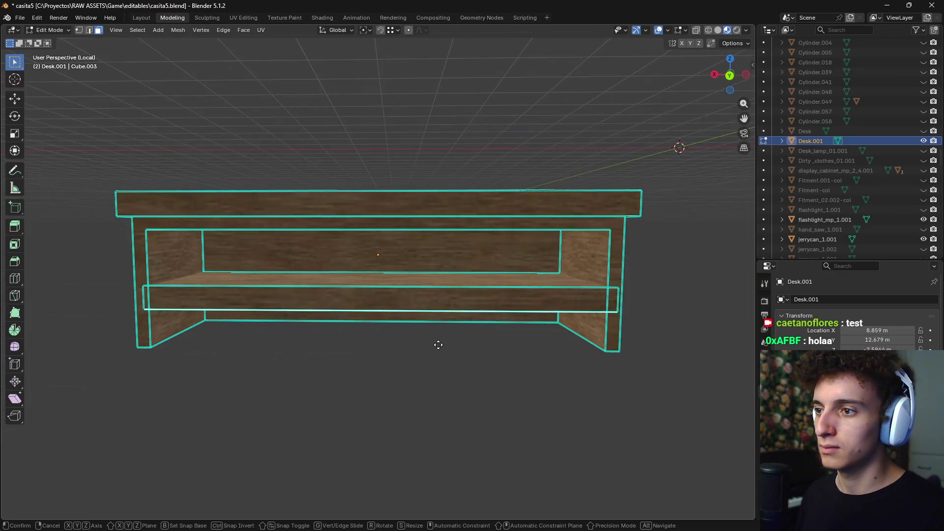
key("z")
left_click(440, 337)
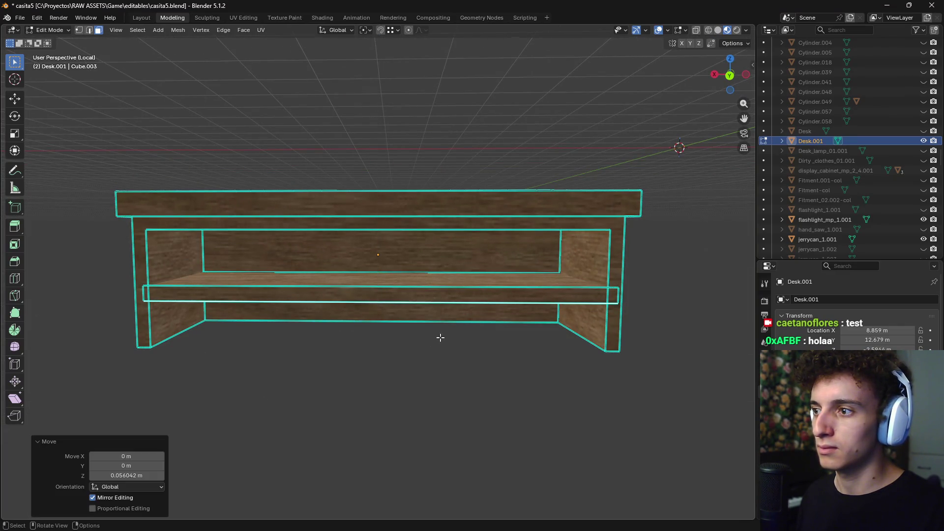
middle_click_drag(310, 297, 314, 319)
key("g")
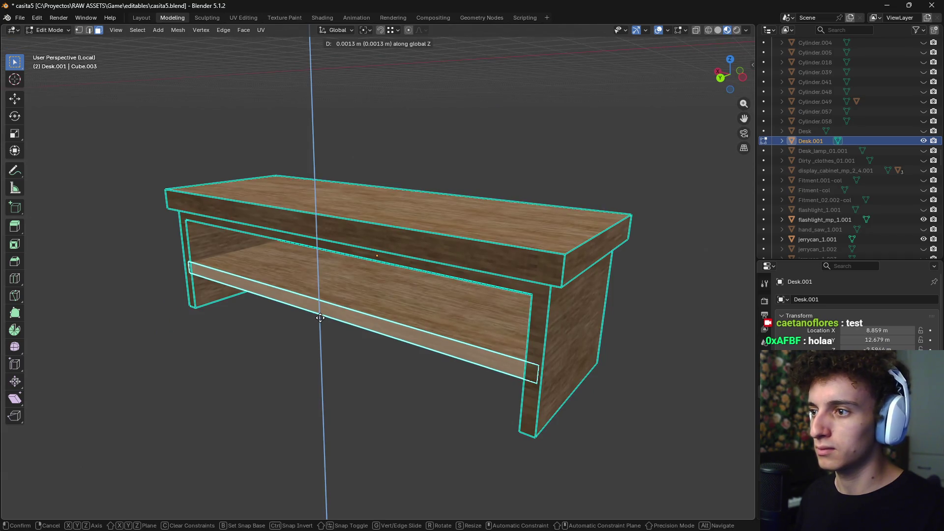
key("y")
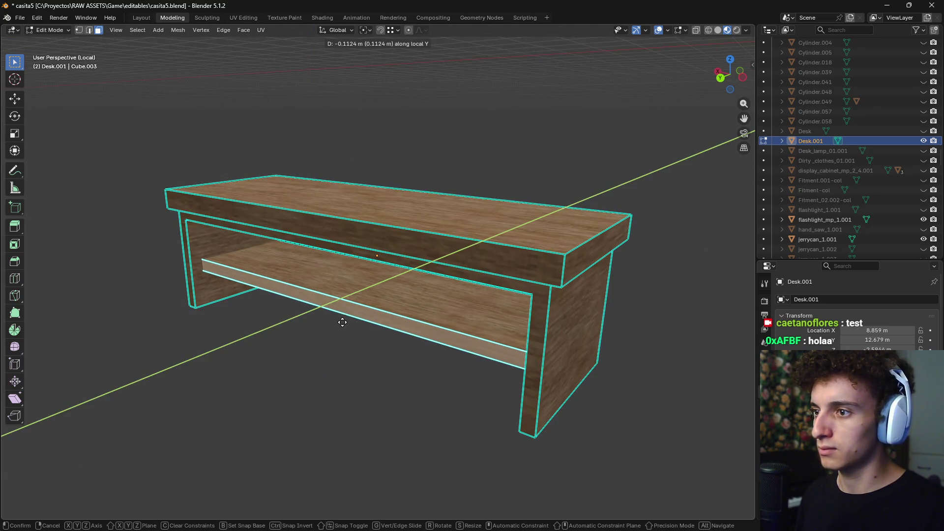
left_click(325, 337)
Select the rail's connected faces, lower them, then leave local view and Edit Mode
mouse_move(311, 375)
middle_mouse_down()
mouse_move(469, 372)
mouse_move(448, 392)
mouse_move(464, 383)
mouse_move(453, 329)
mouse_move(440, 347)
mouse_move(400, 271)
middle_mouse_up()
key("l")
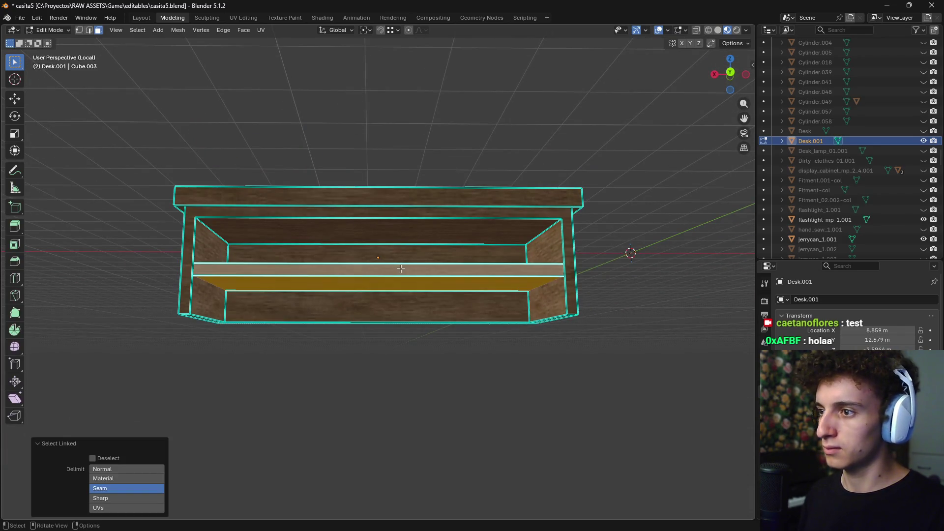
key("g")
key("z")
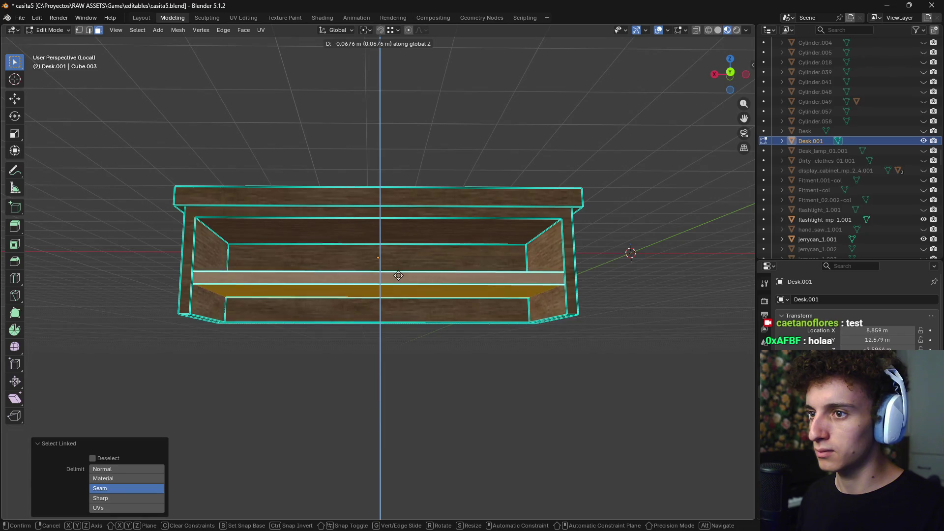
left_click(398, 274)
mouse_move(396, 352)
middle_mouse_down()
mouse_move(415, 394)
mouse_move(426, 366)
mouse_move(457, 377)
mouse_move(415, 392)
mouse_move(398, 383)
mouse_move(454, 403)
middle_mouse_up()
key("slash")
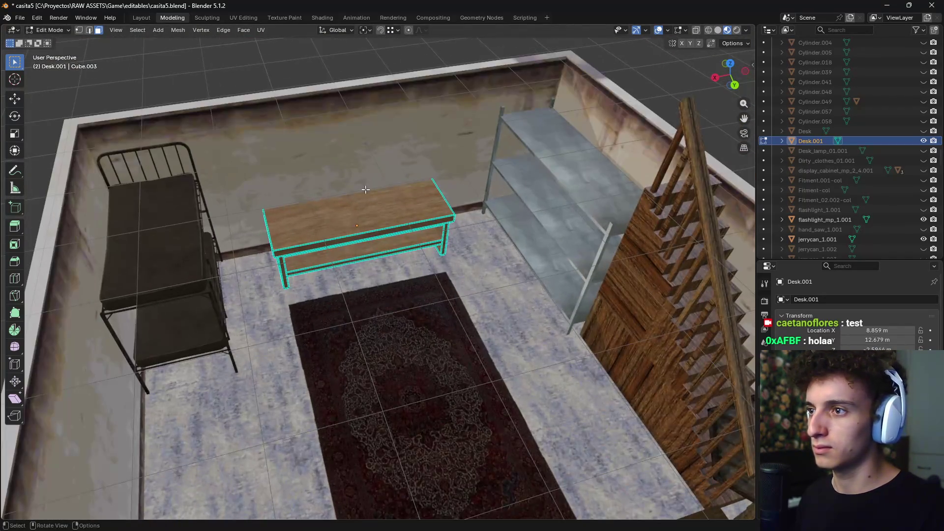
key("Tab")
mouse_move(385, 157)
middle_mouse_down()
mouse_move(470, 276)
mouse_move(489, 252)
mouse_move(429, 281)
mouse_move(461, 312)
mouse_move(500, 291)
mouse_move(552, 316)
mouse_move(408, 349)
mouse_move(444, 233)
middle_mouse_up()
Add the right wardrobe door to the selection, cancelling an X-axis scale
scroll(408, 308, "up", 5)
middle_click_drag(408, 309, 458, 272)
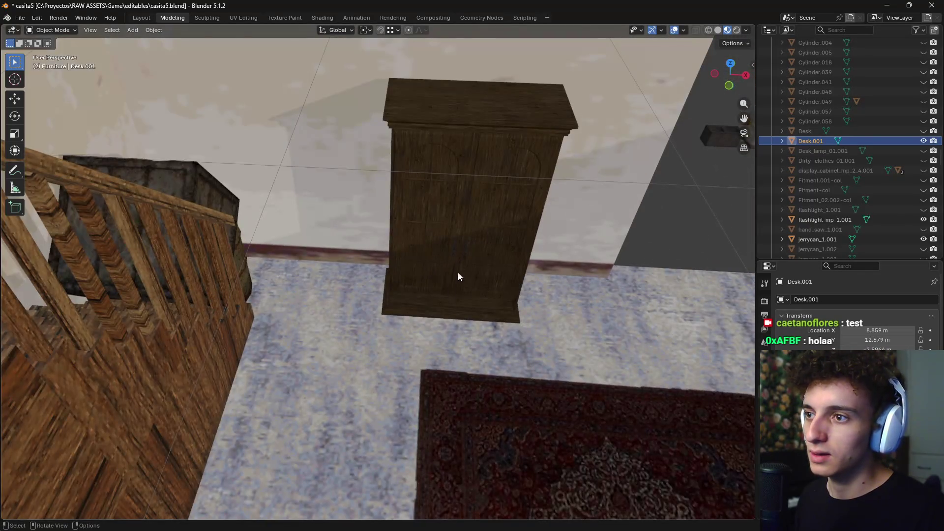
left_click(491, 251, "shift")
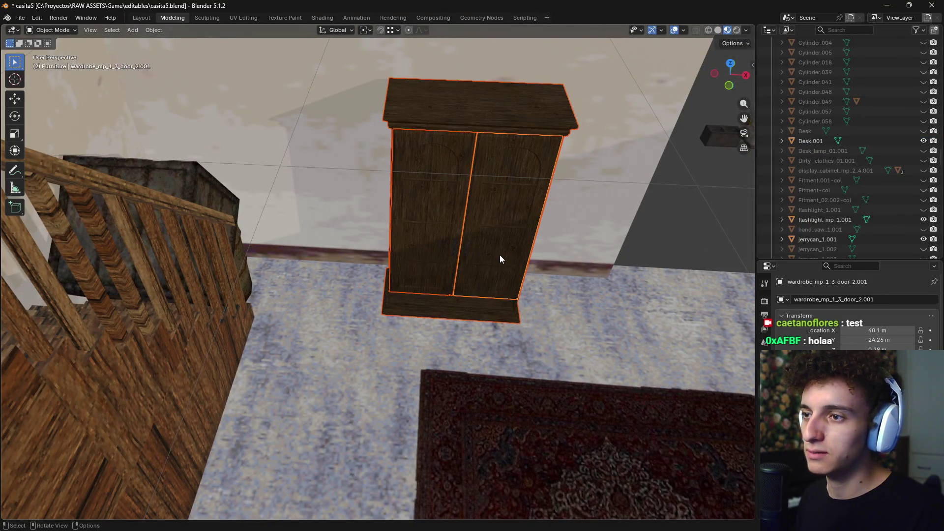
key("s")
key("x")
right_click(513, 263)
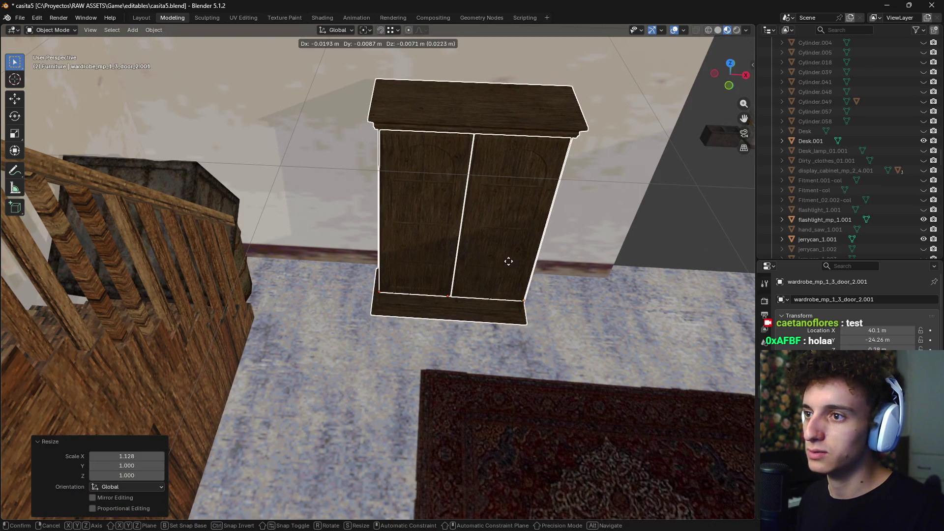
Move the wardrobe about 0.94 m along X and view the whole room
middle_click_drag(507, 262, 481, 261)
scroll(522, 265, "down", 4)
scroll(504, 278, "down", 2)
scroll(504, 279, "up", 5)
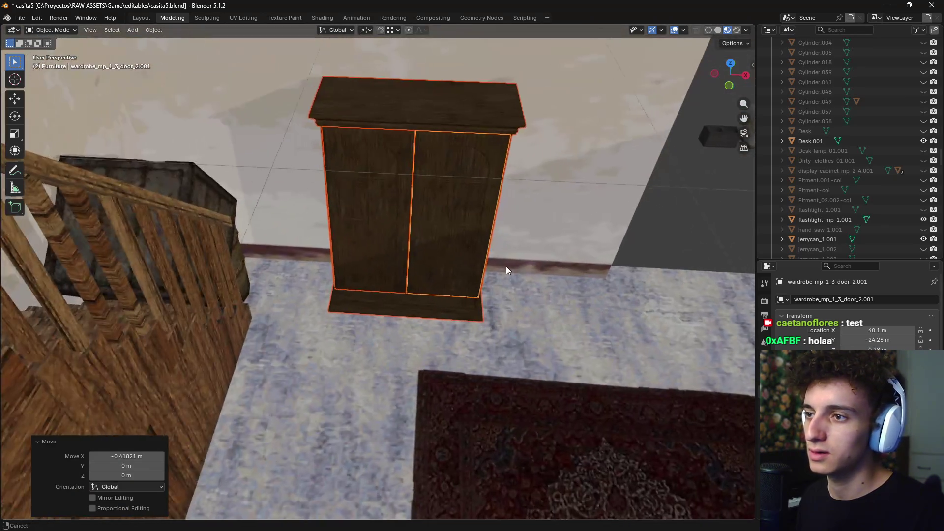
key("g")
key("x")
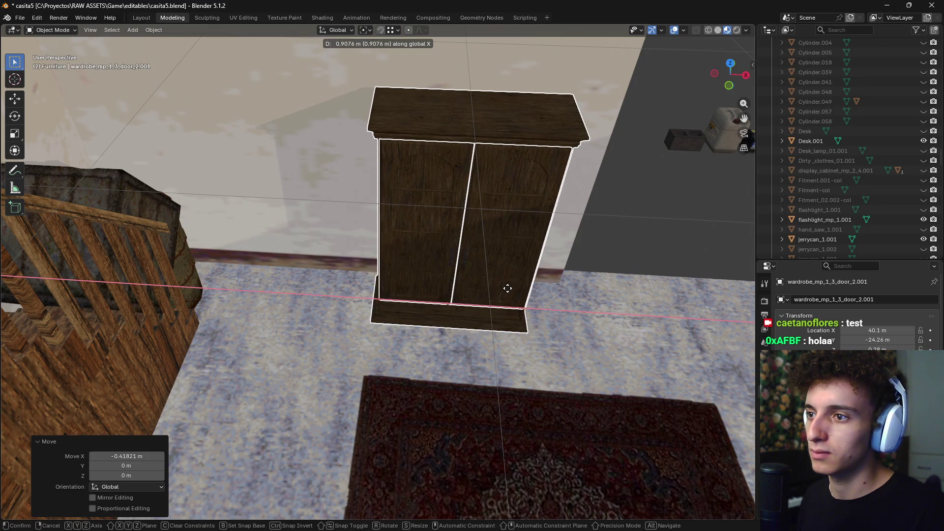
left_click(509, 293)
scroll(509, 293, "down", 5)
scroll(479, 316, "down", 3)
mouse_move(480, 316)
middle_mouse_down()
mouse_move(435, 353)
mouse_move(429, 269)
mouse_move(489, 261)
mouse_move(374, 324)
mouse_move(378, 225)
mouse_move(408, 303)
middle_mouse_up()
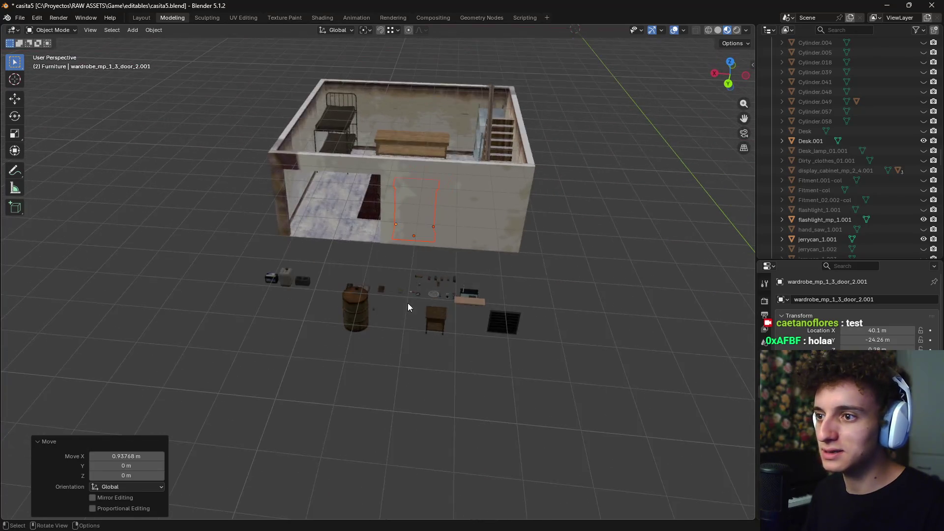
scroll(487, 365, "up", 6)
scroll(487, 366, "down", 2)
Select the bedside table and bring the view down close to it
left_click(480, 285)
scroll(480, 284, "down", 4)
mouse_move(481, 295)
middle_mouse_down()
mouse_move(423, 303)
mouse_move(435, 316)
mouse_move(405, 327)
mouse_move(394, 308)
mouse_move(420, 253)
mouse_move(485, 260)
mouse_move(432, 257)
mouse_move(457, 242)
mouse_move(414, 248)
mouse_move(392, 229)
mouse_move(428, 260)
middle_mouse_up()
scroll(411, 301, "up", 3)
scroll(411, 297, "up", 3)
scroll(430, 257, "down", 2)
scroll(453, 252, "up", 3)
scroll(464, 296, "down", 5)
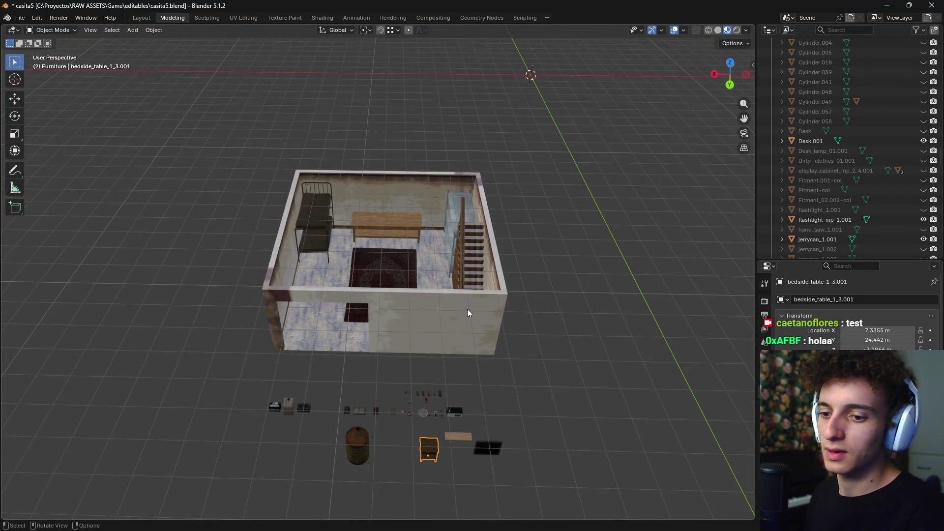
middle_click_drag(453, 329, 494, 377)
scroll(445, 329, "up", 8)
mouse_move(449, 334)
middle_mouse_down()
mouse_move(465, 339)
mouse_move(421, 353)
mouse_move(299, 359)
mouse_move(516, 327)
mouse_move(319, 333)
mouse_move(459, 375)
mouse_move(333, 377)
mouse_move(310, 406)
mouse_move(278, 390)
mouse_move(251, 312)
middle_mouse_up()
scroll(309, 406, "up", 3)
Move the bedside table's drawer into the cabinets-and-drawers collection
left_click(251, 312, "shift")
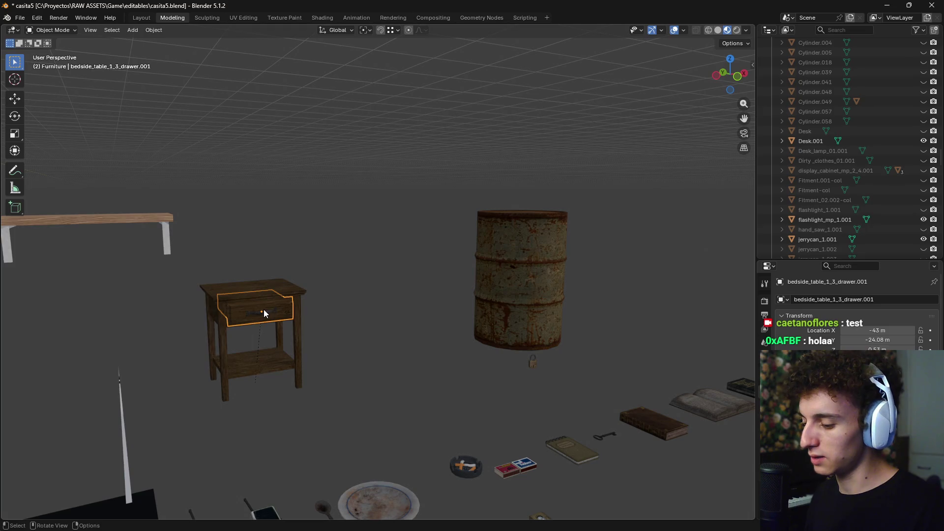
key("m")
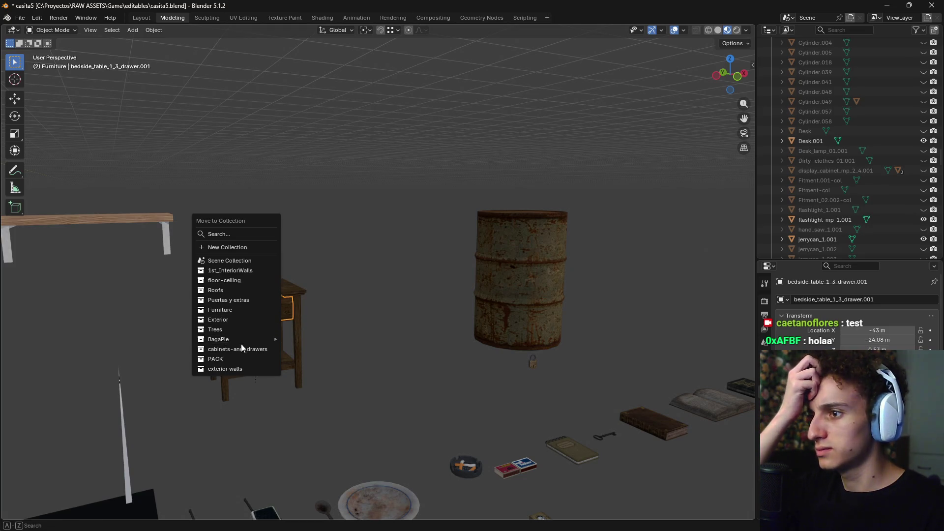
left_click(244, 349)
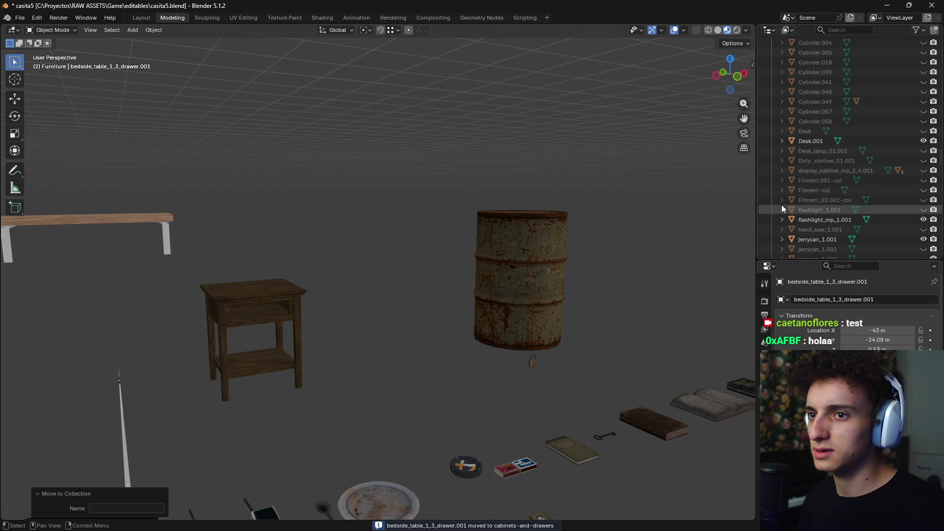
Collapse the Furniture collection in the Outliner and reselect the bedside table
scroll(860, 167, "up", 3)
scroll(860, 164, "up", 5)
scroll(859, 165, "up", 5)
scroll(858, 166, "up", 3)
scroll(843, 160, "up", 5)
left_click(772, 93)
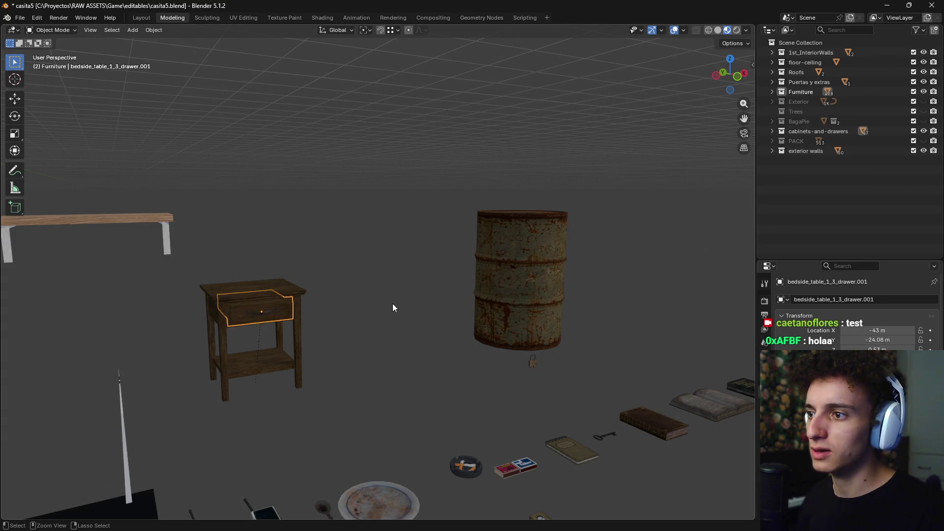
left_click(238, 288)
Select the bedside table and move it inside the room from top view
key("ctrl+z")
left_click(268, 302)
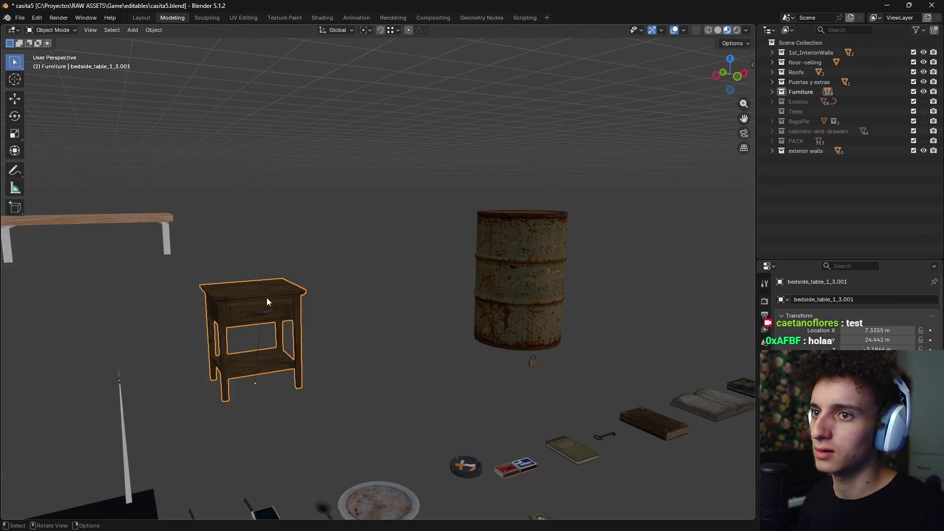
key("ctrl+z")
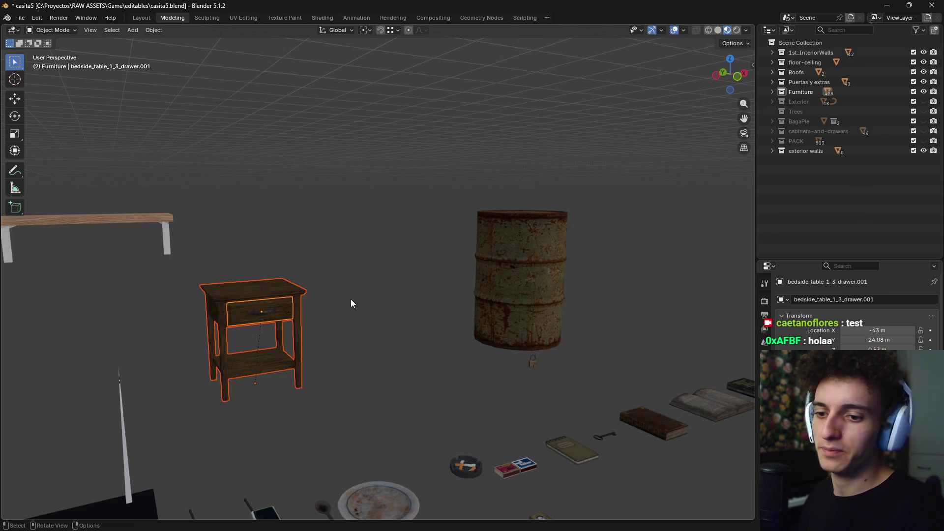
key("KP_7")
key("g")
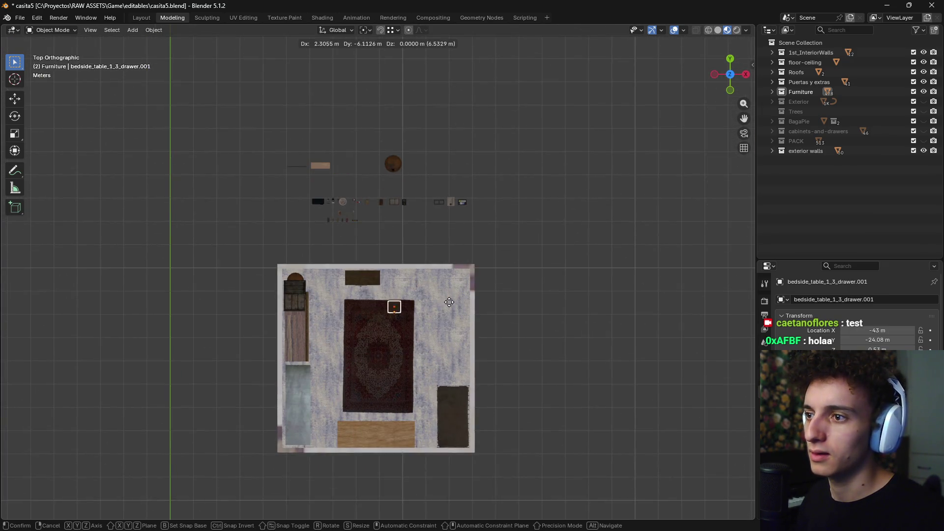
left_click(452, 292)
scroll(451, 302, "up", 5)
key("r")
key("Escape")
Turn the table 180° and place it between the desk and the bunk bed
middle_click_drag(509, 364, 476, 299)
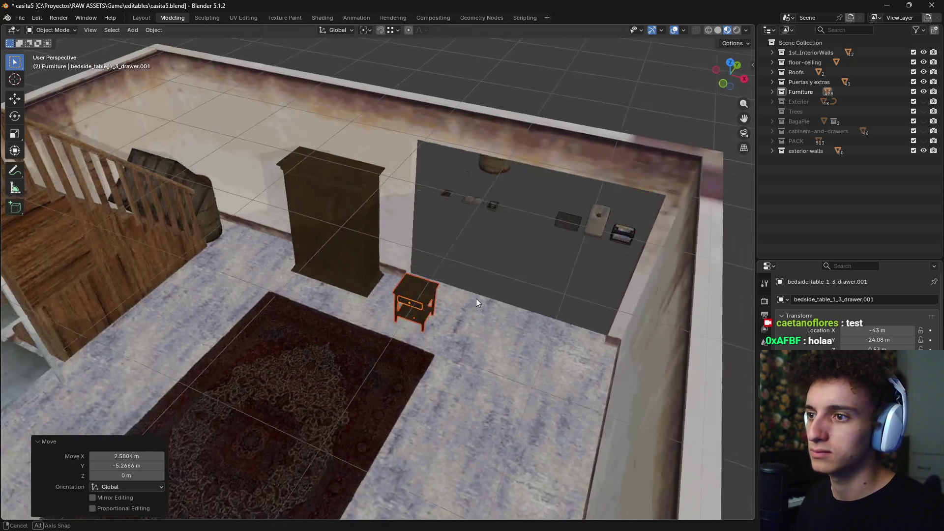
scroll(494, 309, "down", 2)
scroll(498, 318, "down", 2)
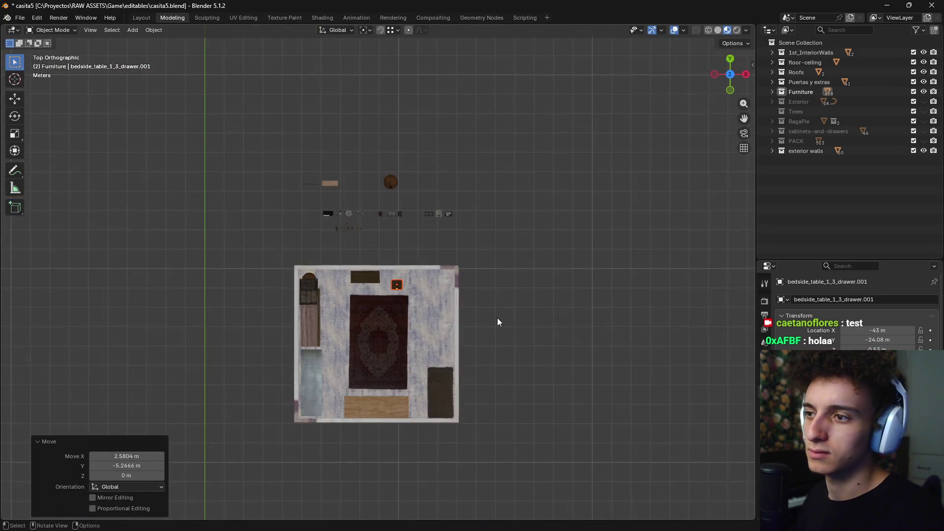
key("KP_7")
type("r180")
key("Return")
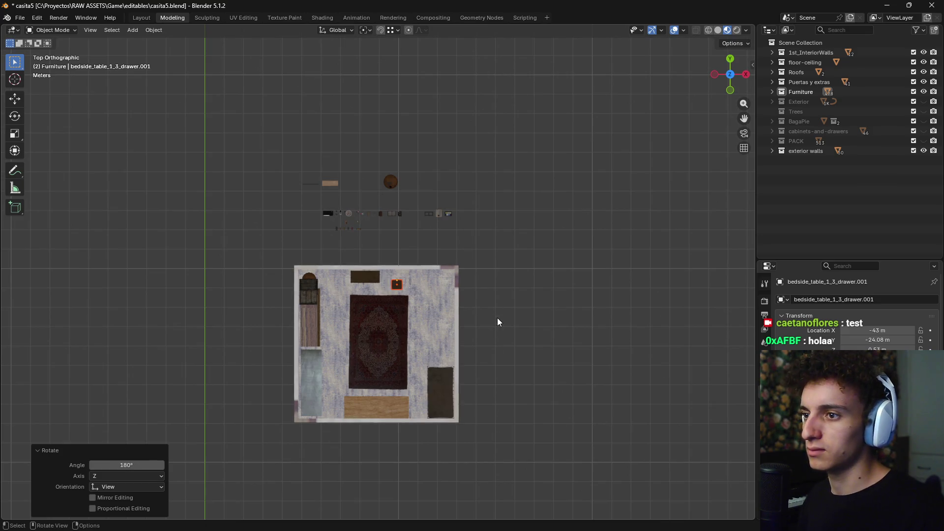
scroll(497, 318, "up", 4)
key("g")
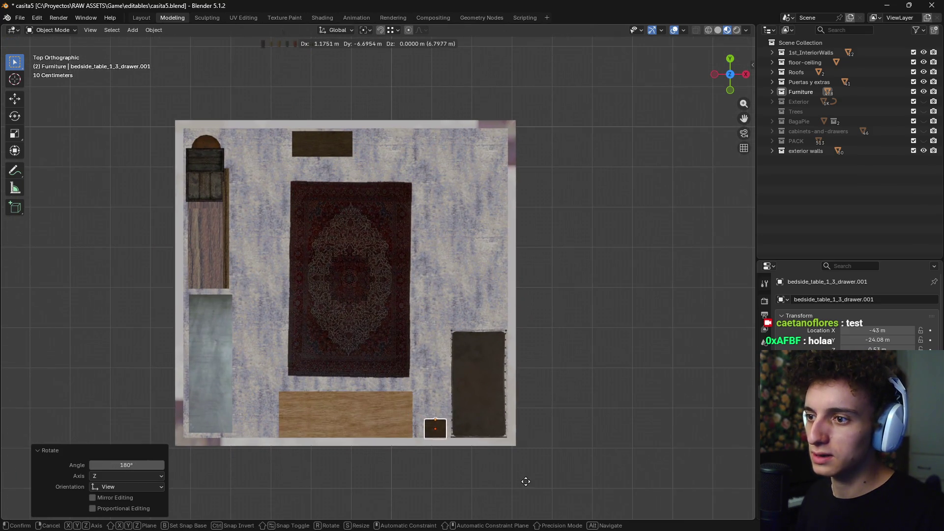
left_click(524, 479)
In wireframe side view, scale the table up about 1.617 times and reposition it
mouse_move(436, 456)
middle_mouse_down()
mouse_move(362, 361)
mouse_move(298, 302)
middle_mouse_up()
scroll(362, 361, "up", 4)
key("KP_3")
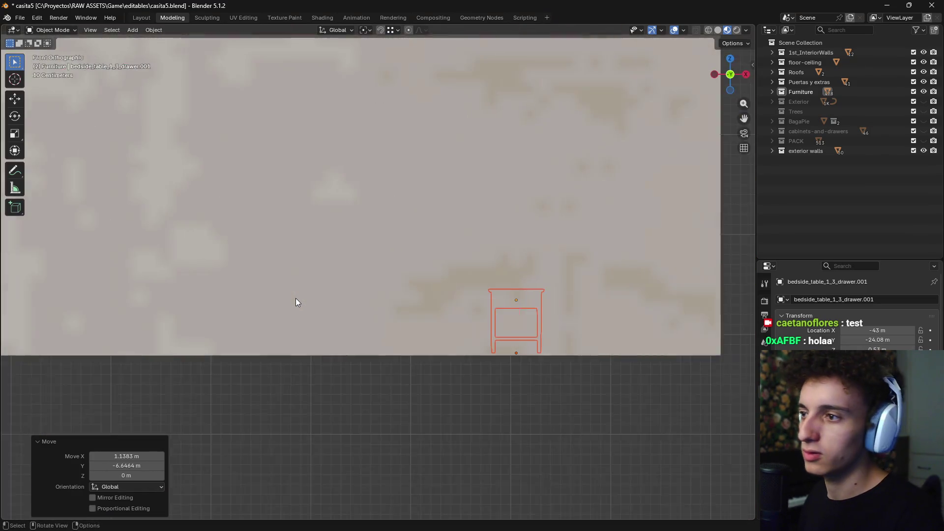
key("z")
left_click(143, 320)
middle_click_drag(299, 320, 341, 307, "shift")
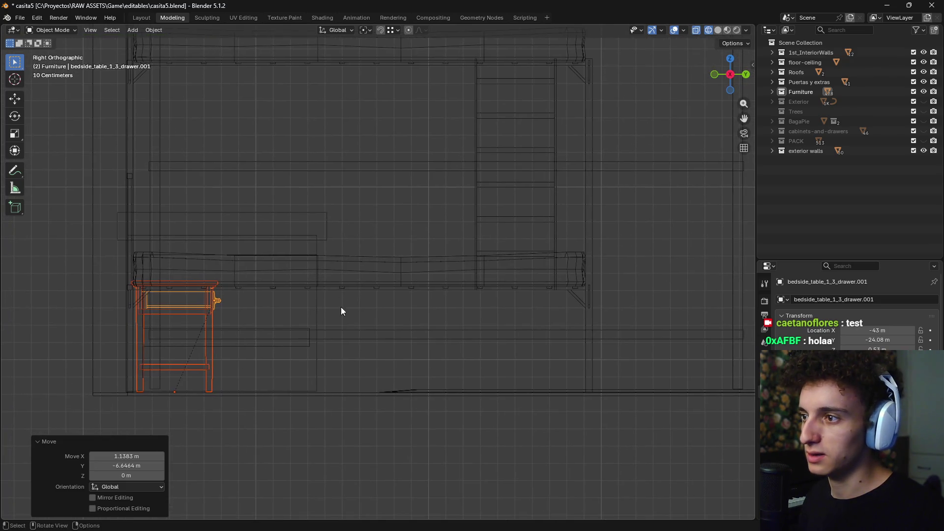
key("s")
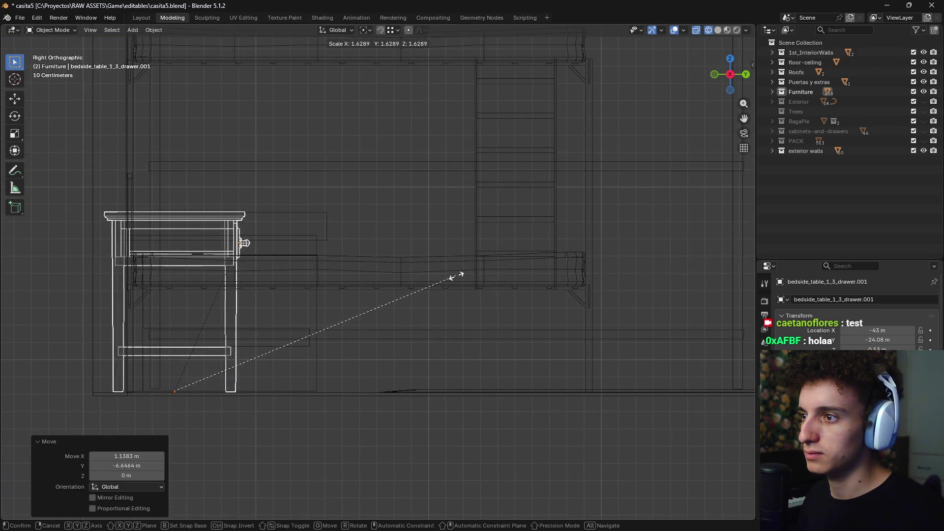
left_click(453, 278)
key("g")
left_click(488, 282)
Switch back to Material Preview shading and orbit out to a high overview of the room
middle_click_drag(488, 282, 382, 306)
key("z")
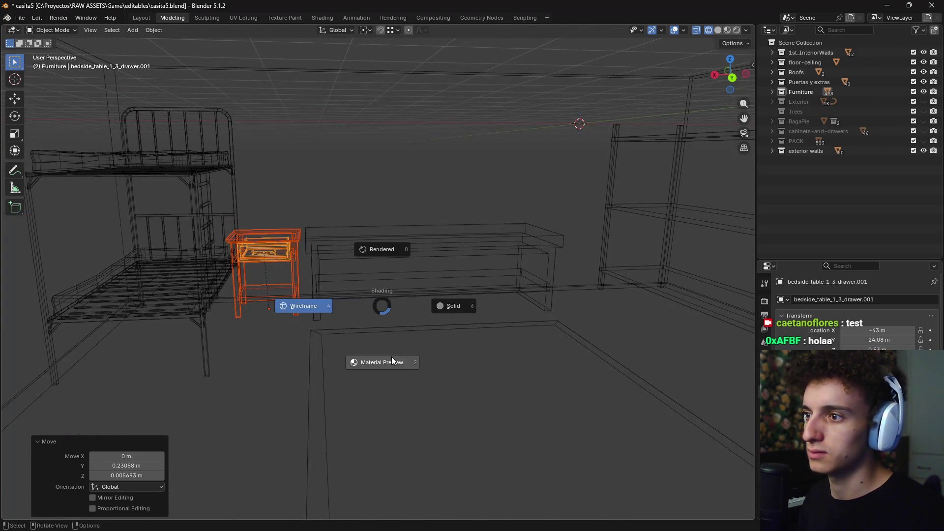
left_click(392, 361)
scroll(388, 367, "down", 6)
middle_click_drag(386, 371, 593, 447)
left_click(594, 449)
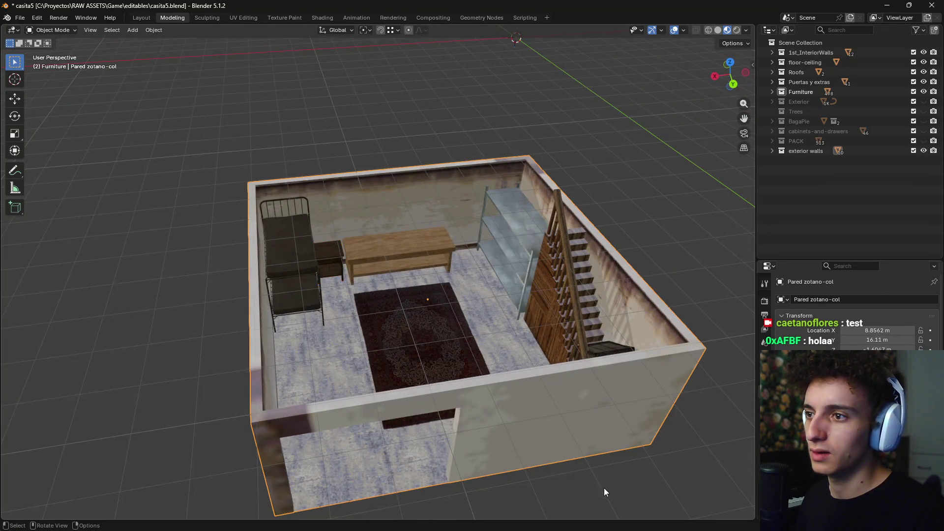
Move the vent_1.003 grille from the loose props into the room in top view
scroll(590, 487, "down", 3)
middle_click_drag(569, 485, 491, 311, "shift")
scroll(421, 331, "up", 3)
scroll(467, 293, "up", 2)
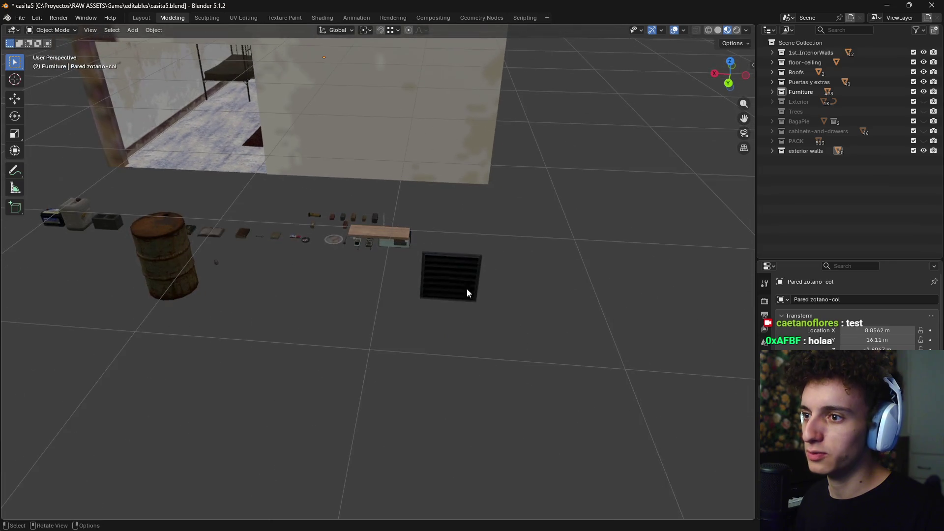
key("KP_7")
scroll(455, 278, "down", 4)
key("g")
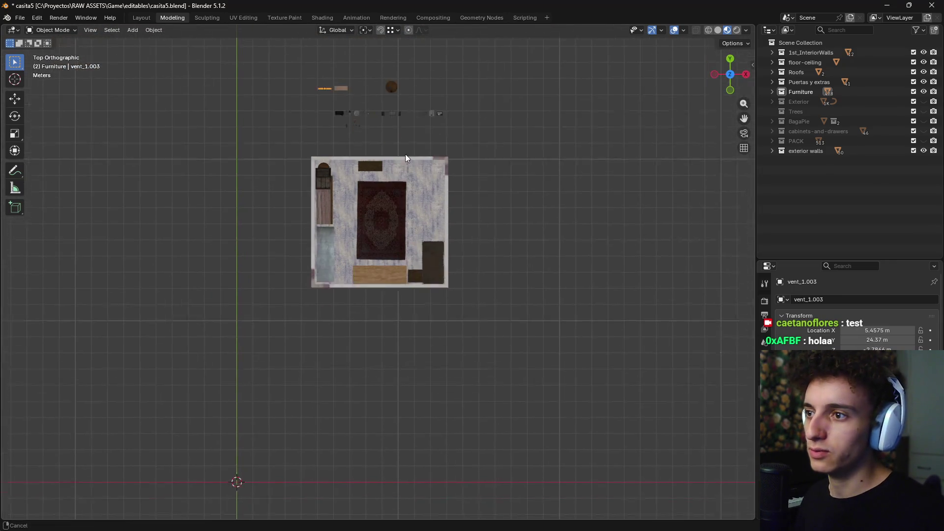
left_click(420, 337)
Fit the vent onto the wall beside the shelving unit using Z and X constrained moves
scroll(368, 310, "up", 6)
scroll(303, 331, "up", 3)
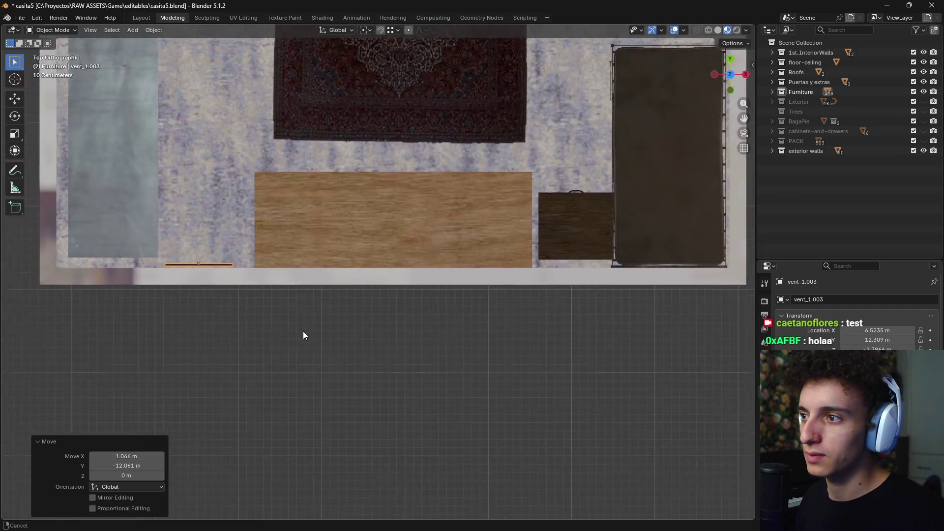
scroll(258, 341, "up", 1)
key("g")
left_click(261, 343)
mouse_move(261, 344)
middle_mouse_down()
mouse_move(435, 237)
mouse_move(323, 373)
middle_mouse_up()
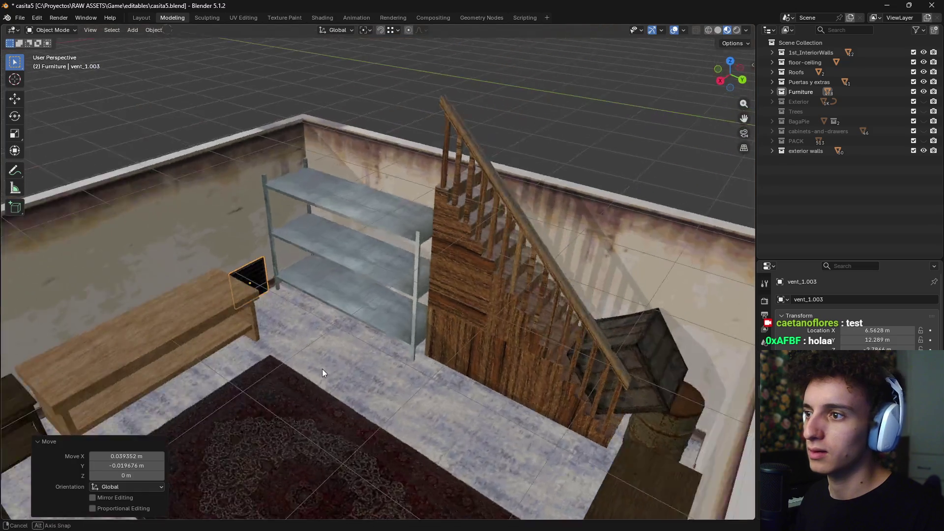
scroll(262, 269, "up", 3)
key("g")
key("z")
key("x")
left_click(320, 290)
Orbit over to the loose props outside the house and select the small wooden shelf
scroll(305, 325, "down", 4)
mouse_move(306, 326)
middle_mouse_down()
mouse_move(383, 345)
mouse_move(280, 363)
middle_mouse_up()
scroll(383, 345, "down", 5)
mouse_move(143, 400)
middle_mouse_down()
mouse_move(547, 318)
mouse_move(443, 311)
mouse_move(560, 277)
middle_mouse_up()
scroll(518, 319, "up", 5)
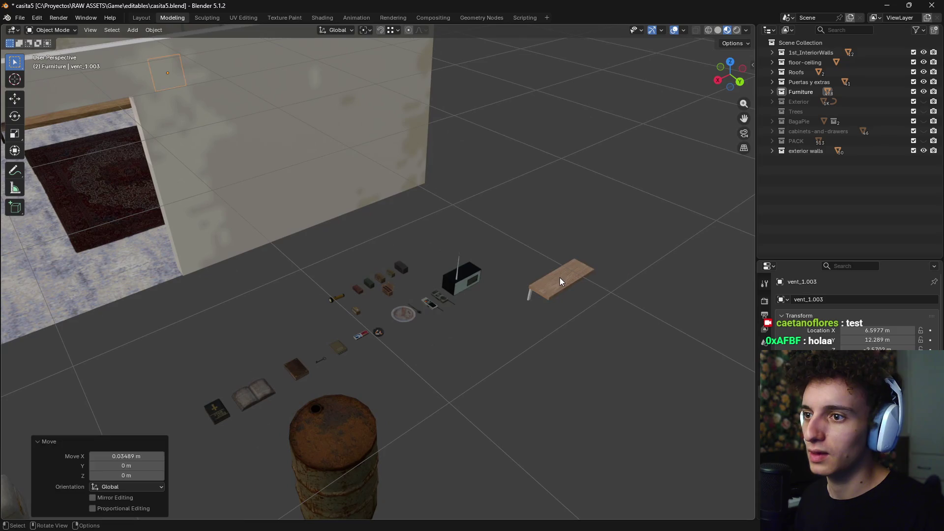
left_click(559, 278)
Move Shelf_01.001 into the room next to the bunk bed from top view
key("KP_7")
scroll(485, 257, "down", 3)
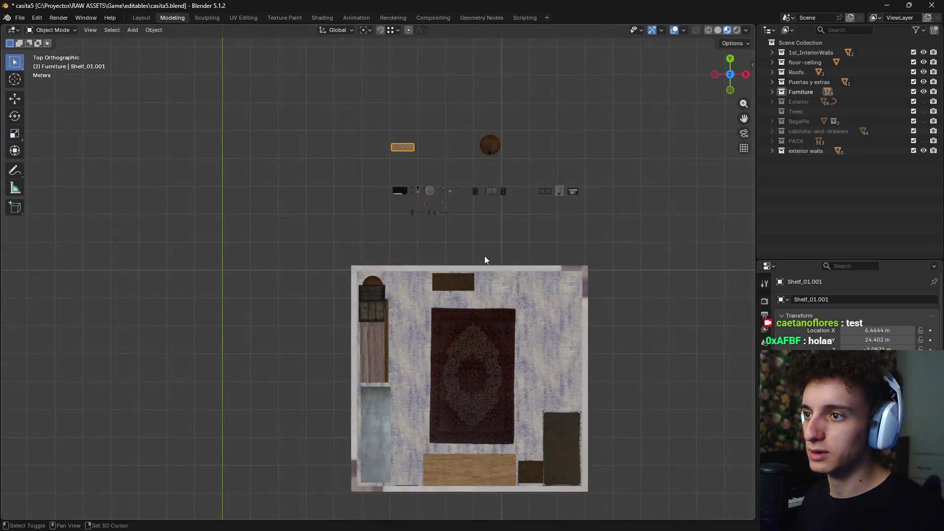
middle_click_drag(485, 257, 476, 163, "shift")
key("g")
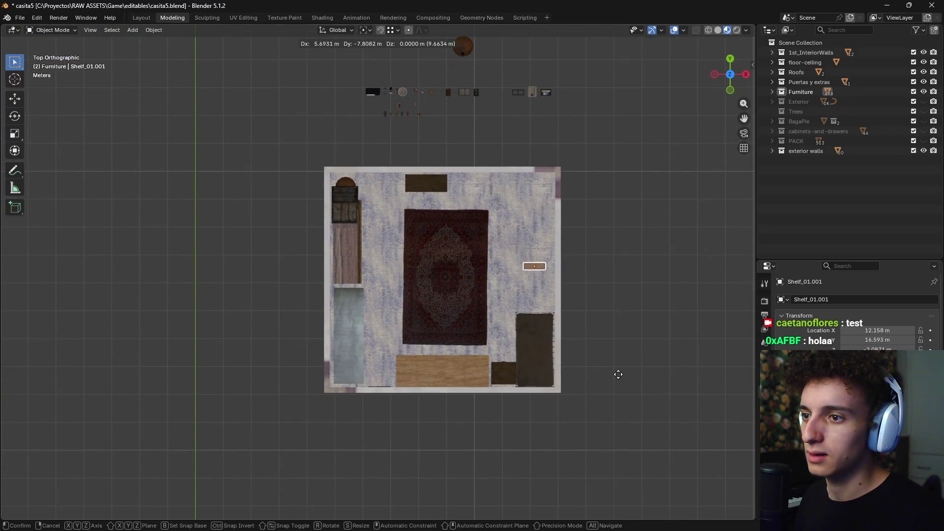
left_click(619, 374)
middle_click_drag(618, 374, 546, 265)
scroll(382, 300, "up", 5)
scroll(382, 270, "up", 3)
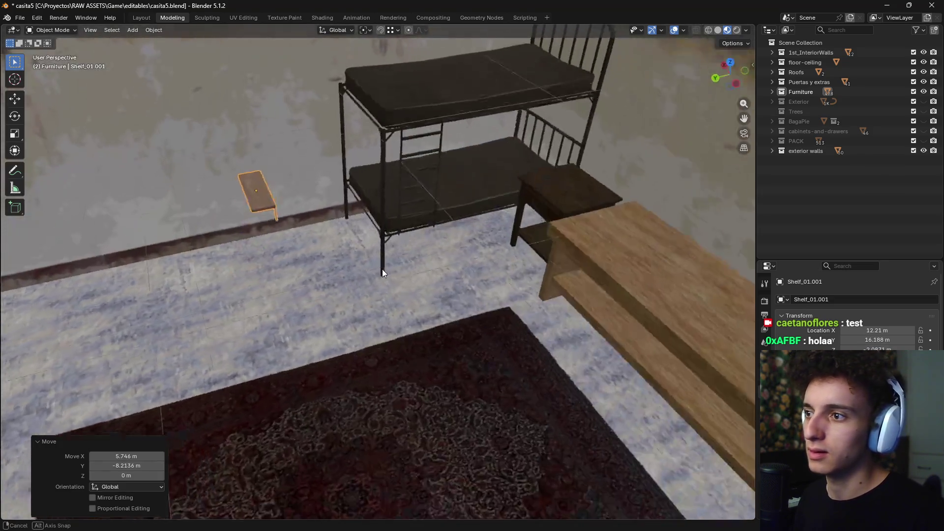
middle_click_drag(382, 270, 417, 226)
Rotate the shelf 90° about Z so it runs along the wall
key("r")
key("z")
key("y")
type("z")
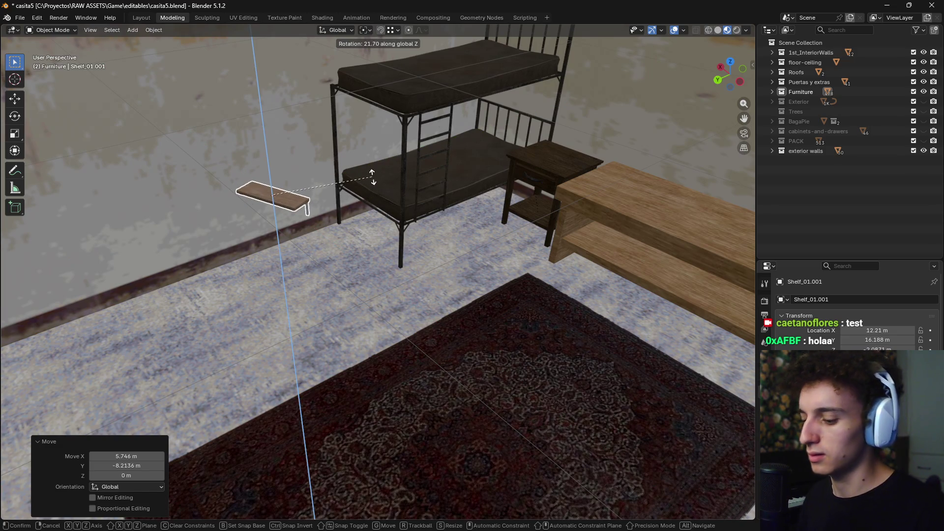
type("90")
key("Return")
middle_click_drag(373, 177, 308, 211)
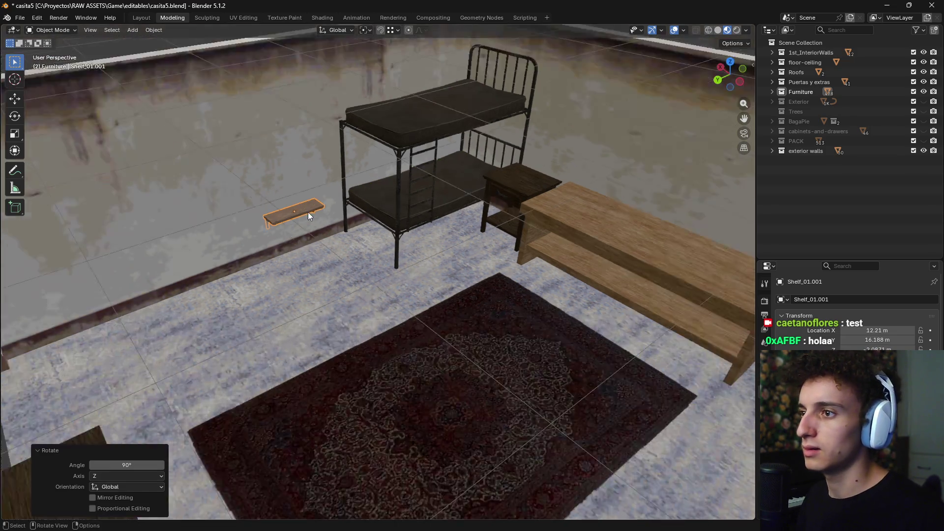
scroll(308, 212, "down", 5)
scroll(388, 258, "up", 5)
scroll(389, 259, "up", 3)
Set the shelf flush against the wall and lower it 0.27266 m along Z
key("KP_7")
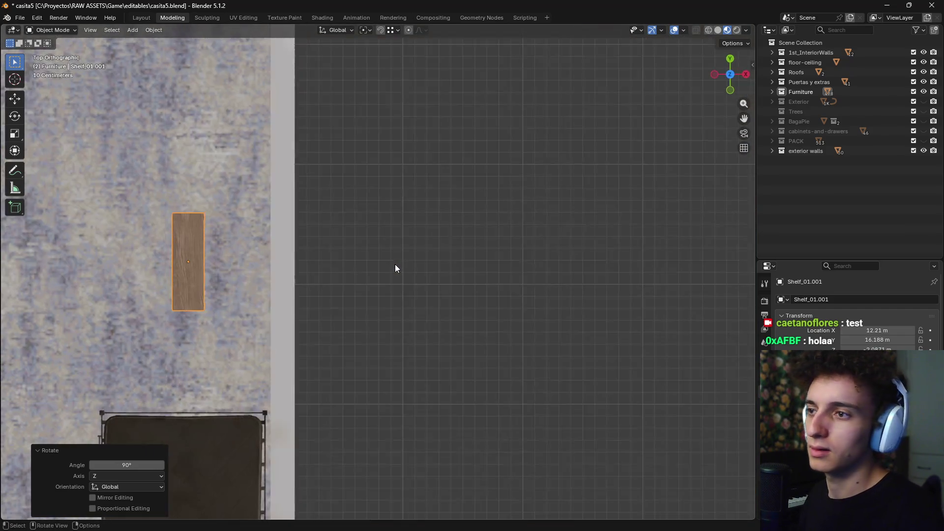
key("g")
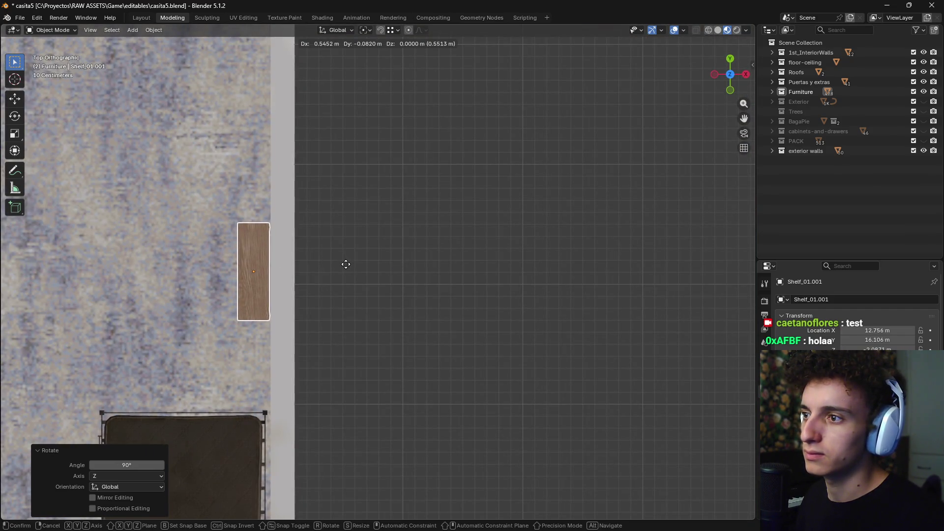
left_click(346, 265)
middle_click_drag(346, 265, 390, 262)
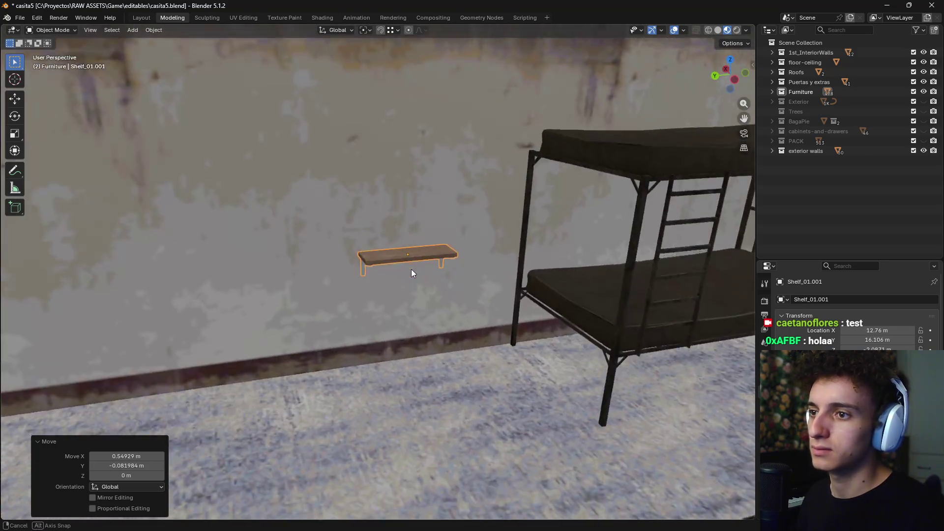
key("g")
key("z")
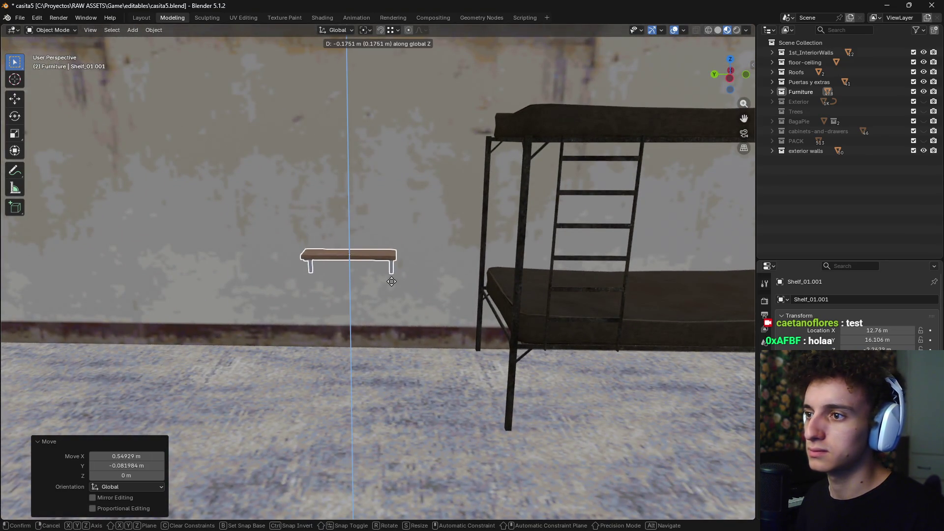
left_click(391, 294)
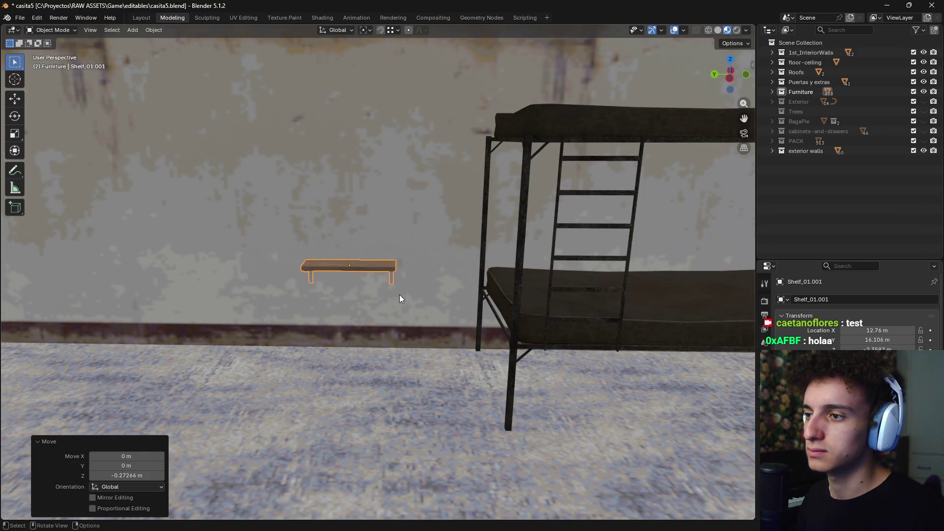
Line up a level view of the wall shelf and isolate it in local view
scroll(403, 297, "down", 1)
scroll(404, 297, "down", 1)
scroll(421, 288, "down", 1)
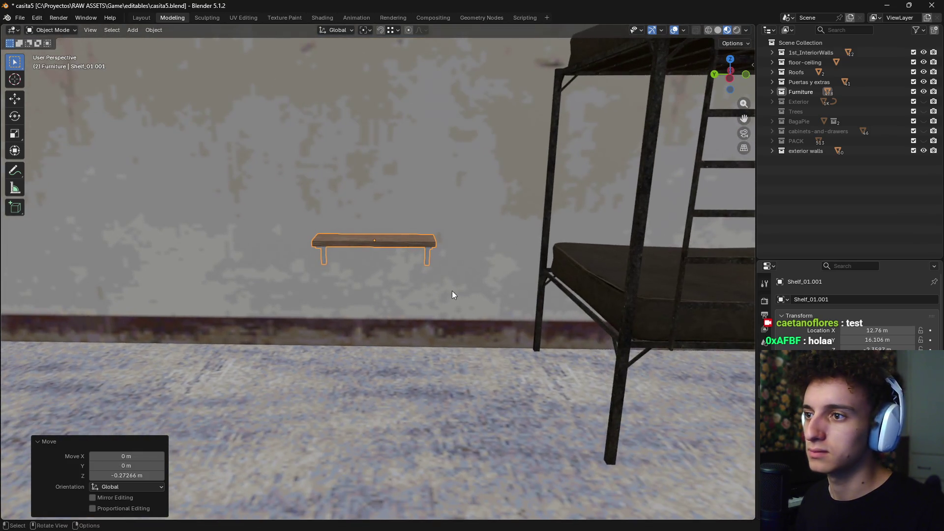
scroll(452, 291, "down", 2)
scroll(446, 315, "down", 2)
scroll(455, 352, "down", 3)
scroll(448, 366, "up", 2)
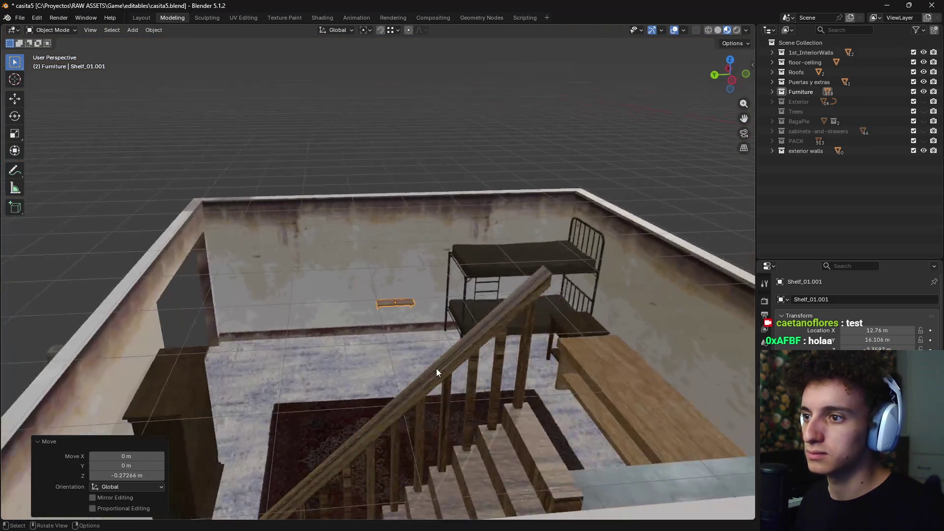
scroll(434, 368, "up", 4)
scroll(436, 368, "down", 2)
scroll(517, 303, "down", 1)
scroll(506, 300, "down", 3)
mouse_move(495, 319)
middle_mouse_down()
mouse_move(481, 347)
mouse_move(485, 282)
mouse_move(409, 304)
middle_mouse_up()
scroll(481, 347, "up", 3)
scroll(477, 335, "up", 2)
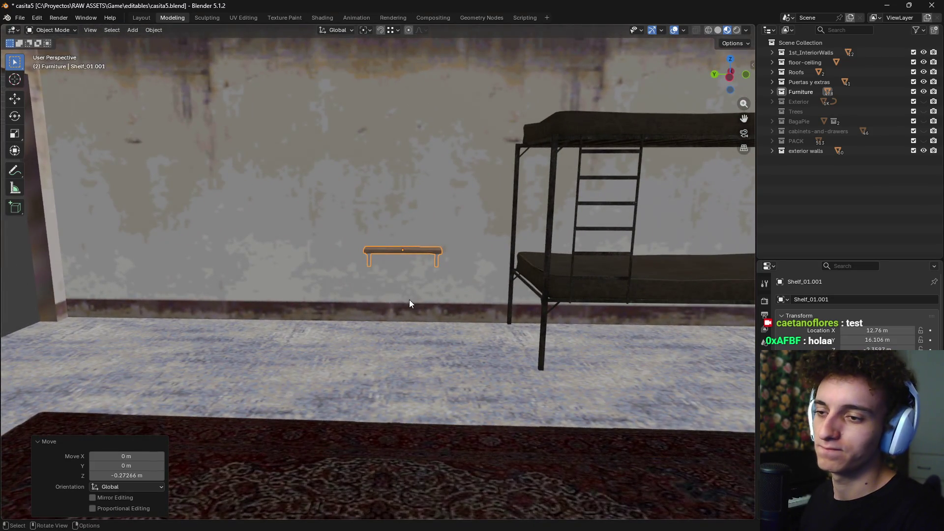
key("KP_Divide")
In Edit Mode, pull the shelf's left end and bracket out 0.57886 m along Y
key("z")
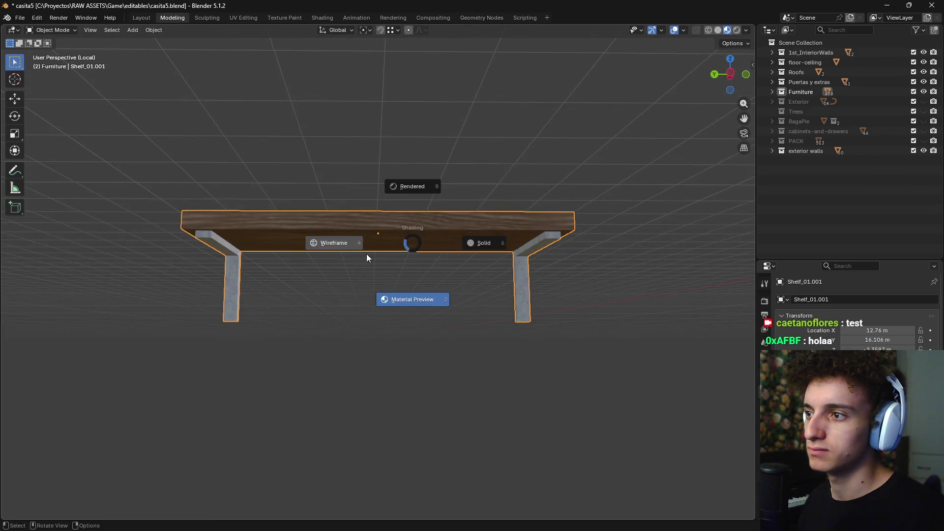
left_click(292, 270)
middle_click_drag(292, 270, 323, 295)
key("Tab")
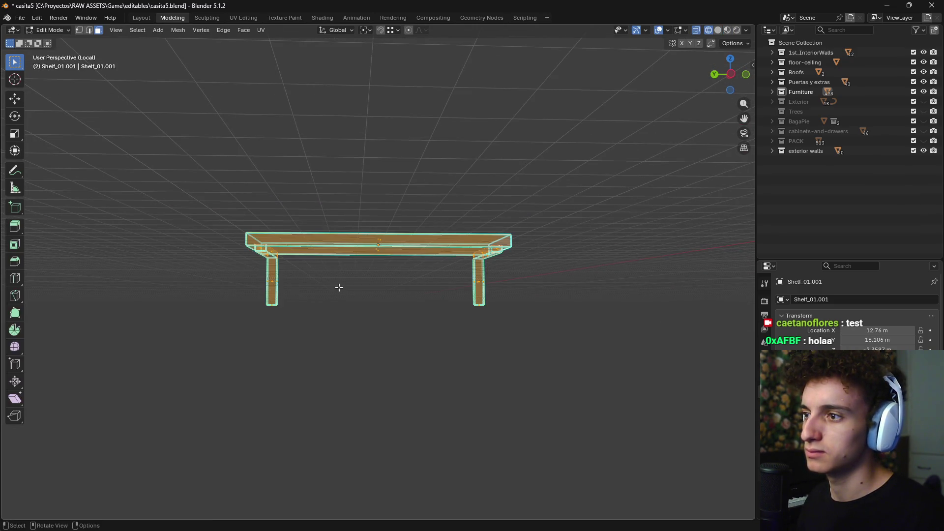
key("KP_3")
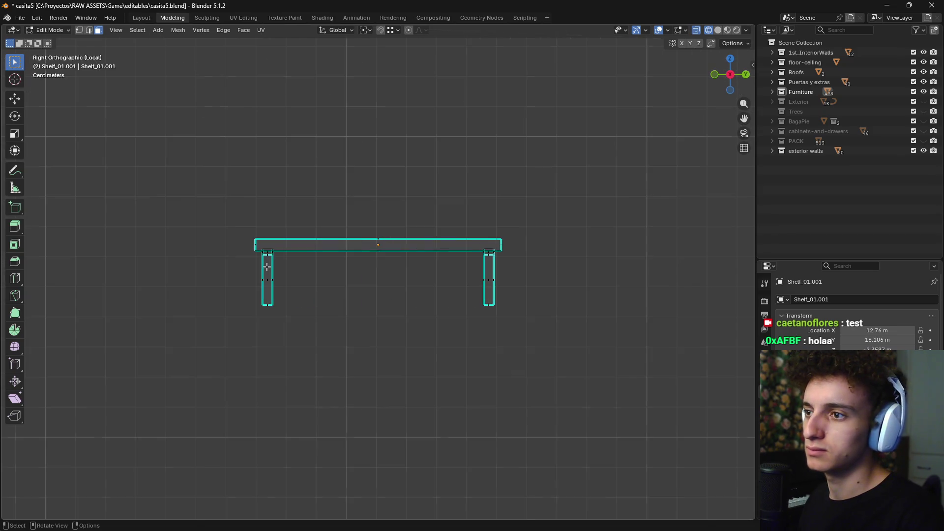
left_click_drag(210, 208, 314, 354)
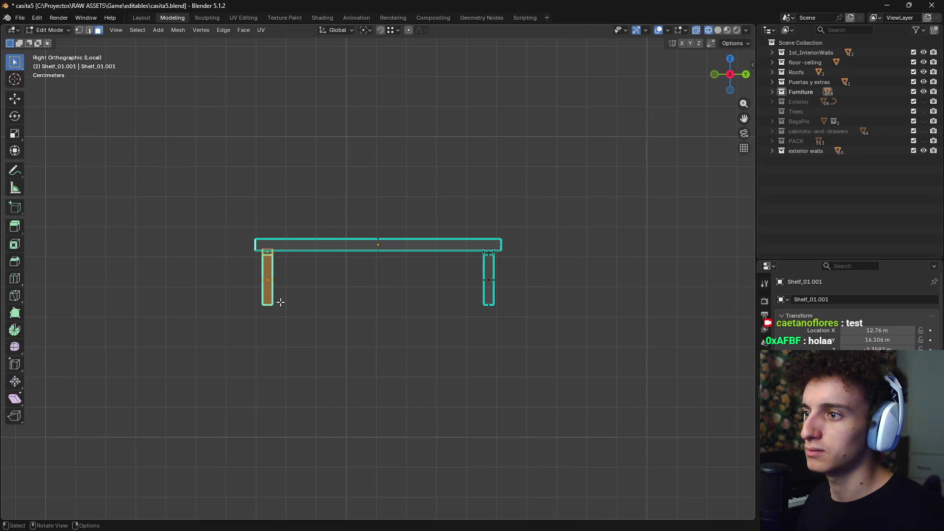
key("g")
key("x")
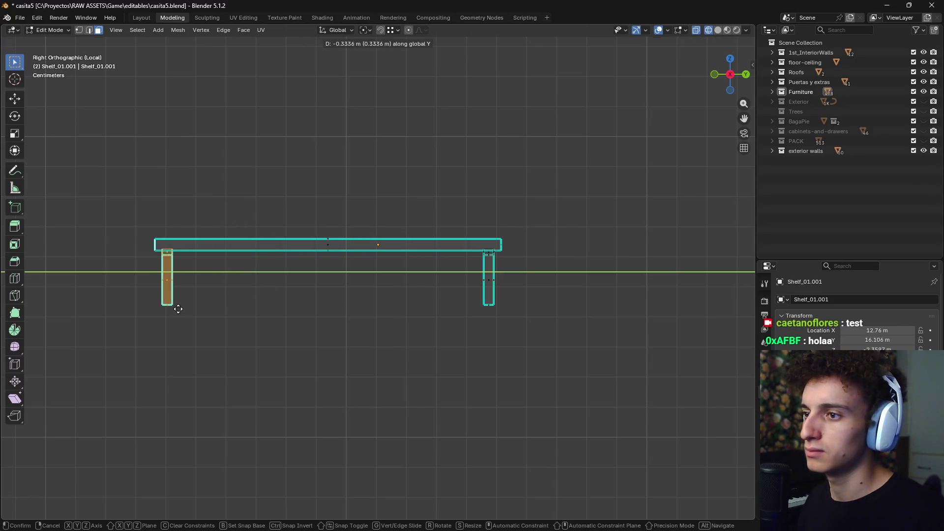
left_click(106, 313)
key("z")
left_click(292, 379)
key("Tab")
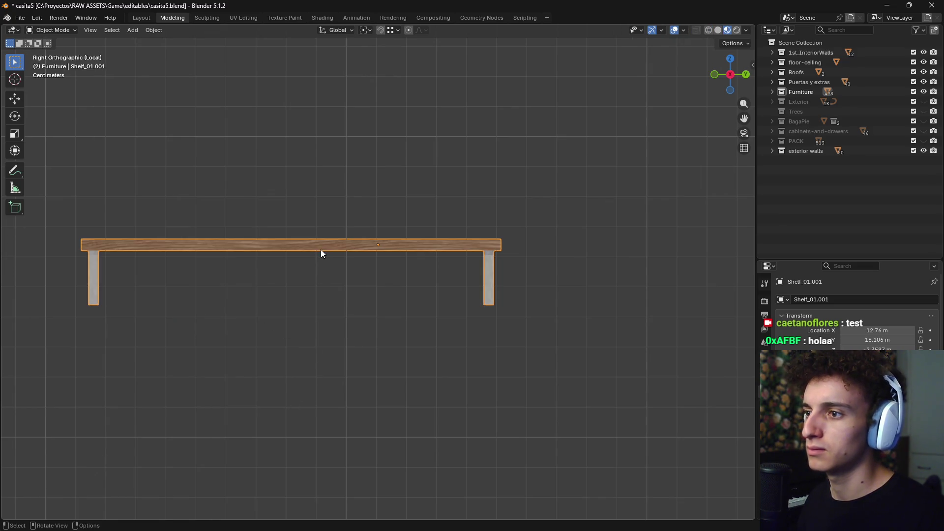
Set the shelf's origin to its geometry and exit local view to show the room
right_click(321, 245)
mouse_move(257, 289)
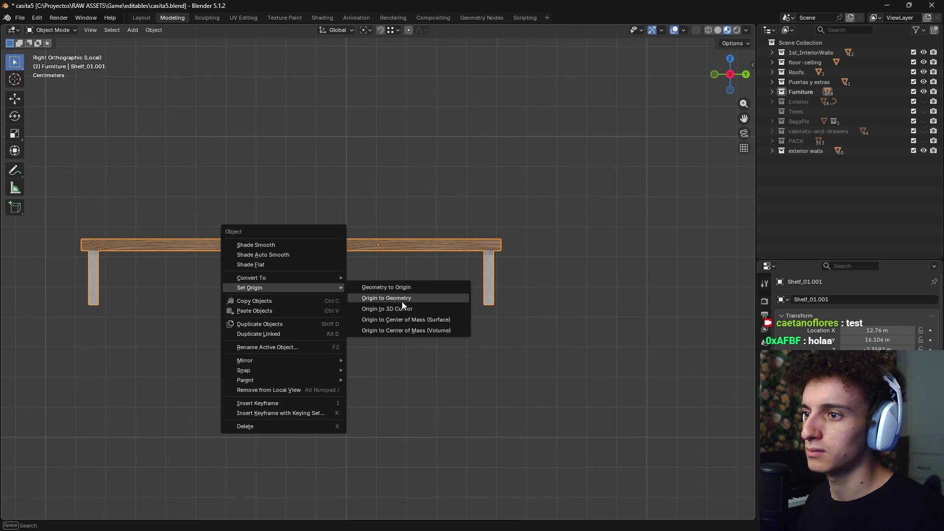
left_click(400, 298)
key("g")
key("Escape")
key("KP_7")
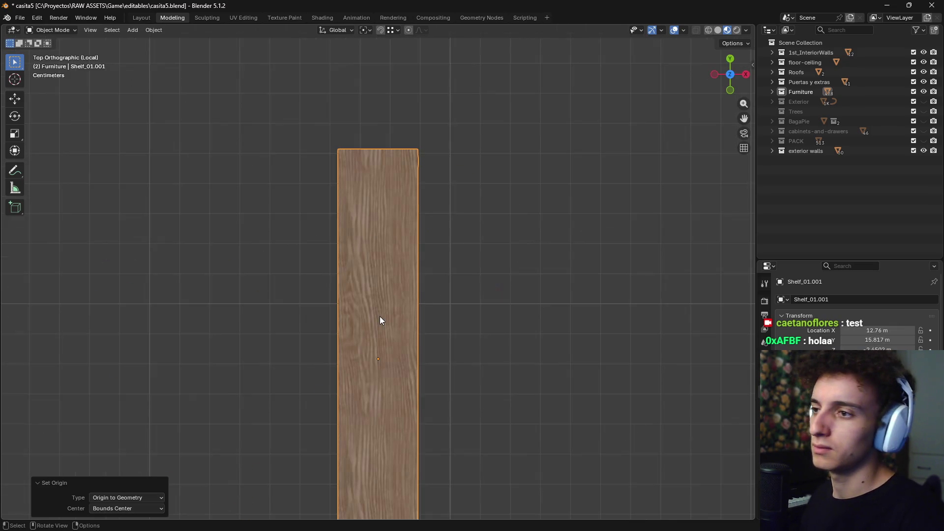
mouse_move(379, 321)
middle_mouse_down()
mouse_move(473, 321)
mouse_move(416, 273)
middle_mouse_up()
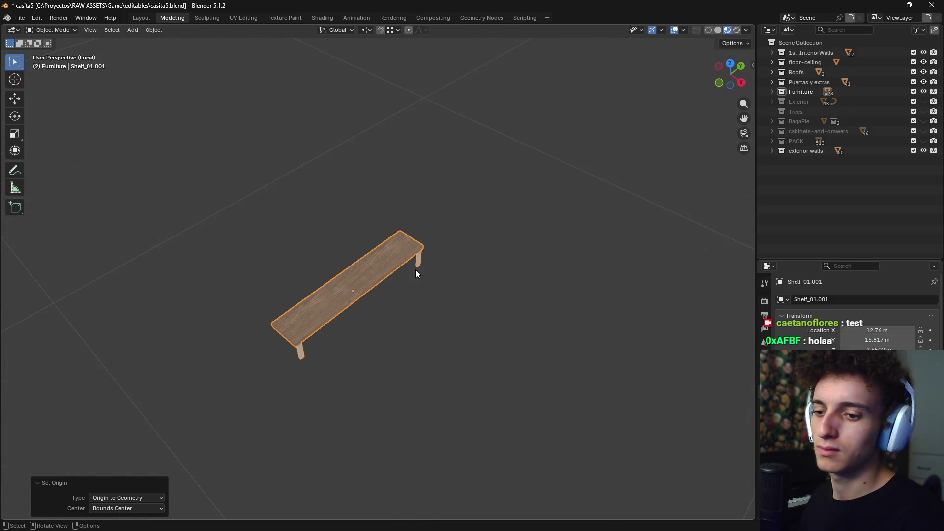
key("KP_Divide")
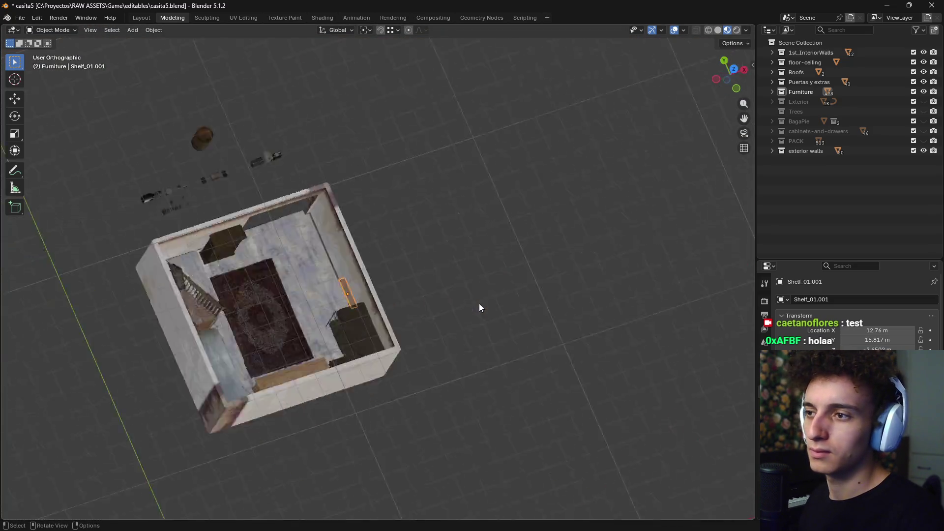
key("KP_7")
scroll(314, 309, "up", 9)
middle_click_drag(315, 309, 358, 303, "shift")
mouse_move(545, 264)
middle_mouse_down()
mouse_move(468, 277)
mouse_move(492, 219)
middle_mouse_up()
Raise the shelf slightly and scale it up in two passes
key("g")
key("z")
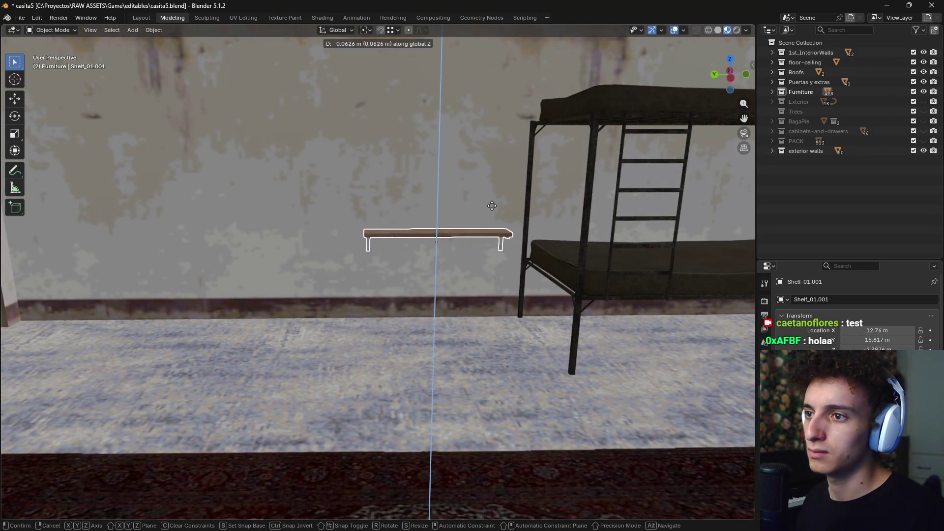
left_click(487, 219)
key("s")
left_click(517, 209)
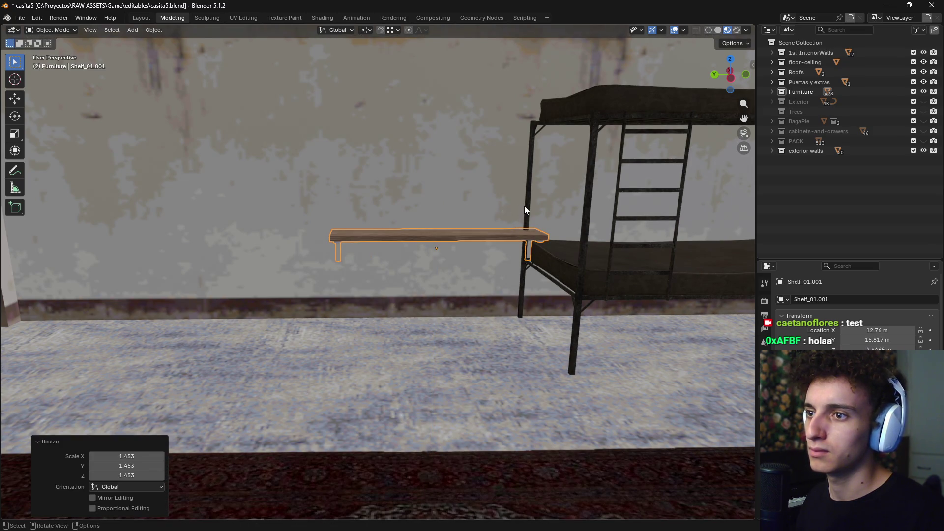
key("KP_7")
key("s")
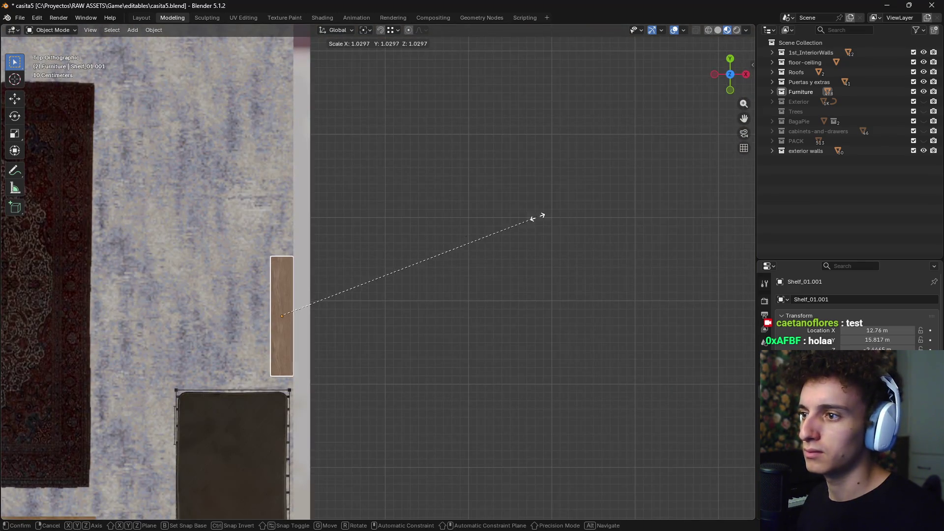
left_click(654, 172)
Slide the shelf along the wall, raise it 1.0494 m, and start a vertical duplicate
key("g")
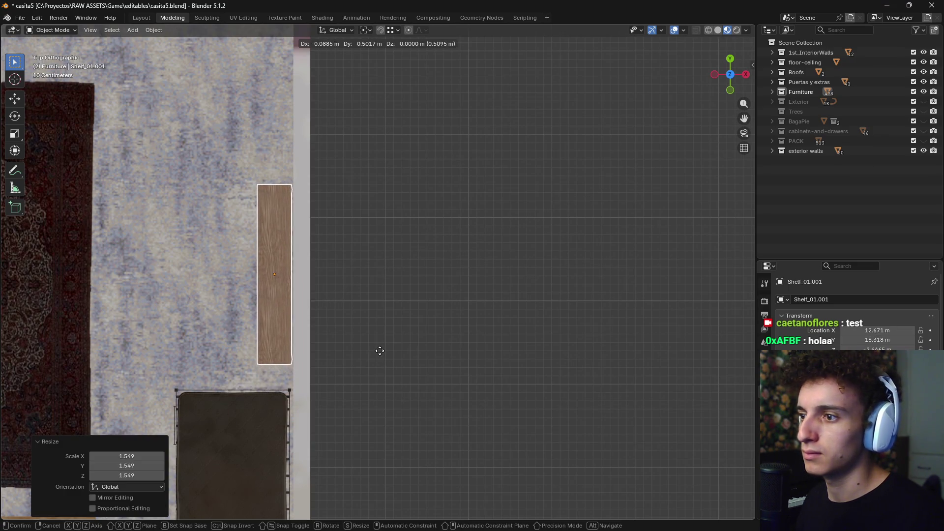
left_click(383, 352)
middle_click_drag(427, 295, 451, 268)
key("g")
key("z")
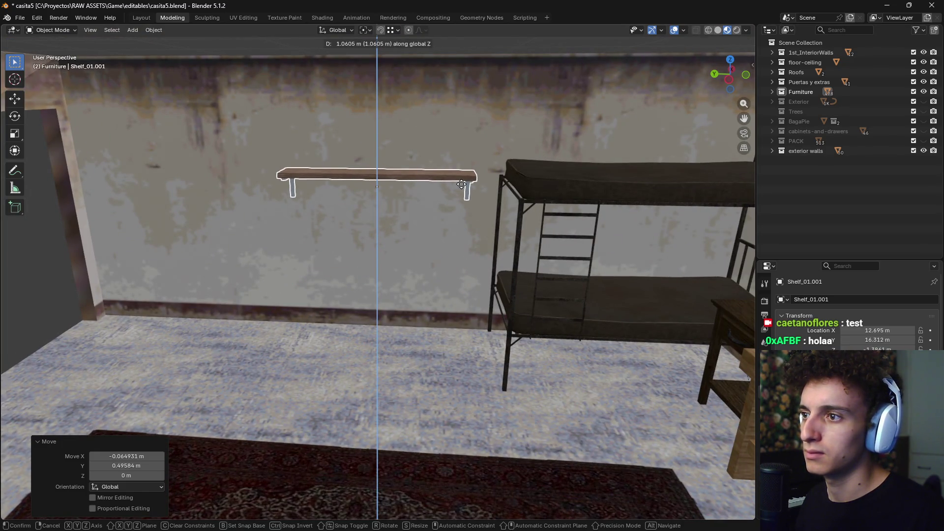
left_click(461, 184)
middle_click_drag(461, 186, 500, 191)
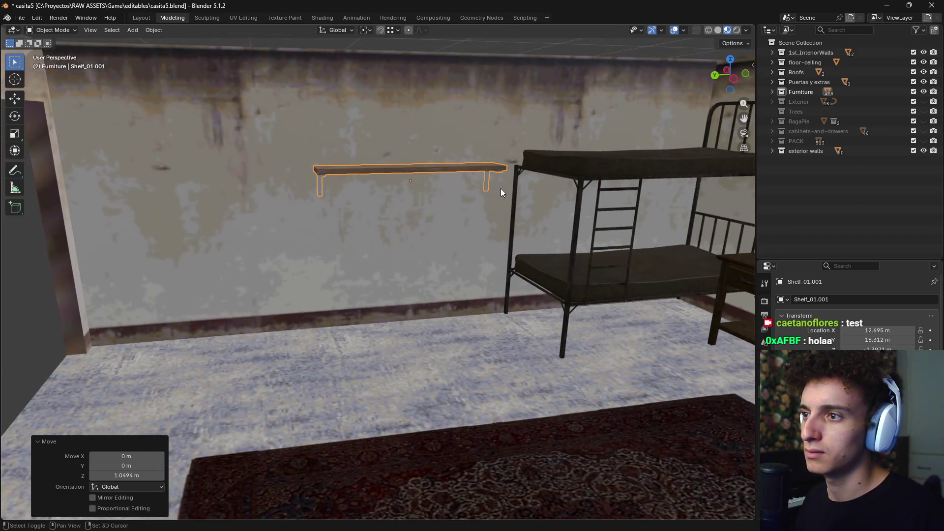
key("shift+d")
key("z")
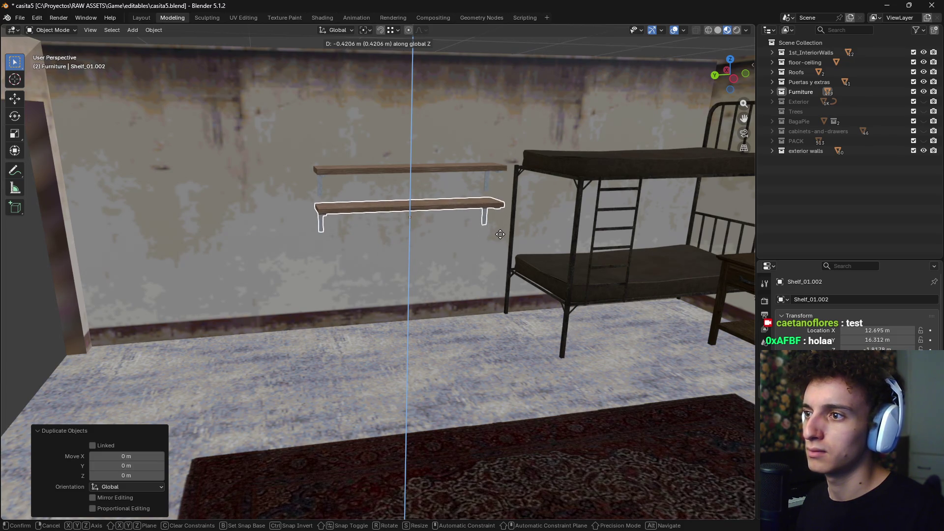
Stack two copies of the shelf vertically below the original shelf
right_click(507, 235)
key("g")
key("z")
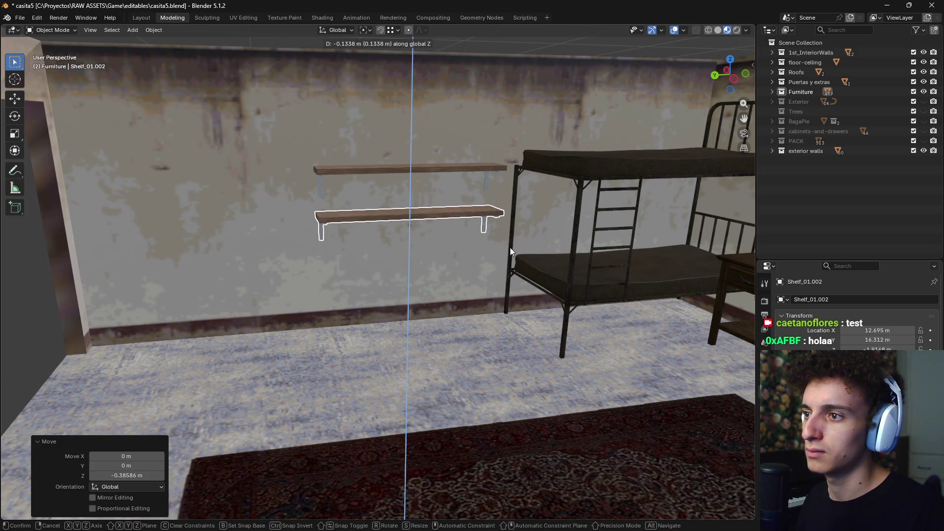
left_click(510, 247)
key("shift+d")
key("z")
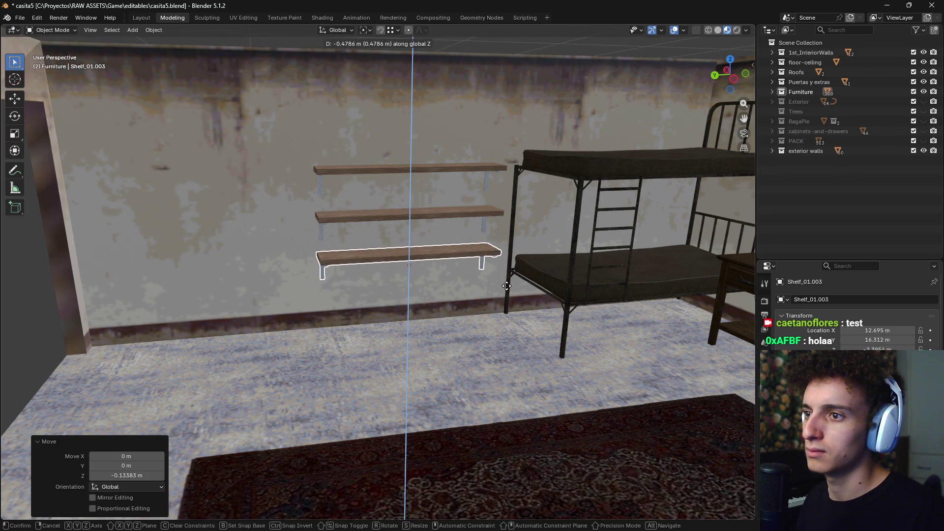
left_click(506, 286)
Select all three shelves and slide them along Y back against the wall
mouse_move(473, 214)
middle_mouse_down()
mouse_move(474, 255)
mouse_move(523, 323)
middle_mouse_up()
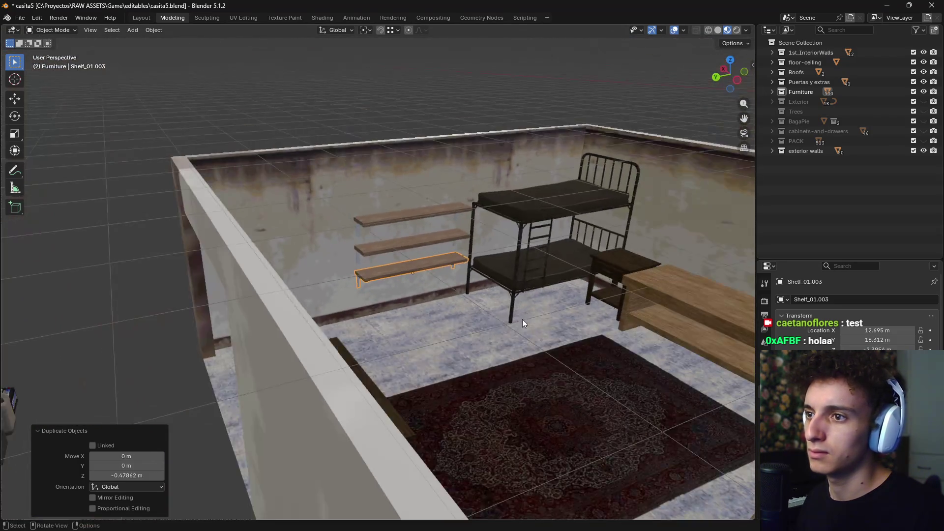
middle_click_drag(523, 323, 400, 252)
left_click(403, 231, "shift")
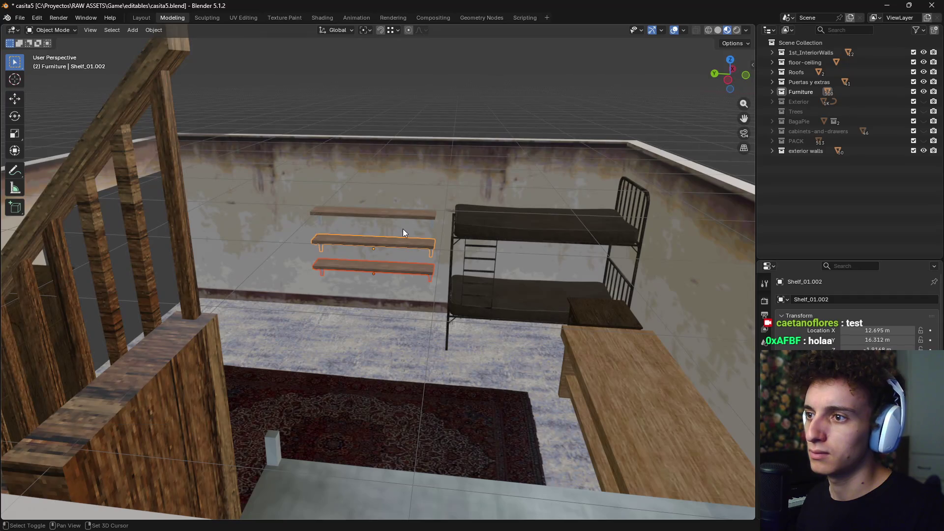
left_click(409, 217, "shift")
mouse_move(409, 219)
middle_mouse_down()
mouse_move(420, 235)
mouse_move(409, 232)
middle_mouse_up()
key("g")
key("x")
key("y")
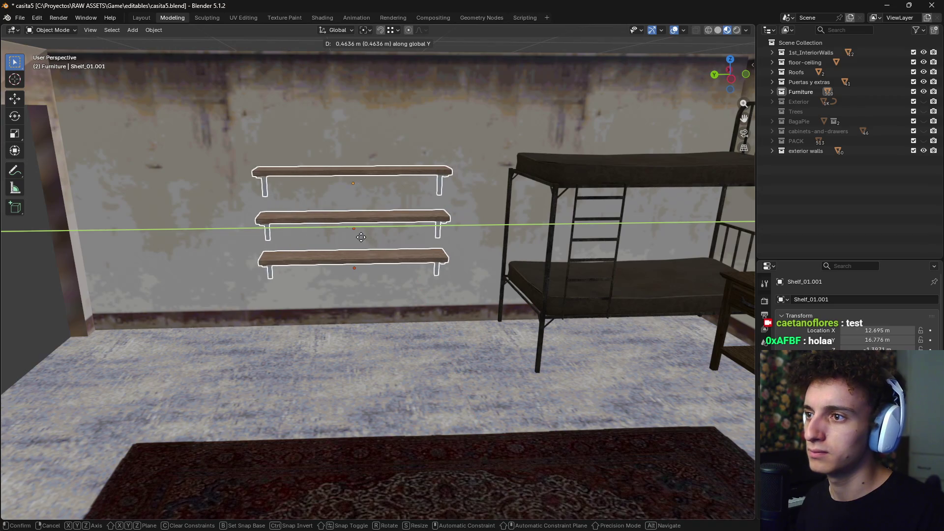
left_click(337, 244)
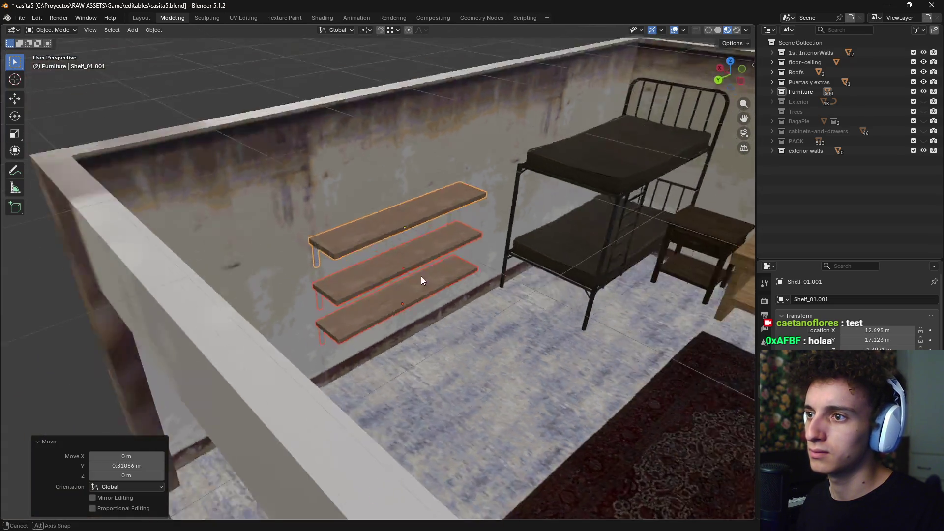
Orbit out over the whole house and select the metal barrel
middle_click_drag(338, 243, 508, 325)
middle_click_drag(390, 311, 426, 342)
scroll(426, 342, "down", 5)
mouse_move(486, 373)
middle_mouse_down()
mouse_move(427, 346)
mouse_move(329, 364)
mouse_move(337, 285)
mouse_move(370, 371)
mouse_move(391, 373)
mouse_move(418, 291)
mouse_move(446, 379)
mouse_move(483, 276)
mouse_move(328, 321)
mouse_move(374, 340)
mouse_move(420, 327)
mouse_move(470, 365)
mouse_move(468, 352)
mouse_move(421, 345)
mouse_move(385, 379)
mouse_move(448, 340)
mouse_move(456, 273)
mouse_move(413, 394)
mouse_move(375, 391)
mouse_move(381, 399)
mouse_move(467, 302)
mouse_move(475, 313)
mouse_move(415, 154)
middle_mouse_up()
left_click(327, 321)
mouse_move(476, 230)
middle_mouse_down()
mouse_move(500, 323)
mouse_move(468, 282)
mouse_move(407, 276)
middle_mouse_up()
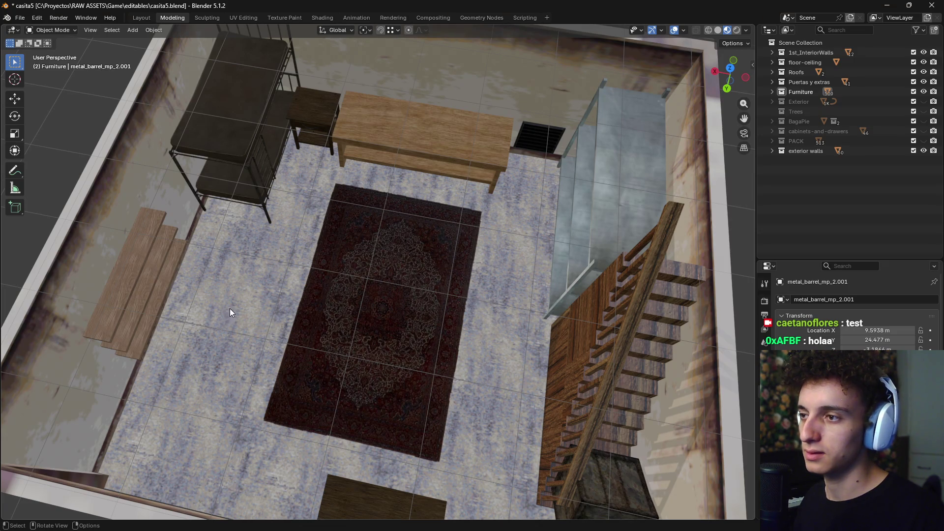
middle_click_drag(366, 294, 512, 270)
scroll(514, 278, "up", 2)
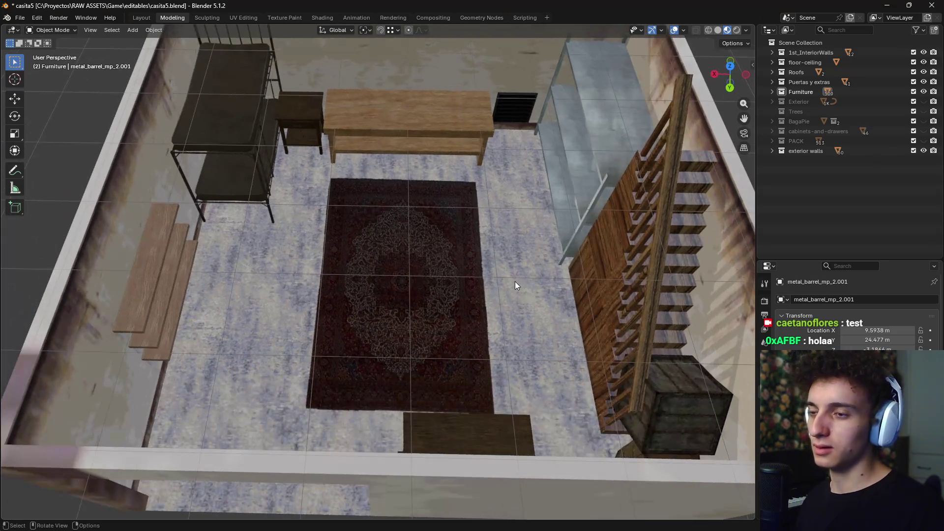
scroll(515, 282, "up", 2)
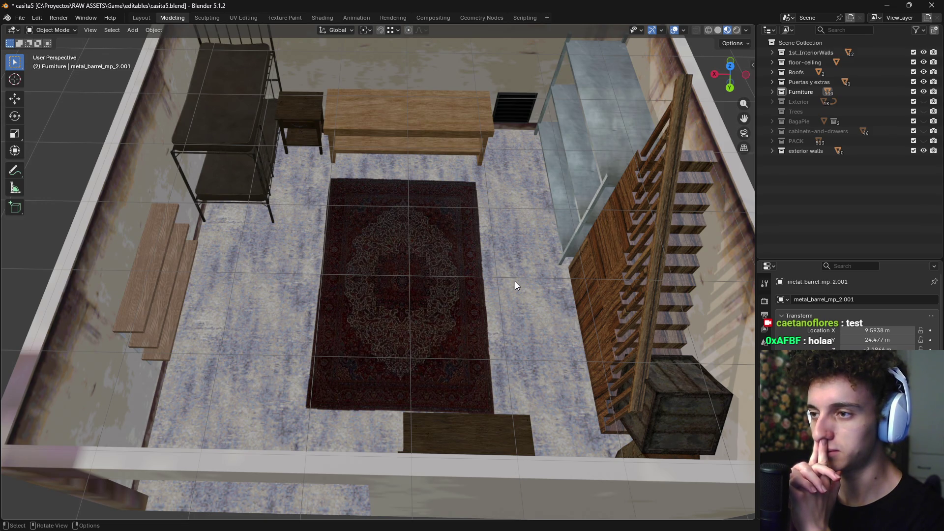
left_click(416, 283)
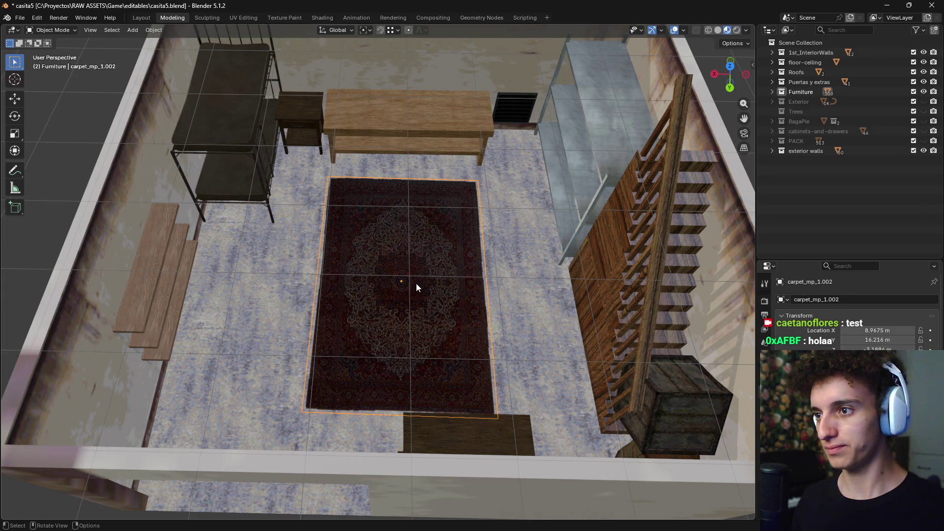
key("g")
key("shift+z")
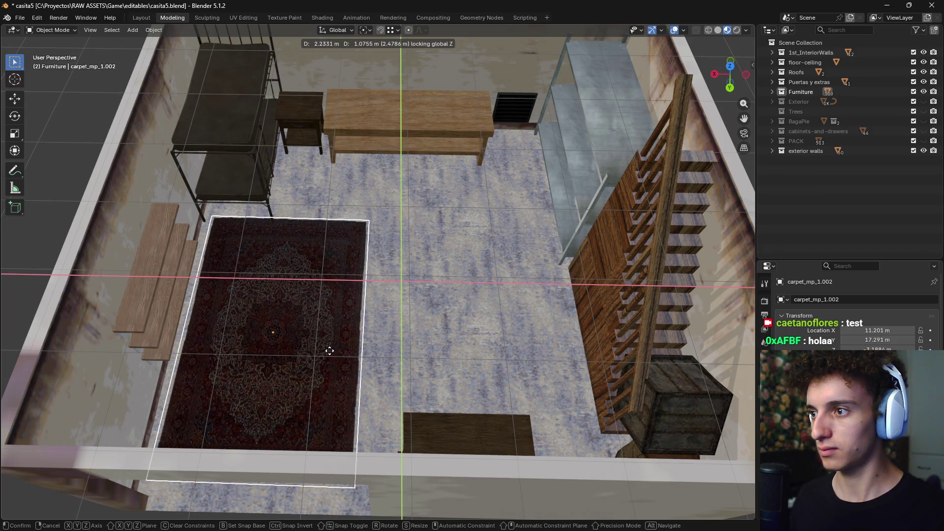
left_click(329, 351)
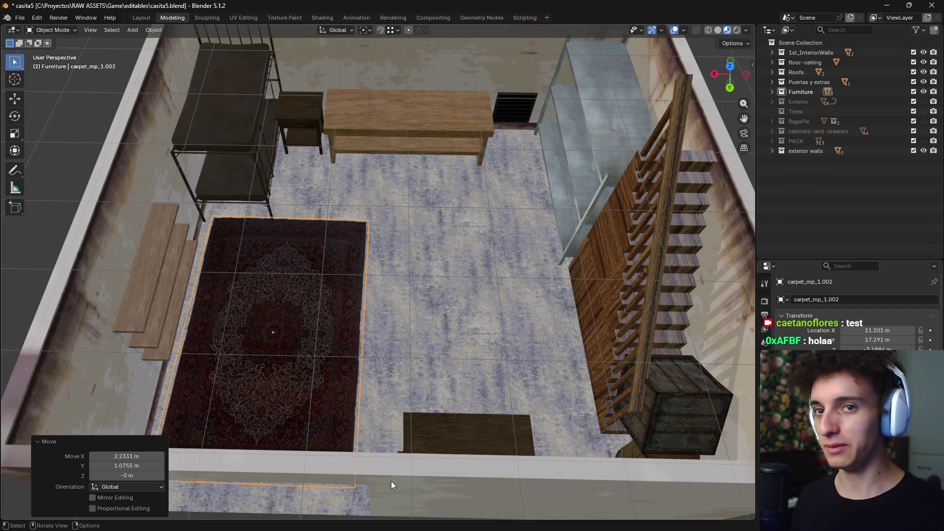
key("ctrl+z")
scroll(411, 300, "down", 3)
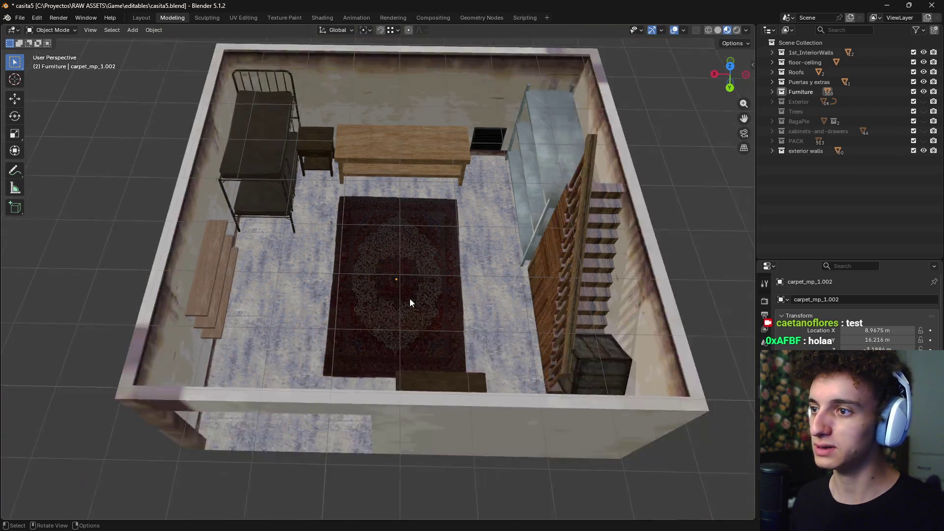
Orbit and zoom around the room to inspect the carpet from near top-down
mouse_move(412, 300)
middle_mouse_down()
mouse_move(432, 316)
mouse_move(451, 226)
middle_mouse_up()
scroll(432, 316, "up", 5)
scroll(451, 226, "down", 3)
middle_click_drag(450, 264, 349, 245)
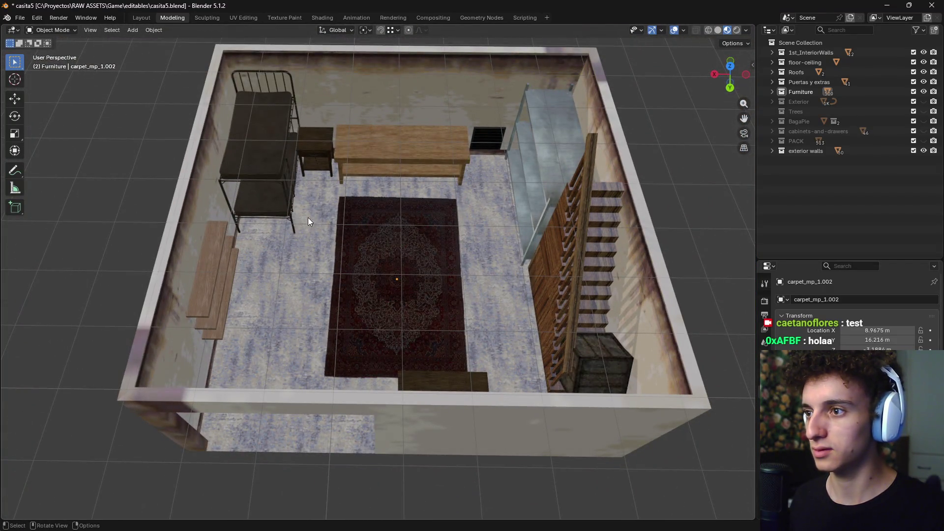
mouse_move(308, 221)
middle_mouse_down()
mouse_move(517, 258)
mouse_move(428, 274)
mouse_move(467, 315)
middle_mouse_up()
scroll(427, 274, "up", 4)
scroll(429, 283, "down", 5)
Tilt the view out to a low oblique look at the whole house
key("alt+Tab")
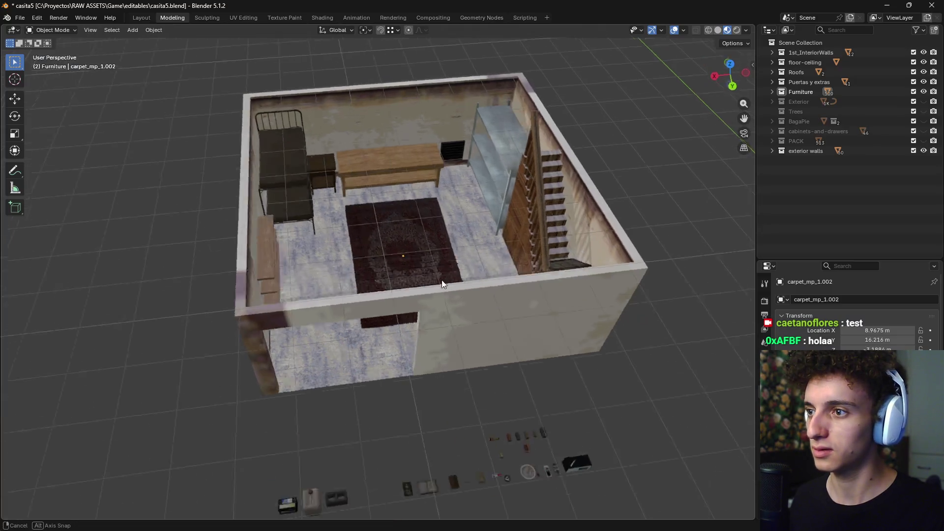
mouse_move(441, 280)
middle_mouse_down()
mouse_move(455, 312)
mouse_move(410, 303)
middle_mouse_up()
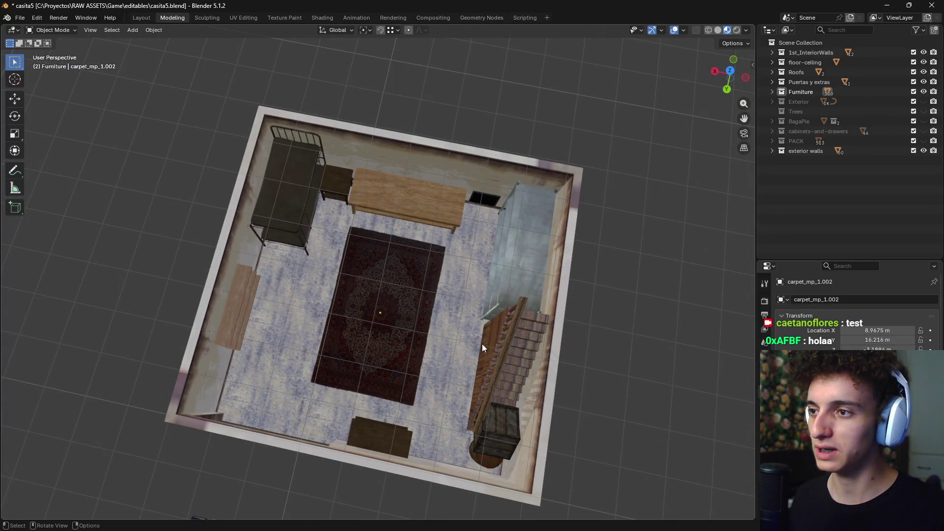
mouse_move(458, 367)
middle_mouse_down()
mouse_move(454, 295)
mouse_move(447, 333)
middle_mouse_up()
scroll(435, 360, "up", 3)
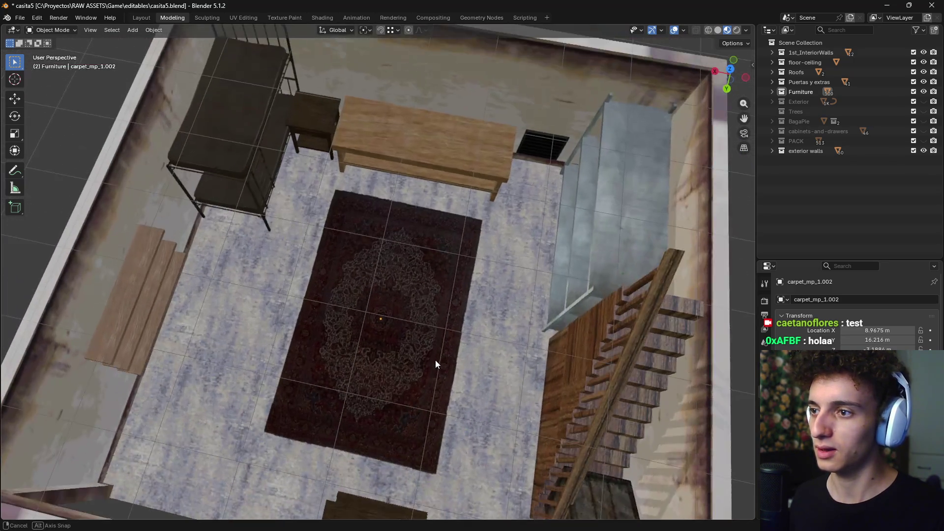
scroll(443, 353, "up", 3)
scroll(446, 329, "up", 2)
scroll(447, 328, "down", 2)
scroll(447, 334, "down", 2)
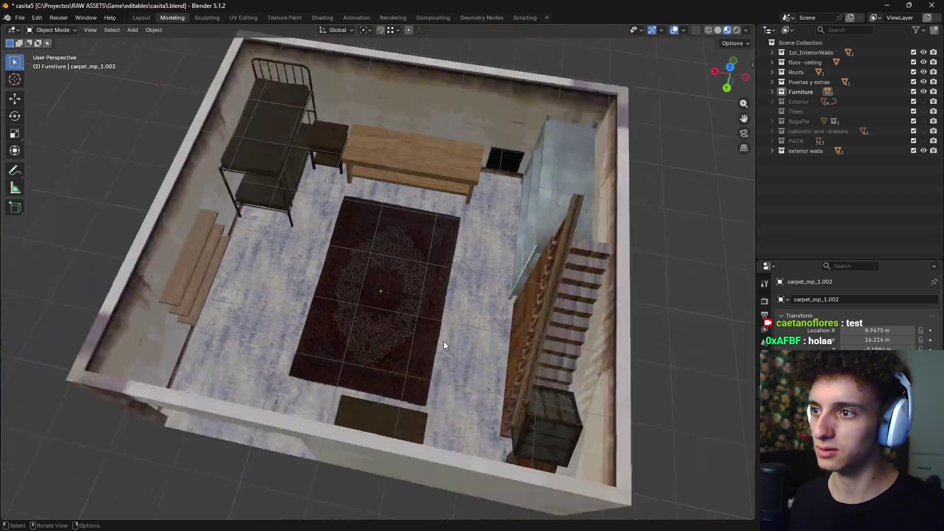
scroll(444, 344, "down", 3)
mouse_move(439, 350)
middle_mouse_down()
mouse_move(447, 341)
mouse_move(366, 289)
middle_mouse_up()
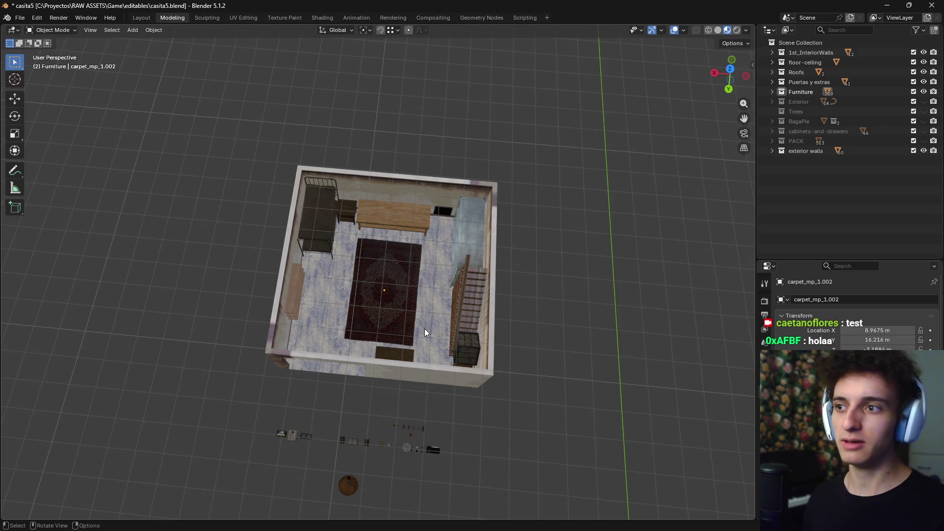
In the file manager, select casita5.blend, then AllPacks.blend, and return to Blender
key("alt+Tab")
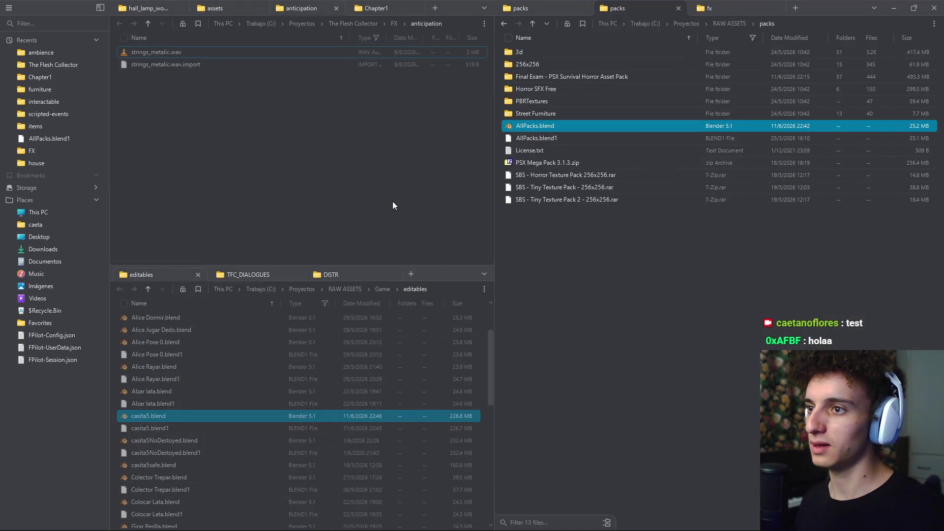
left_click(261, 416)
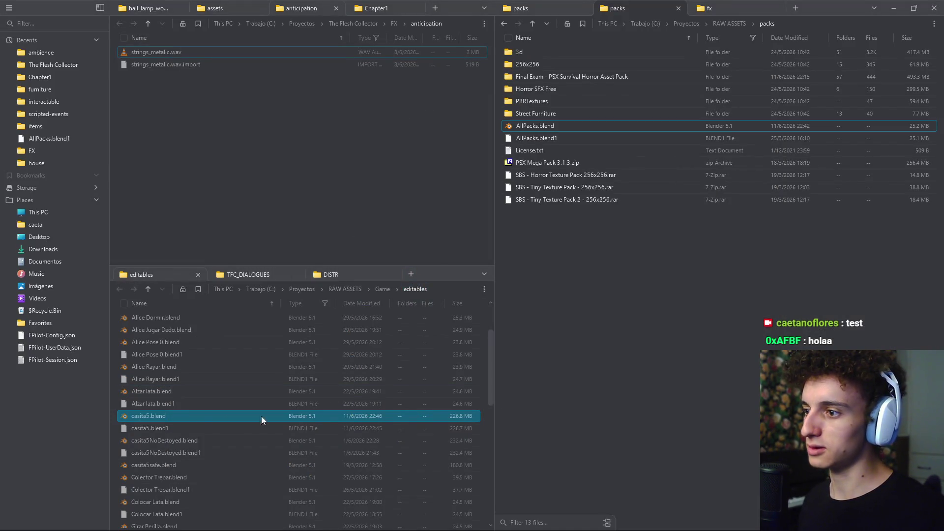
left_click(154, 418)
left_click(539, 126)
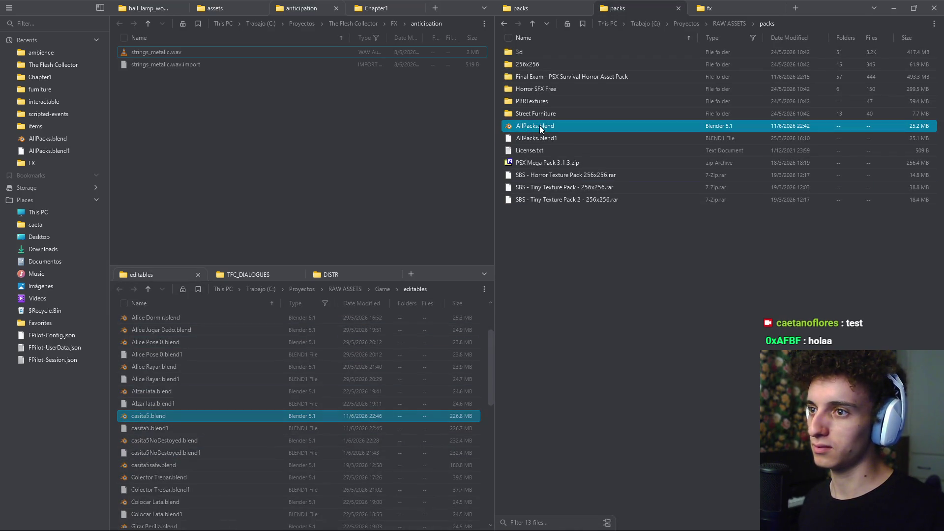
key("alt+Tab")
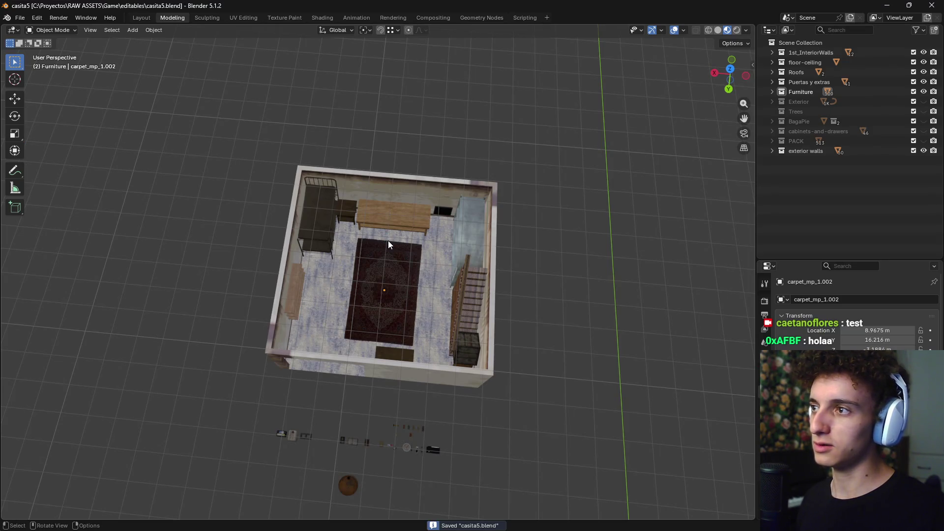
Switch from Blender to the File Explorer window showing the editables folder
key("alt+Tab")
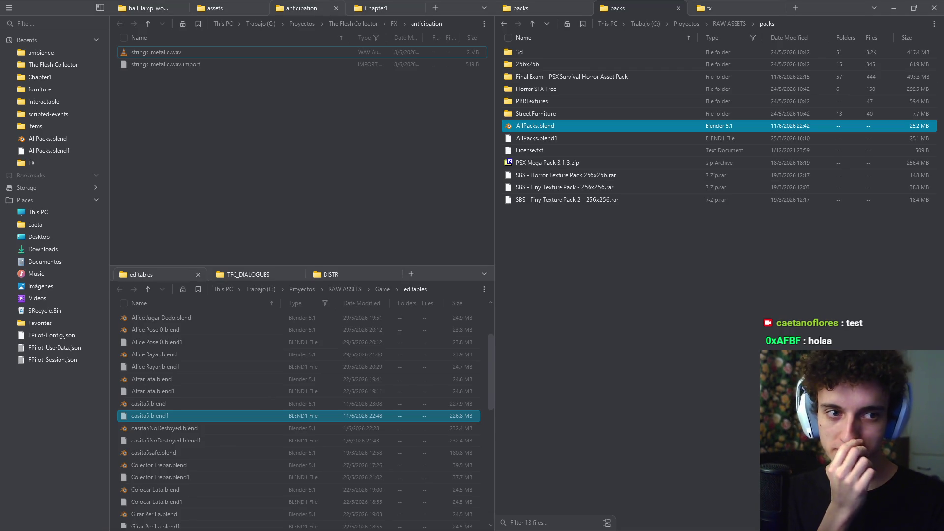
Clear the AllPacks.blend selection and bring the Godot editor forward from the taskbar
left_click(692, 358)
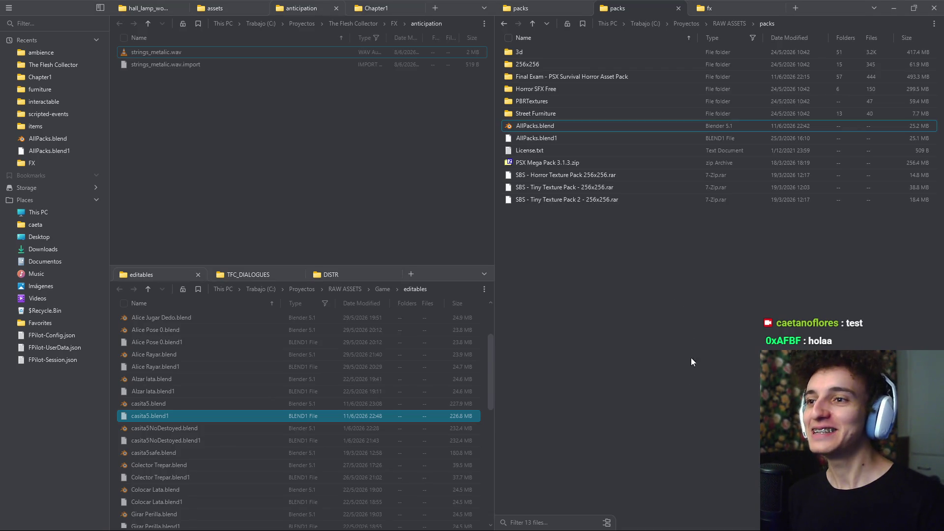
mouse_move(663, 527)
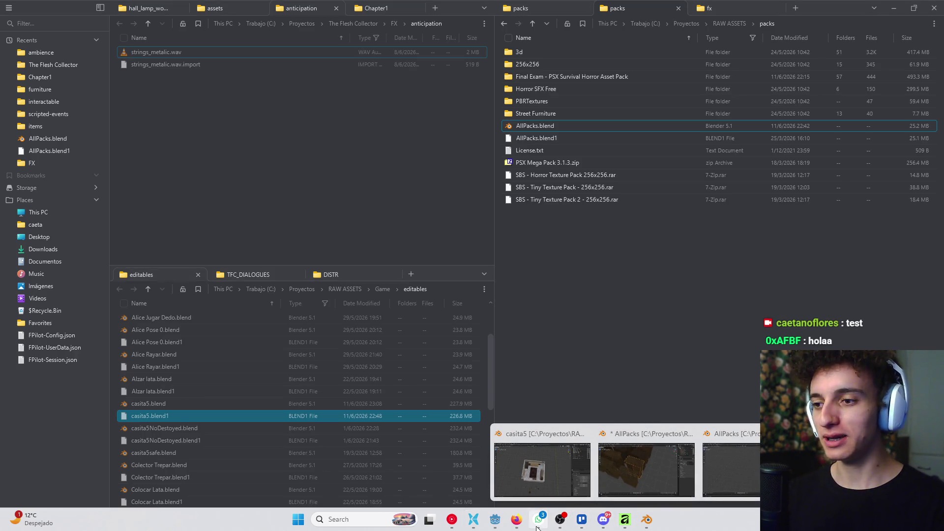
left_click(497, 521)
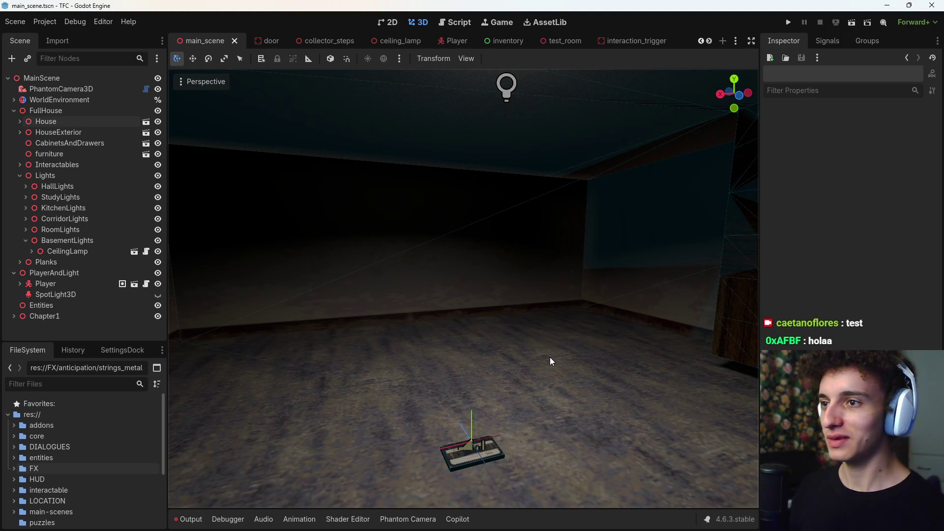
scroll(559, 313, "down", 3)
key("w")
right_click_drag(559, 314, 531, 312)
mouse_move(624, 522)
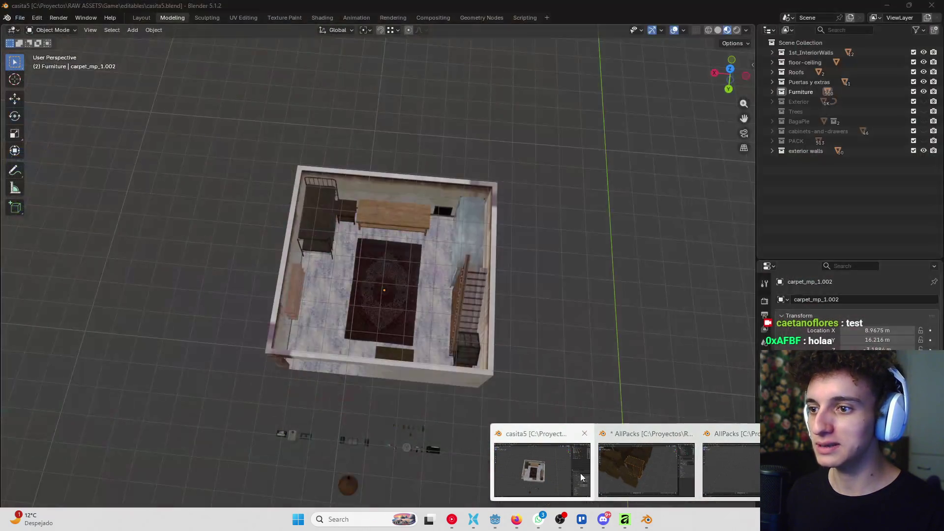
Bring up the AllPacks Blender file and pan from the wardrobe rows toward the stair models
left_click(609, 460)
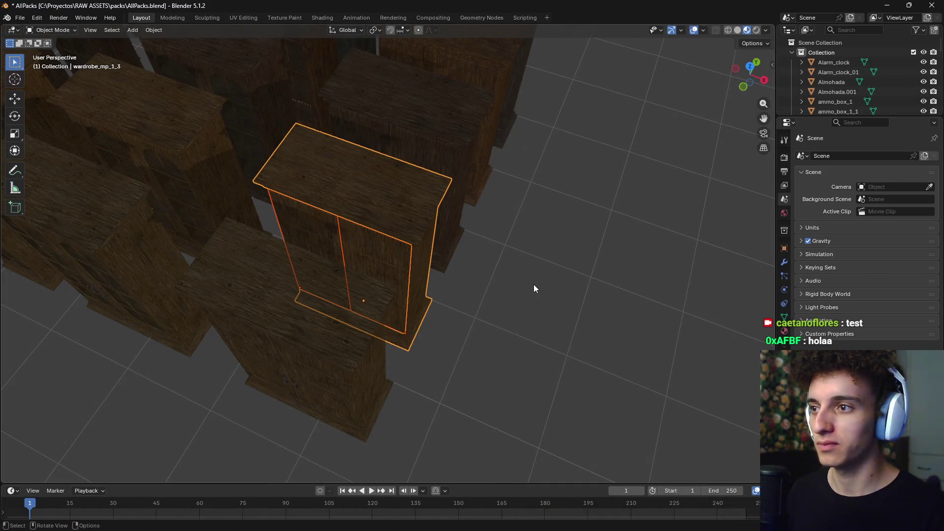
scroll(534, 285, "down", 2)
scroll(526, 266, "down", 4)
middle_click_drag(531, 270, 421, 266)
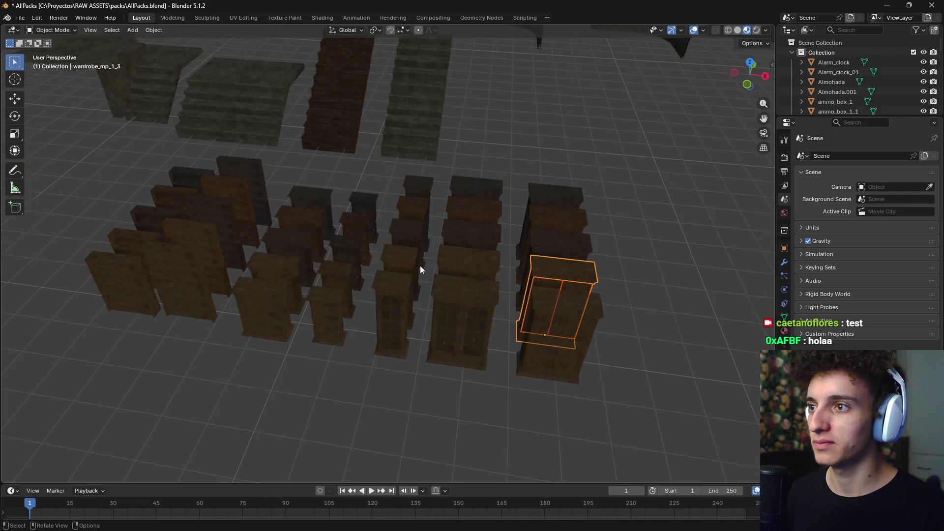
scroll(295, 219, "down", 4)
middle_click_drag(295, 219, 362, 267, "shift")
scroll(364, 264, "up", 3)
scroll(367, 258, "up", 3)
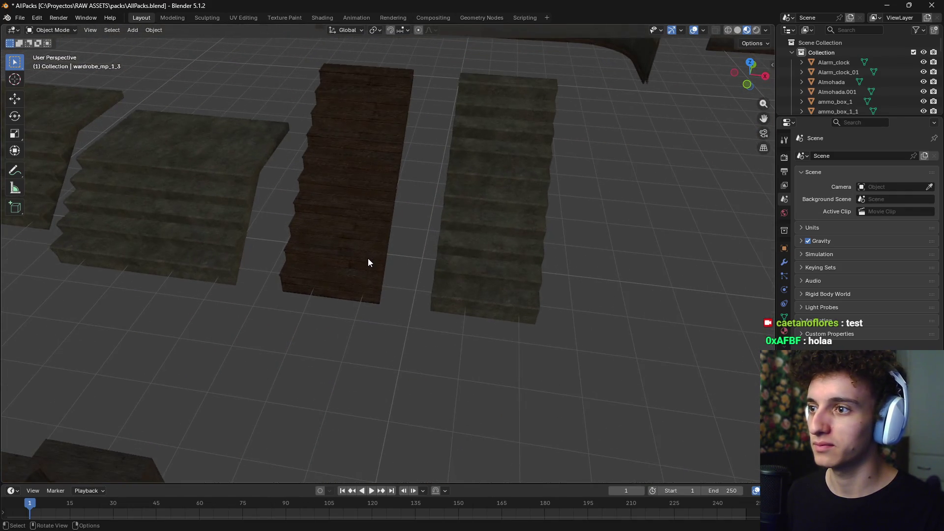
scroll(367, 259, "down", 3)
scroll(368, 265, "down", 2)
mouse_move(318, 289)
middle_mouse_down("shift")
mouse_move(474, 263)
mouse_move(516, 280)
middle_mouse_up("shift")
Close in on the beds and stairs and select the stairs_5_concrete staircase
scroll(443, 278, "up", 3)
middle_click_drag(407, 276, 226, 300, "shift")
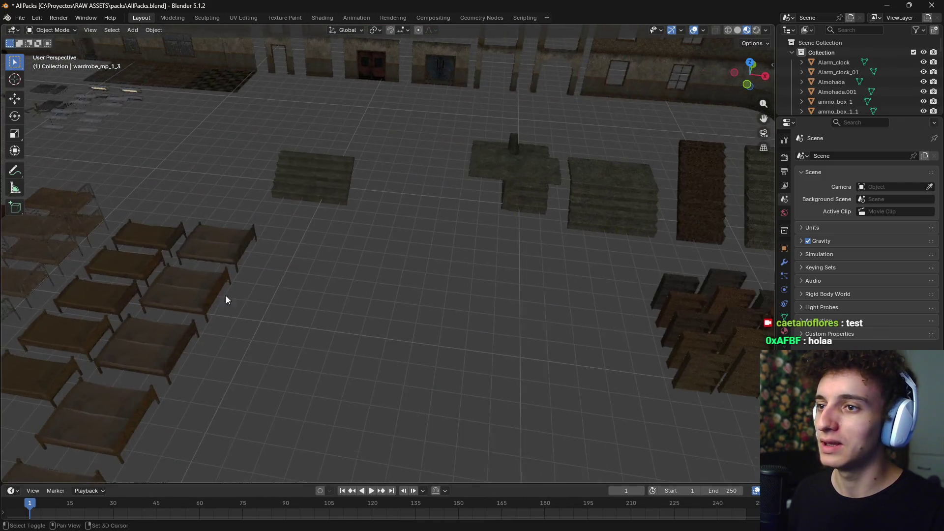
scroll(462, 231, "down", 2)
scroll(588, 232, "up", 2)
middle_click_drag(588, 231, 196, 252, "shift")
scroll(405, 238, "up", 2)
scroll(405, 238, "down", 3)
mouse_move(406, 238)
middle_mouse_down()
mouse_move(346, 211)
mouse_move(488, 263)
mouse_move(441, 191)
mouse_move(583, 319)
mouse_move(396, 265)
mouse_move(384, 250)
middle_mouse_up()
left_click(384, 249)
Inspect the concrete staircase, then in Godot turn the camera toward the stairs and floor
mouse_move(408, 368)
middle_mouse_down()
mouse_move(486, 341)
mouse_move(446, 382)
middle_mouse_up()
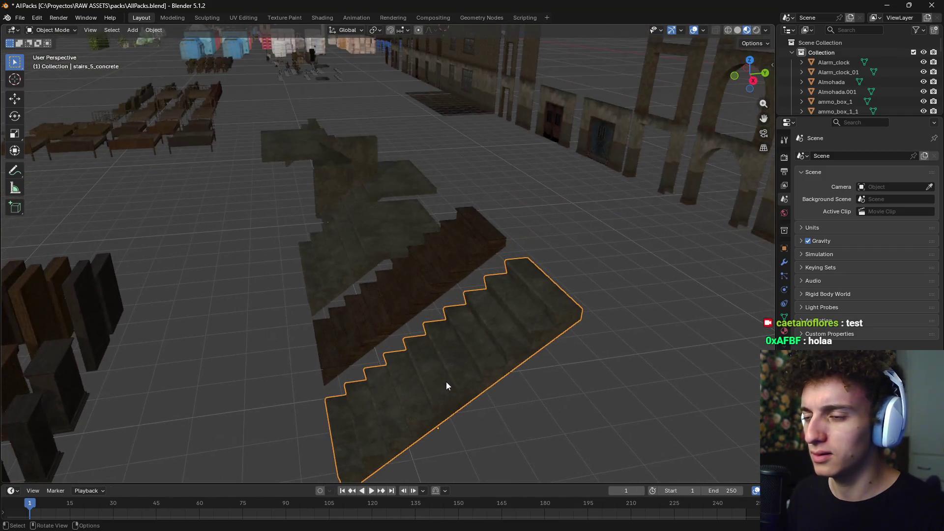
key("alt+Tab")
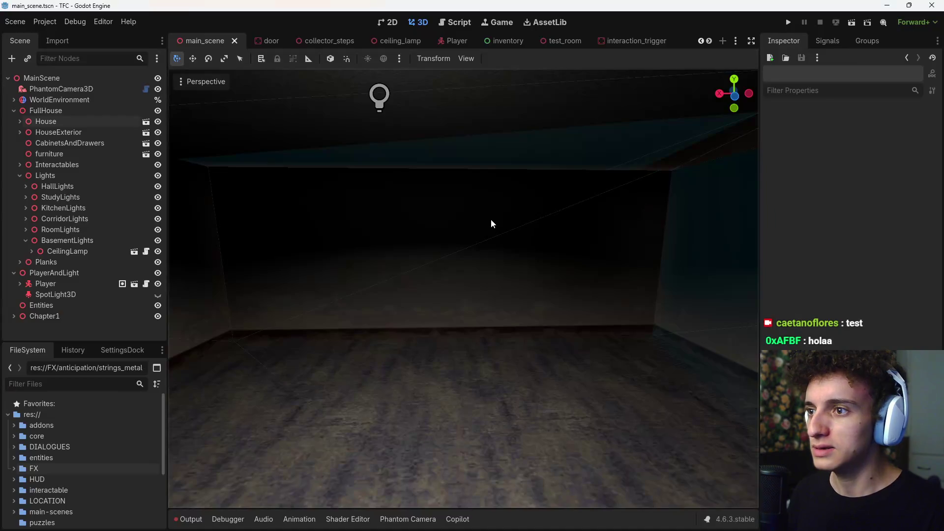
right_click_drag(492, 223, 491, 223)
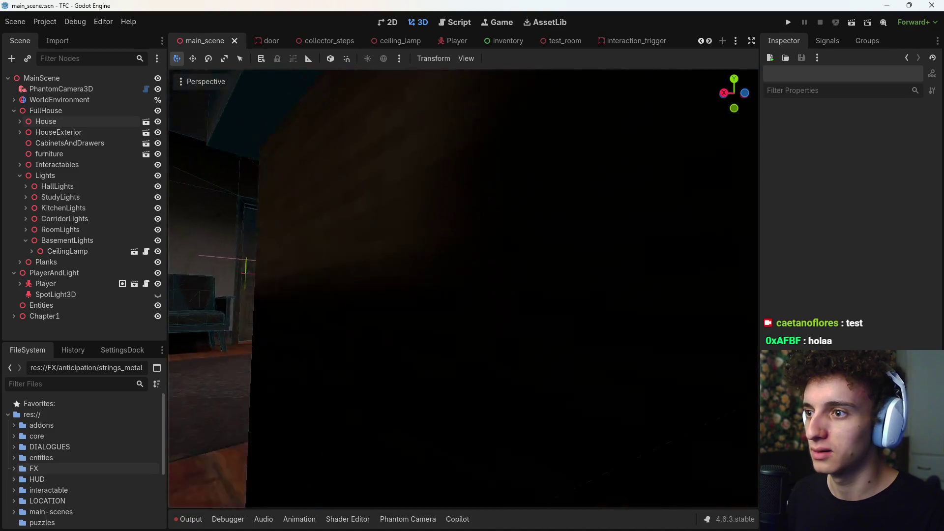
right_click_drag(463, 287, 462, 288)
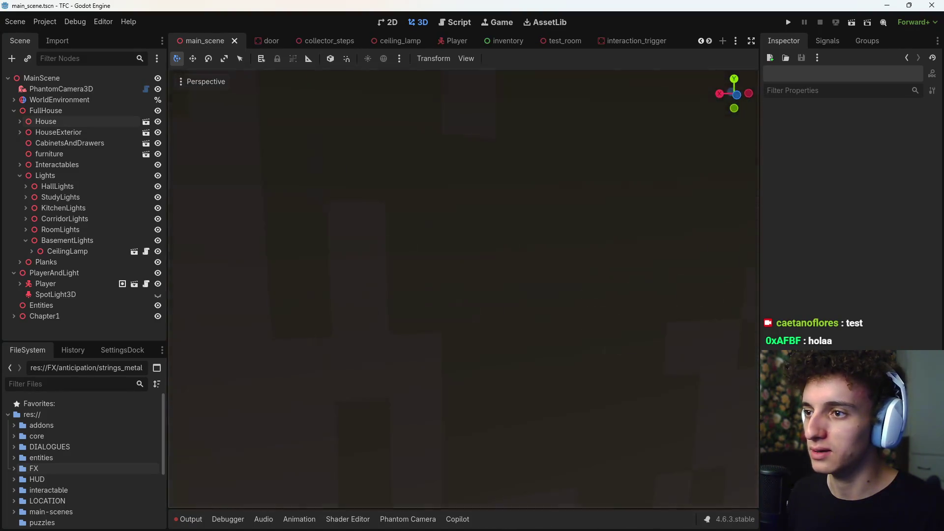
scroll(463, 288, "down", 2)
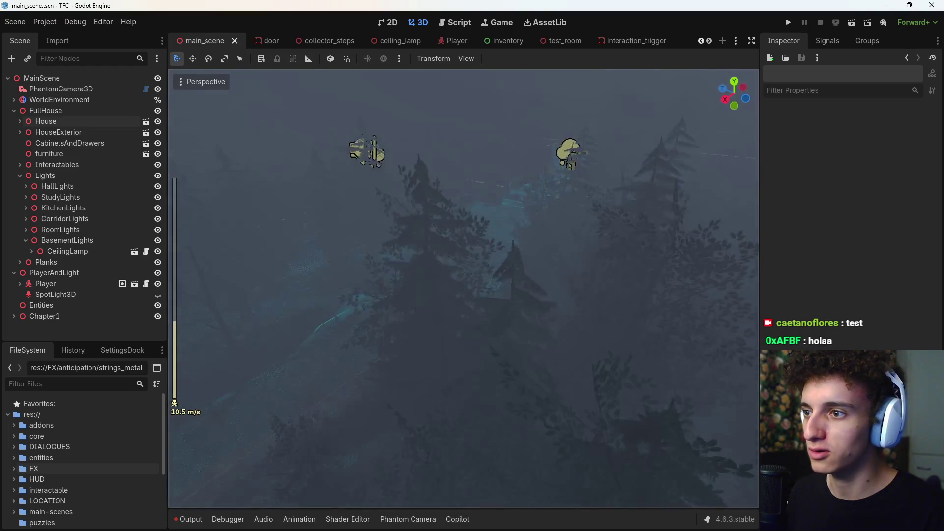
right_click_drag(463, 288, 462, 288)
scroll(462, 288, "up", 4)
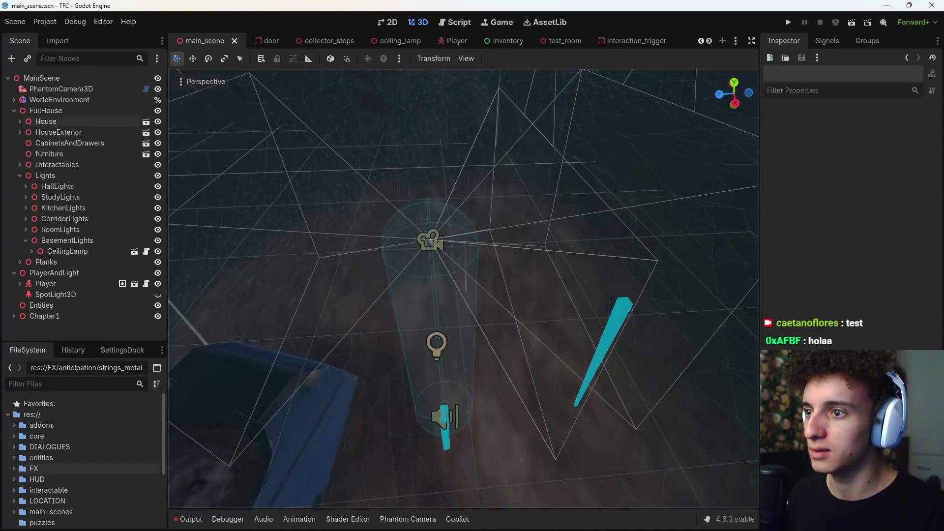
right_click_drag(462, 288, 462, 288)
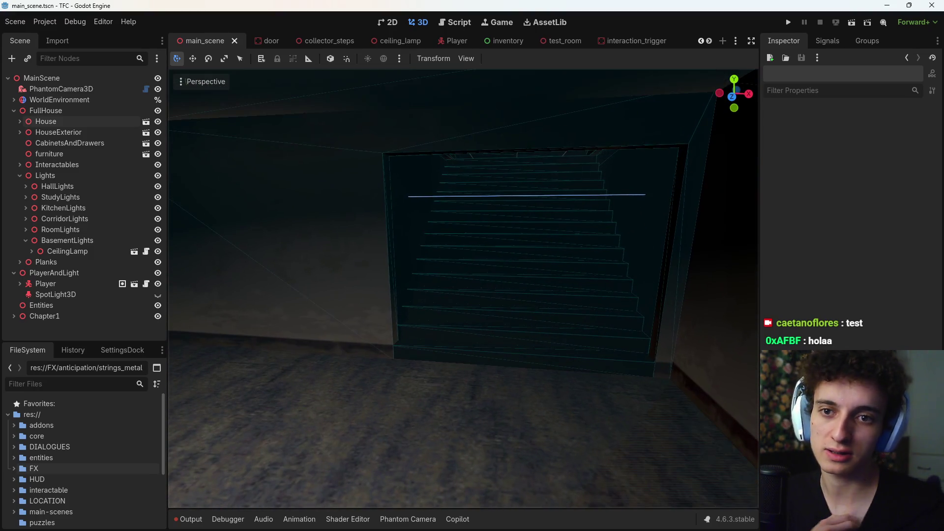
right_click_drag(463, 288, 462, 288)
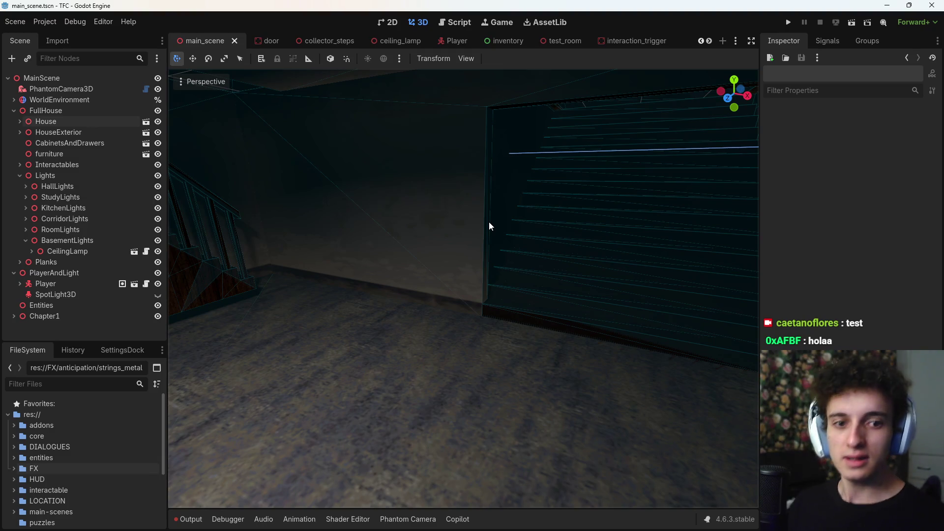
right_click_drag(521, 155, 522, 155)
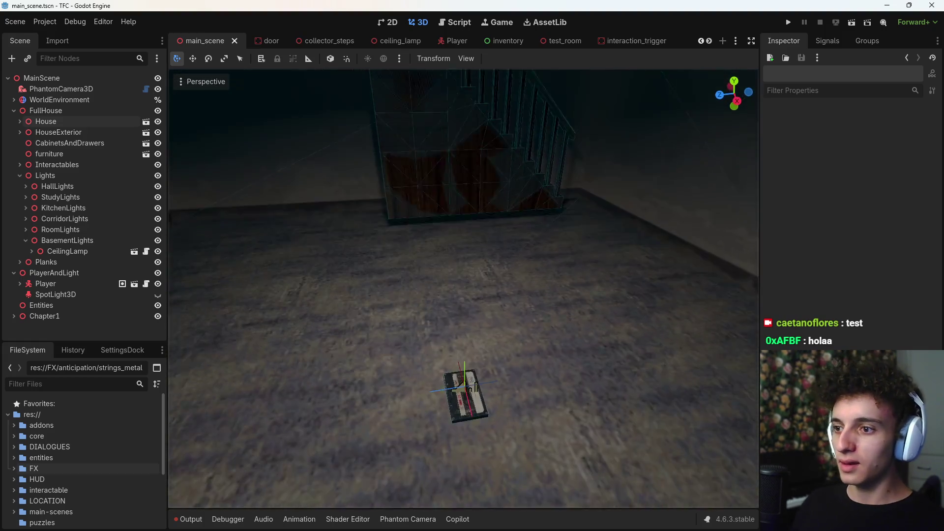
scroll(521, 155, "down", 10)
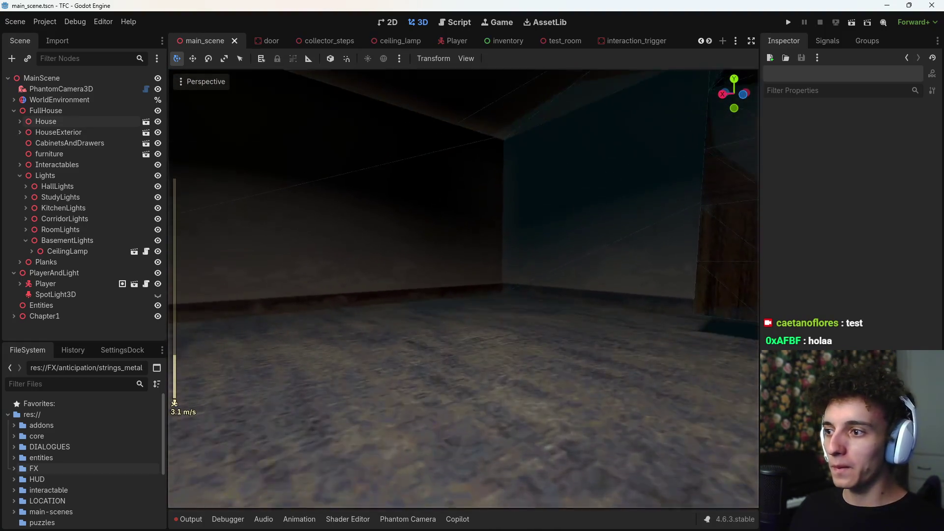
right_click_drag(522, 155, 521, 155)
scroll(522, 155, "up", 2)
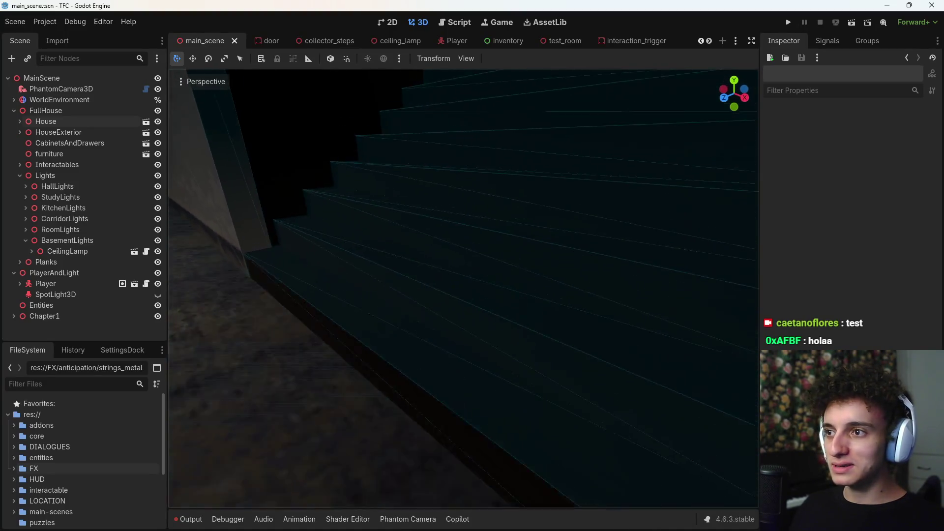
right_click_drag(521, 155, 521, 155)
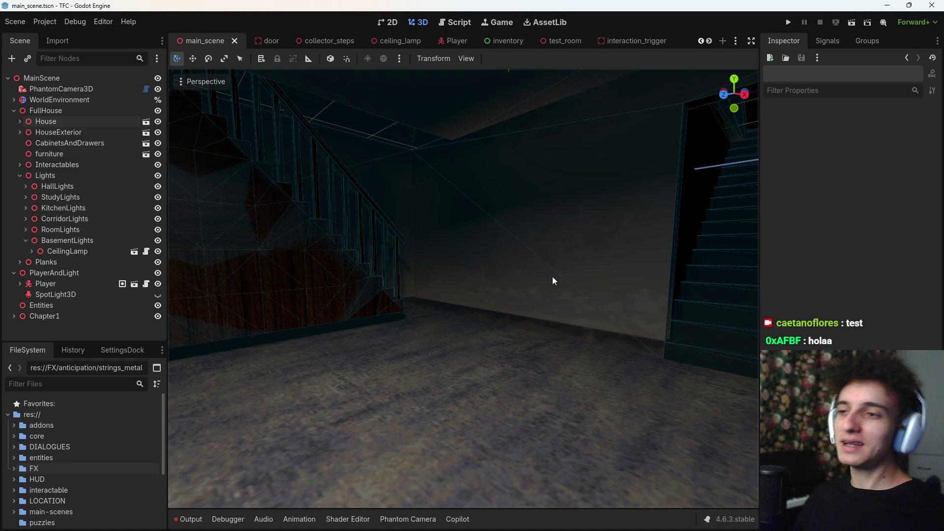
right_click_drag(540, 329, 540, 329)
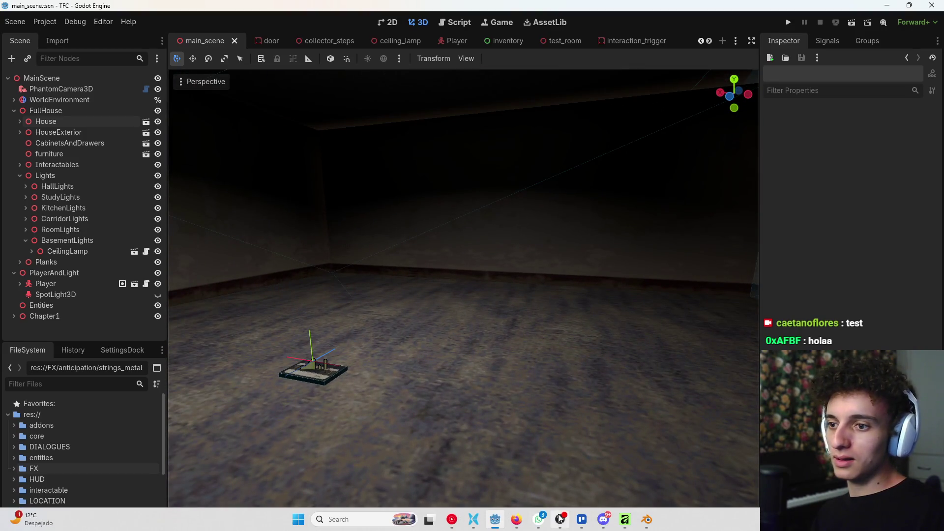
Page through Listen again in YouTube Music and start the Paz Instrumental Familiar mix
left_click(376, 358)
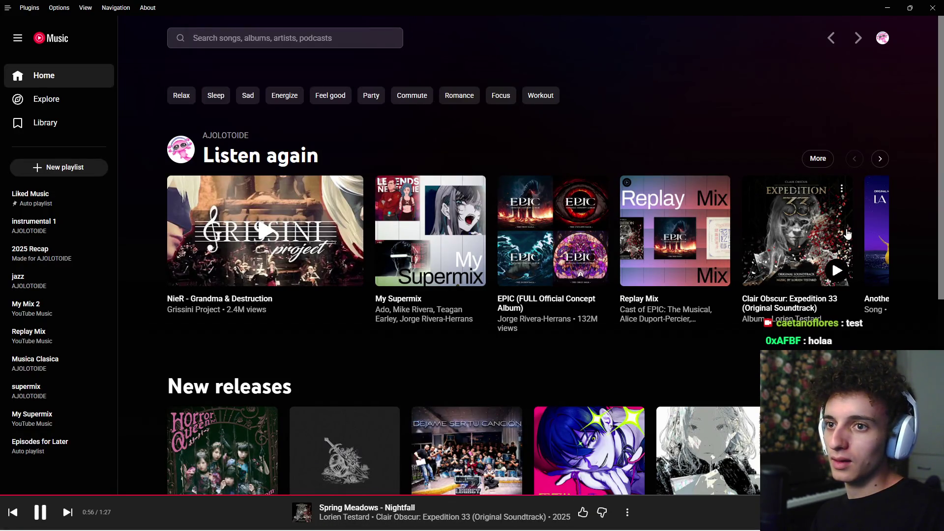
left_click(884, 160)
left_click(881, 159)
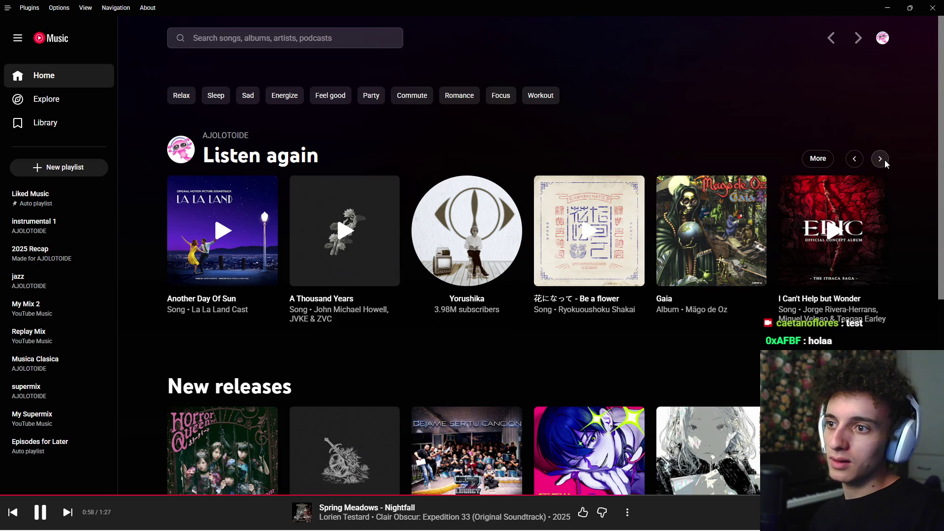
left_click(882, 159)
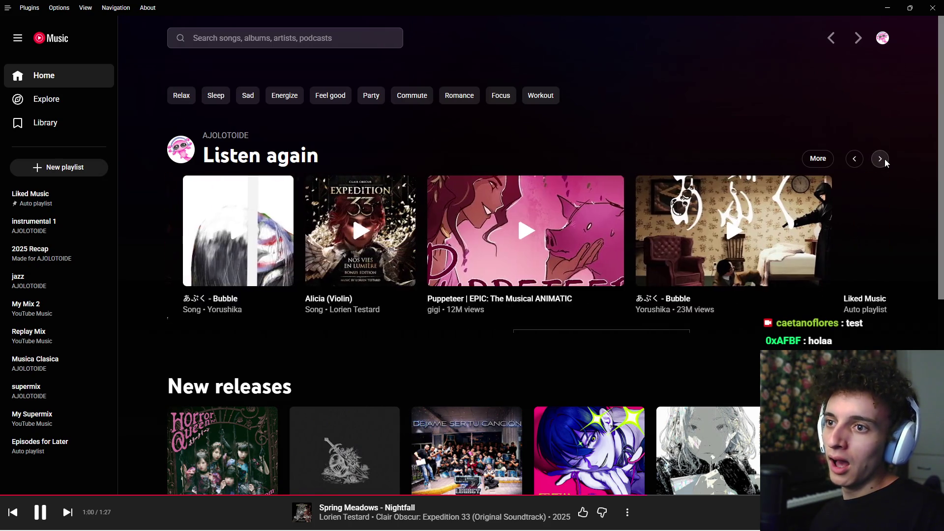
left_click(886, 162)
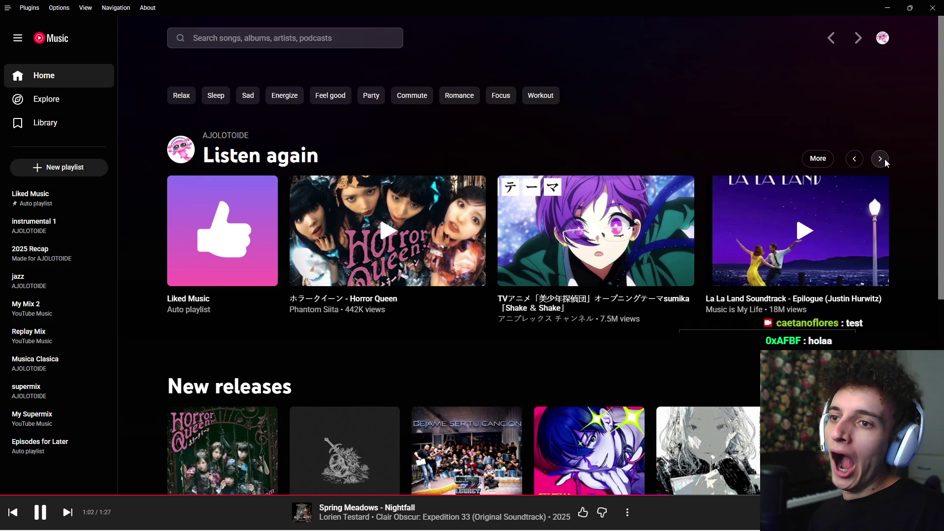
left_click(878, 158)
scroll(875, 172, "down", 2)
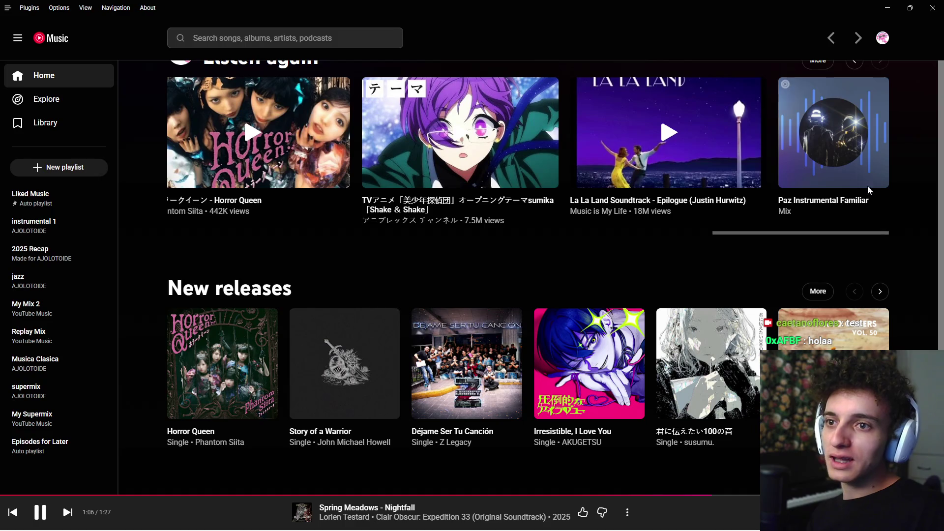
left_click(878, 175)
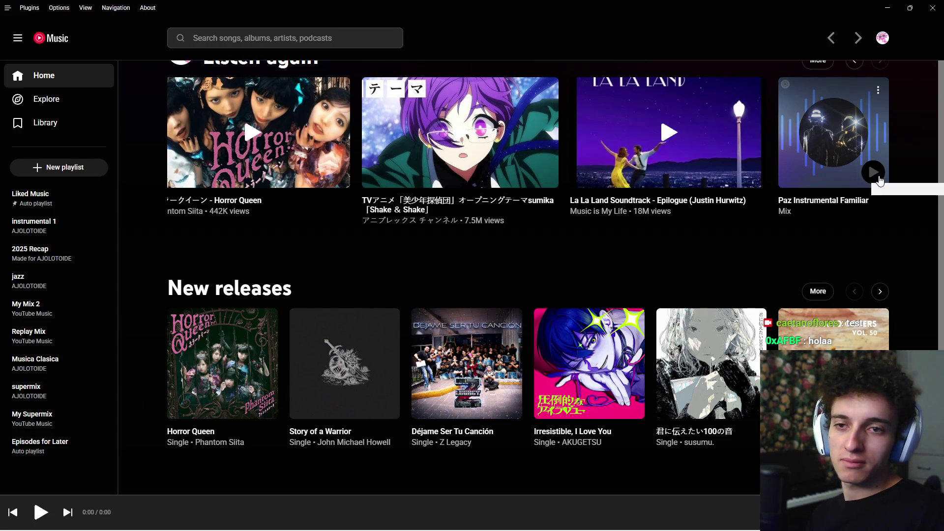
Play Hollow Knight: Silksong (Main Theme) from the queue, lower the volume, and minimize
left_click(741, 521)
left_click(678, 114)
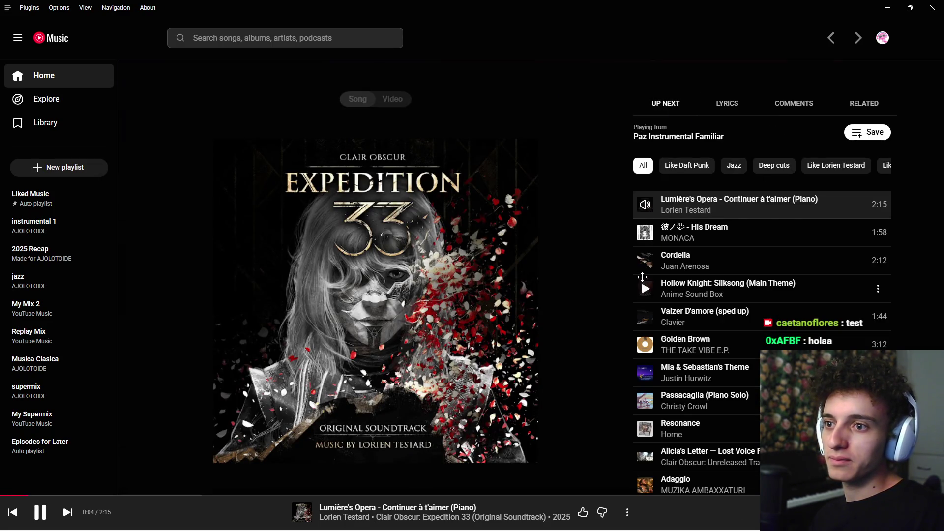
scroll(647, 327, "down", 2)
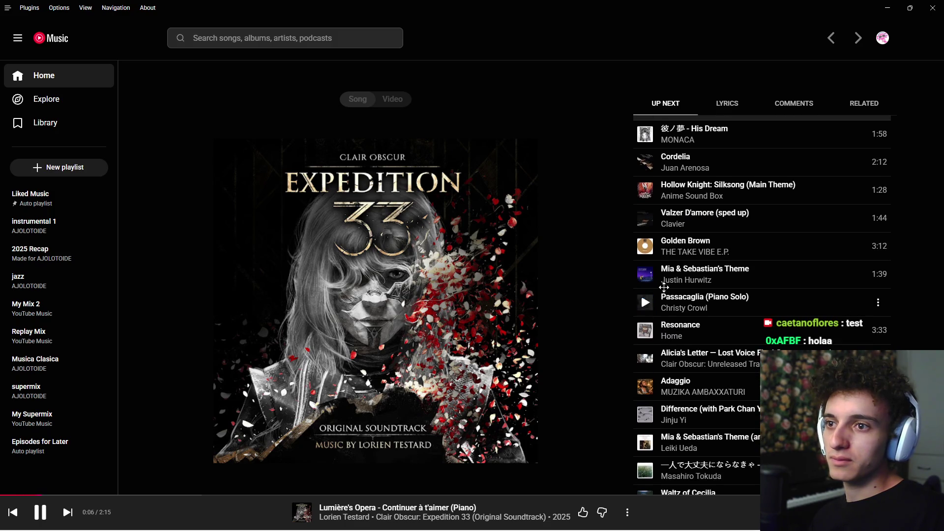
left_click(646, 191)
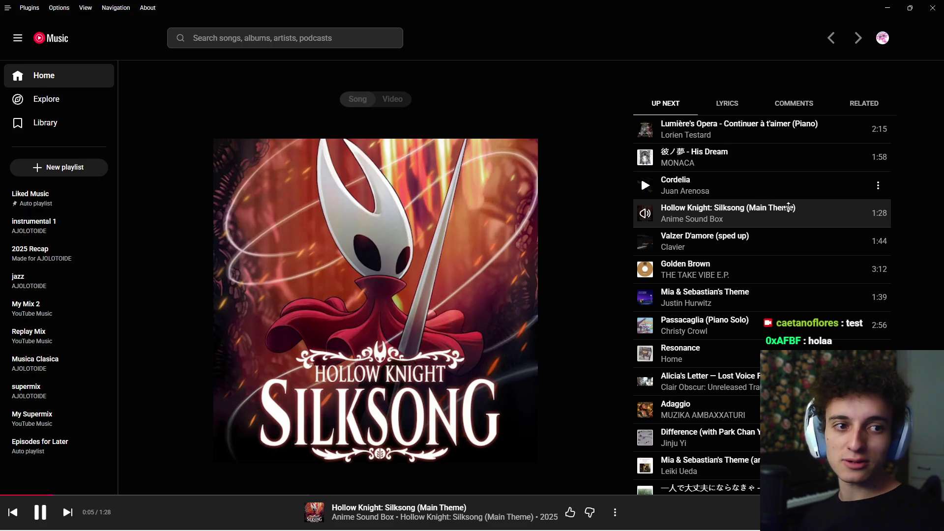
scroll(682, 521, "down", 3)
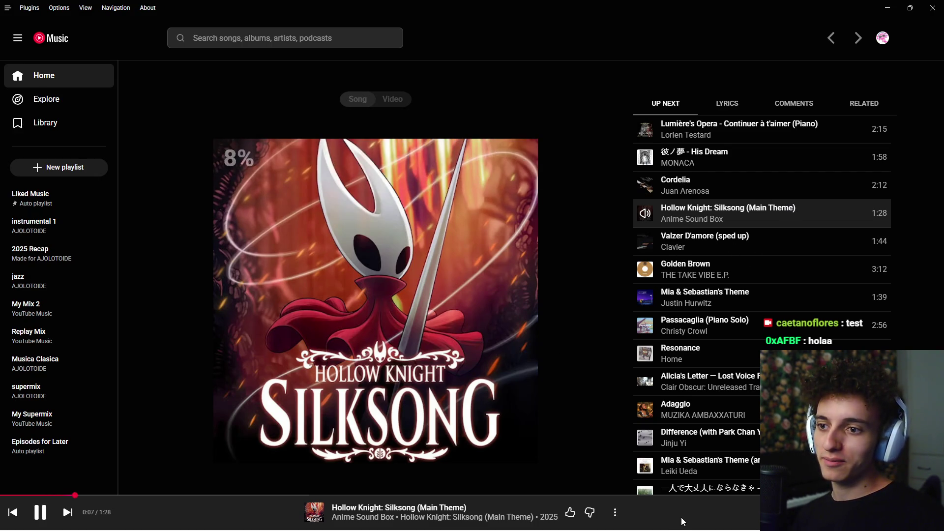
scroll(683, 521, "down", 1)
left_click(887, 8)
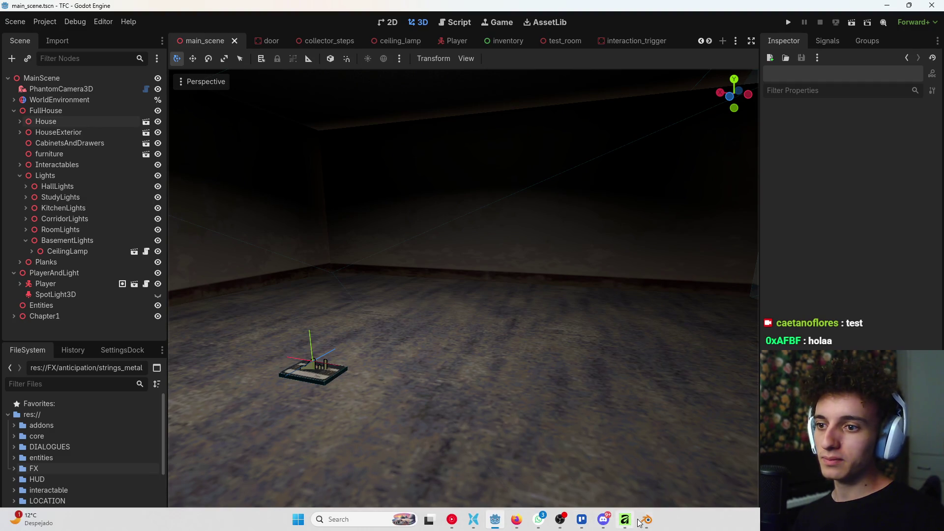
Bring the AllPacks Blender window forward and navigate across the asset groups to the large wooden tables
mouse_move(645, 520)
mouse_move(704, 459)
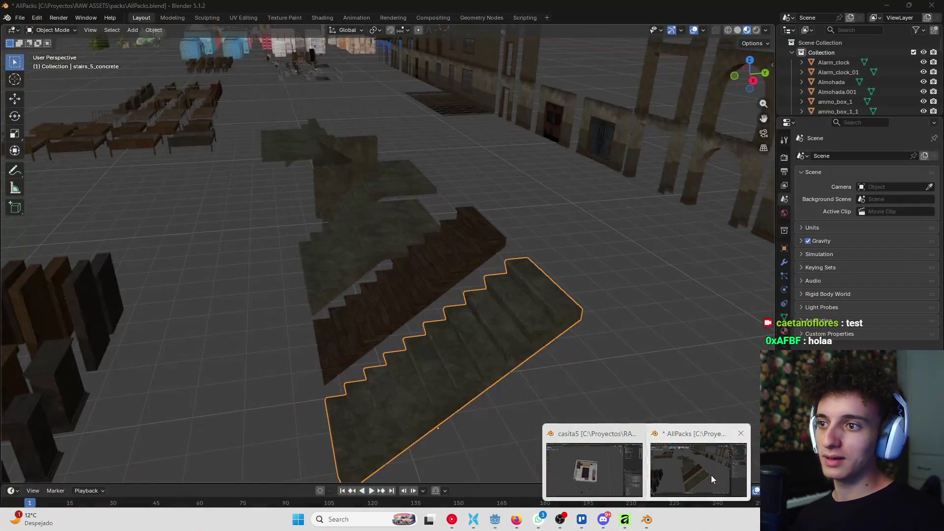
left_click(711, 475)
mouse_move(564, 371)
middle_mouse_down()
mouse_move(559, 392)
mouse_move(453, 305)
mouse_move(539, 203)
middle_mouse_up()
mouse_move(512, 269)
middle_mouse_down()
mouse_move(638, 279)
mouse_move(510, 311)
mouse_move(421, 255)
middle_mouse_up()
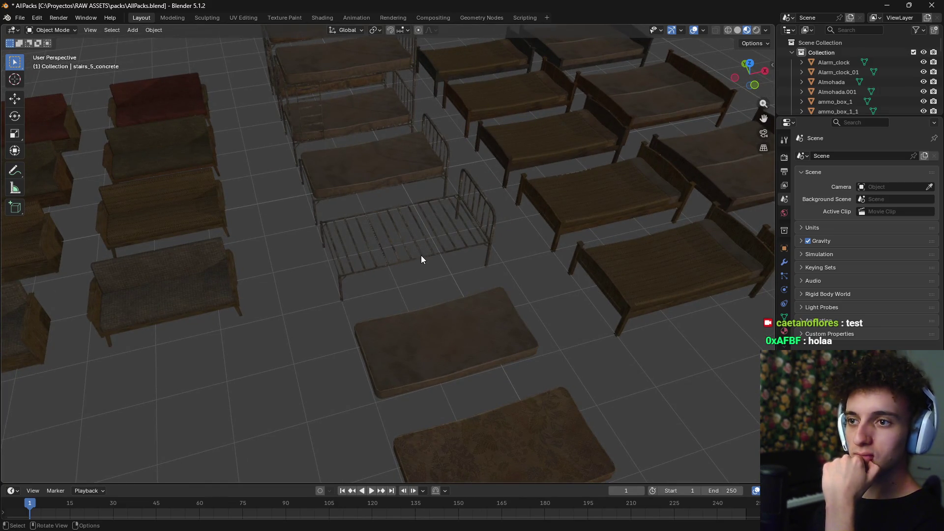
scroll(421, 256, "down", 5)
mouse_move(421, 255)
middle_mouse_down("shift")
mouse_move(334, 281)
mouse_move(461, 261)
mouse_move(418, 272)
middle_mouse_up("shift")
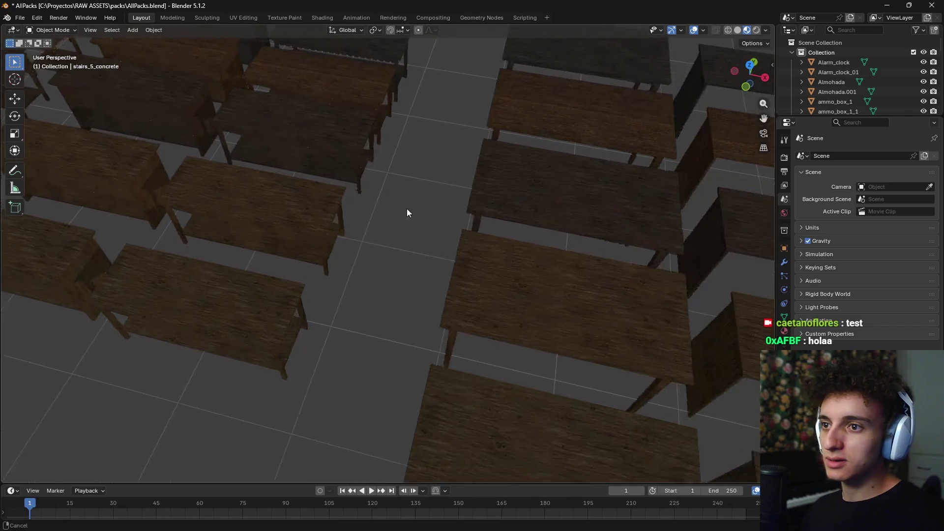
left_click(459, 361)
mouse_move(476, 342)
middle_mouse_down("shift")
mouse_move(529, 283)
mouse_move(515, 274)
mouse_move(453, 349)
middle_mouse_up("shift")
Select a wooden chair plus table_large_2_3 and copy both to the clipboard
left_click(574, 224)
scroll(508, 303, "down", 5)
scroll(509, 302, "up", 5)
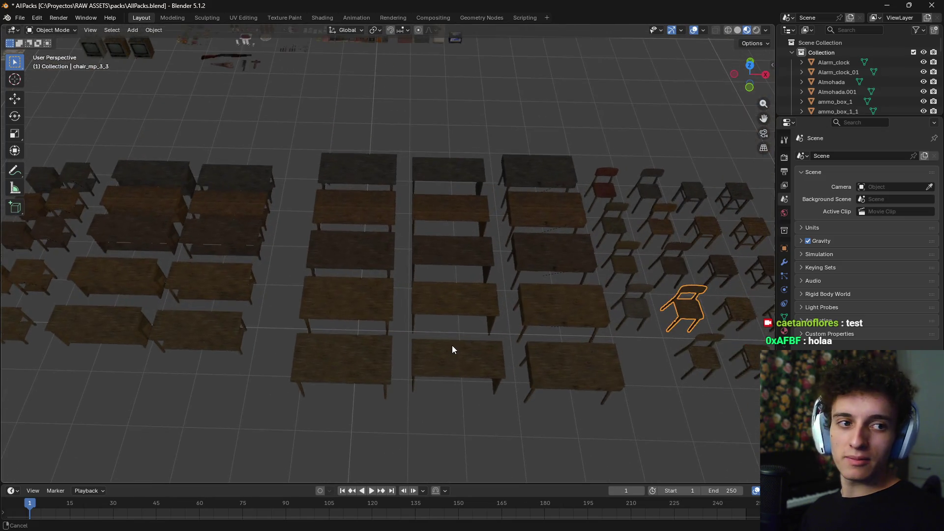
left_click(373, 300, "shift")
mouse_move(550, 338)
middle_mouse_down()
mouse_move(497, 303)
mouse_move(432, 309)
mouse_move(496, 298)
middle_mouse_up()
key("ctrl+c")
key("alt+Tab")
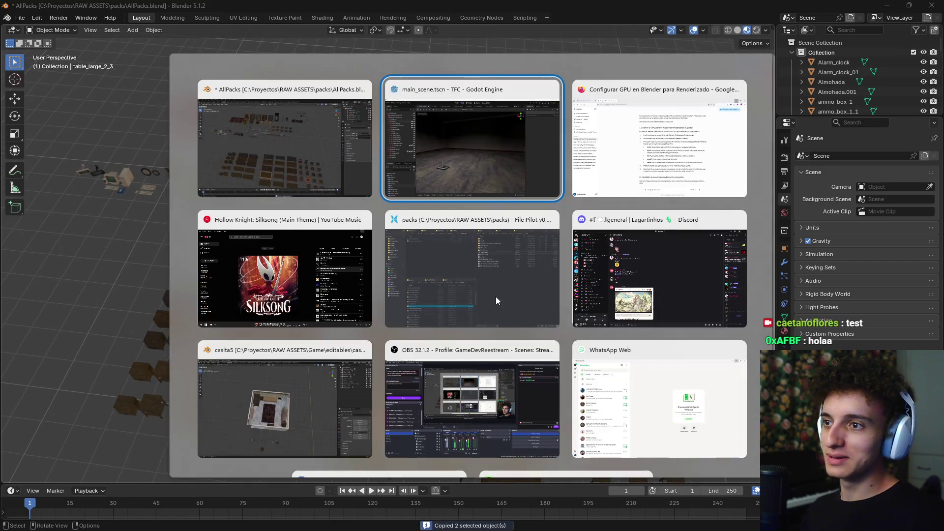
Paste the copied chair and table into the casita5 scene and move them from the top view
left_click(366, 349)
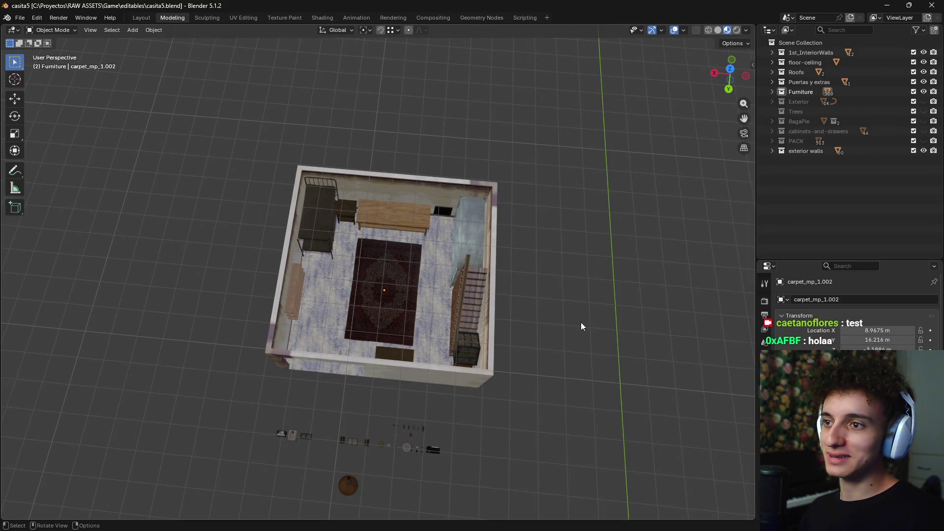
scroll(582, 327, "down", 5)
key("KP_7")
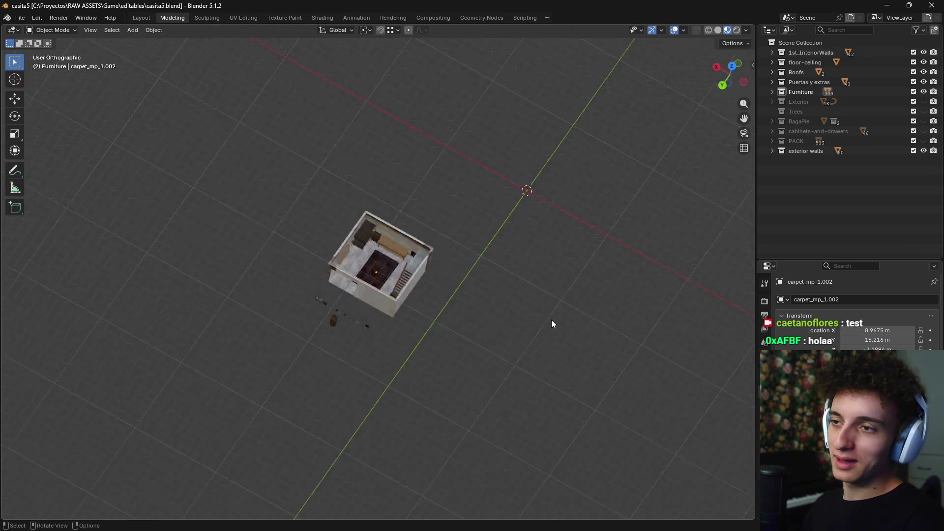
key("ctrl+v")
scroll(450, 377, "down", 6)
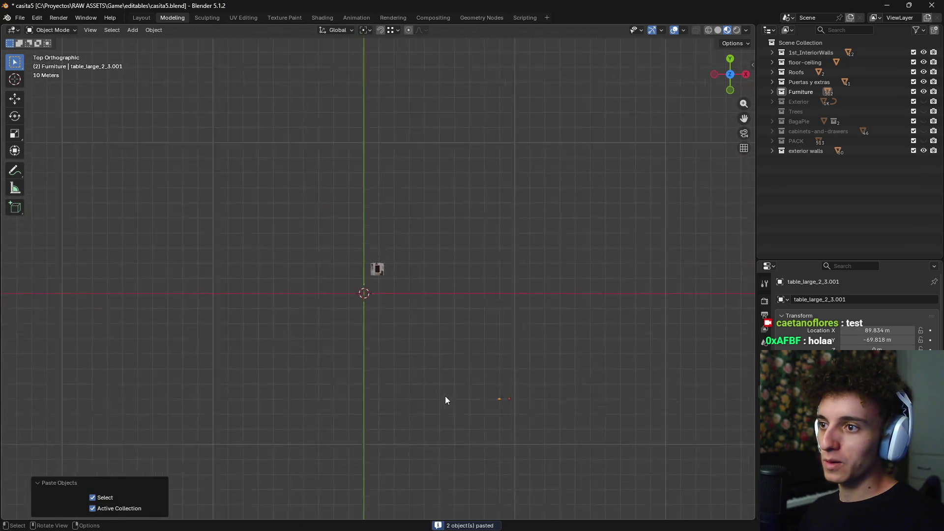
key("g")
left_click(459, 303)
Show the scene in wireframe from the front and lower the table to floor level
mouse_move(421, 310)
middle_mouse_down()
mouse_move(556, 279)
mouse_move(517, 306)
mouse_move(515, 247)
middle_mouse_up()
key("KP_1")
key("z")
left_click(445, 251)
scroll(454, 249, "up", 4)
key("g")
key("z")
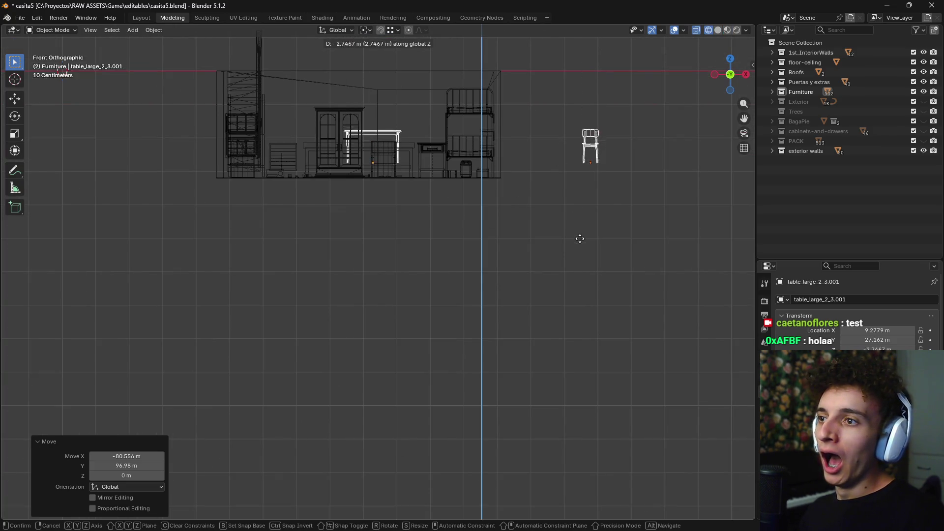
left_click(584, 251)
Readjust the table's height along Z so it rests on the floor
scroll(442, 190, "up", 4)
middle_click_drag(442, 189, 409, 341, "shift")
scroll(421, 286, "up", 3)
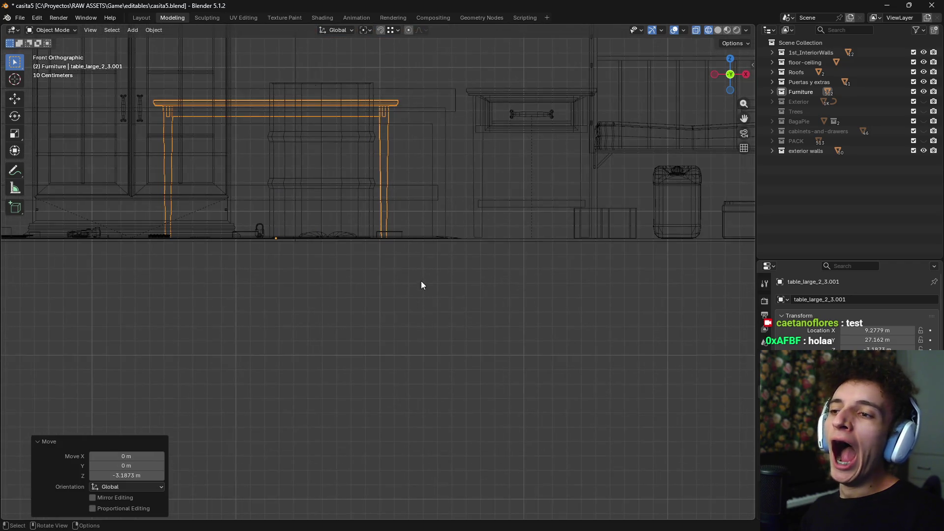
scroll(420, 288, "up", 2)
scroll(428, 290, "down", 1)
scroll(440, 281, "up", 2)
key("g")
key("z")
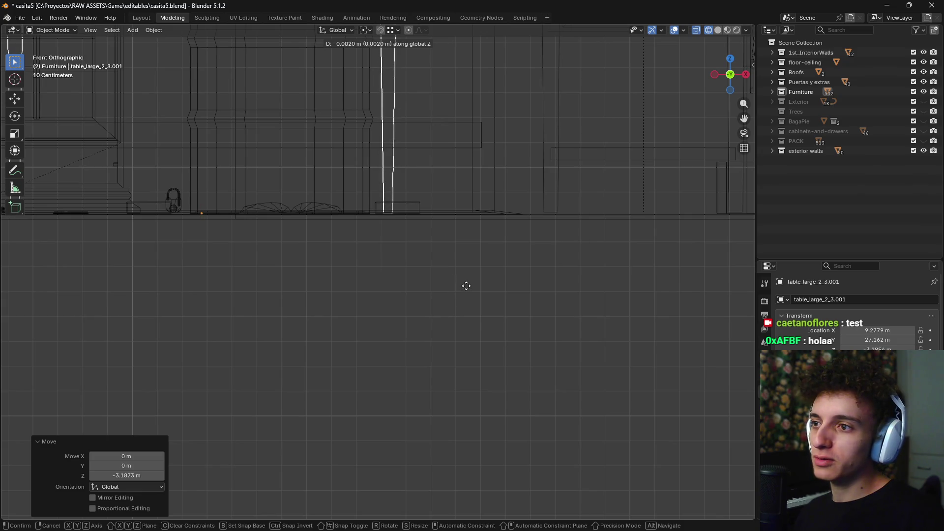
left_click(468, 289)
From the top view, select the pasted table and move it inside the room
scroll(503, 274, "down", 3)
middle_click_drag(503, 274, 476, 486)
scroll(521, 308, "down", 2)
key("KP_7")
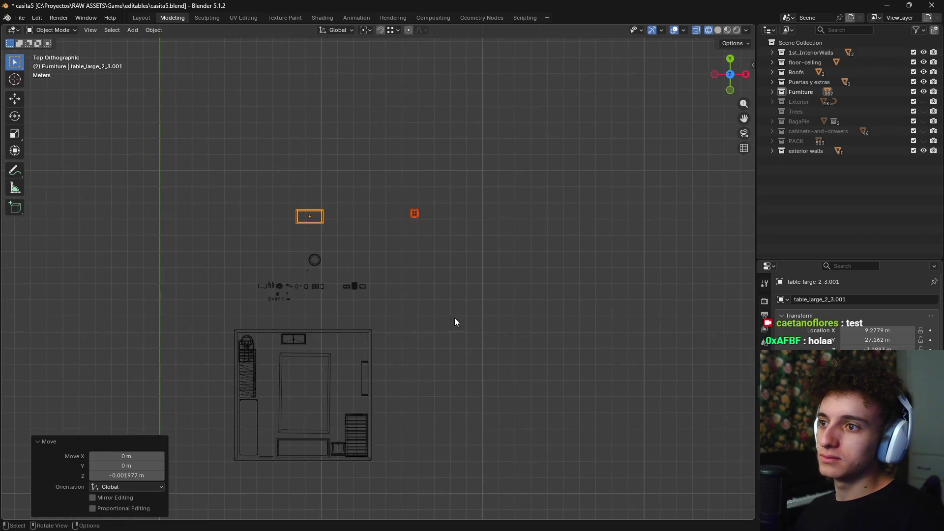
key("b")
key("g")
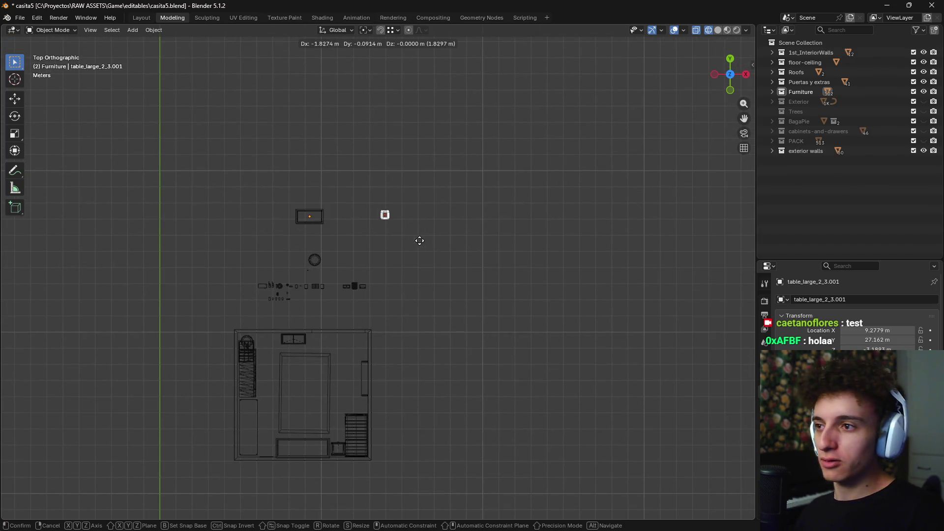
left_click_drag(343, 213, 295, 221)
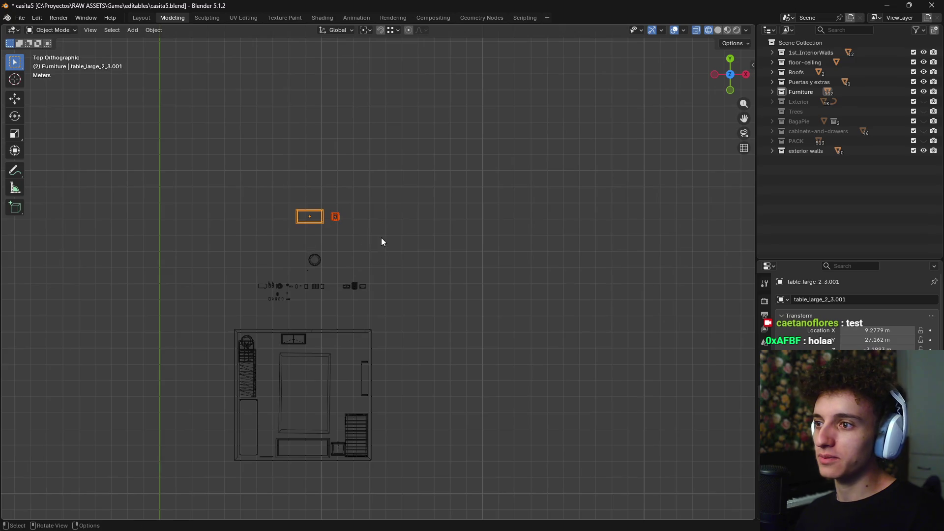
key("g")
scroll(417, 192, "up", 2)
left_click(438, 372)
Switch to material preview shading and select the chair on the carpet
mouse_move(411, 394)
middle_mouse_down()
mouse_move(456, 334)
mouse_move(512, 285)
mouse_move(485, 331)
middle_mouse_up()
left_click(560, 301)
key("z")
left_click(531, 373)
mouse_move(553, 377)
middle_mouse_down()
mouse_move(559, 337)
mouse_move(308, 297)
middle_mouse_up()
scroll(226, 256, "up", 5)
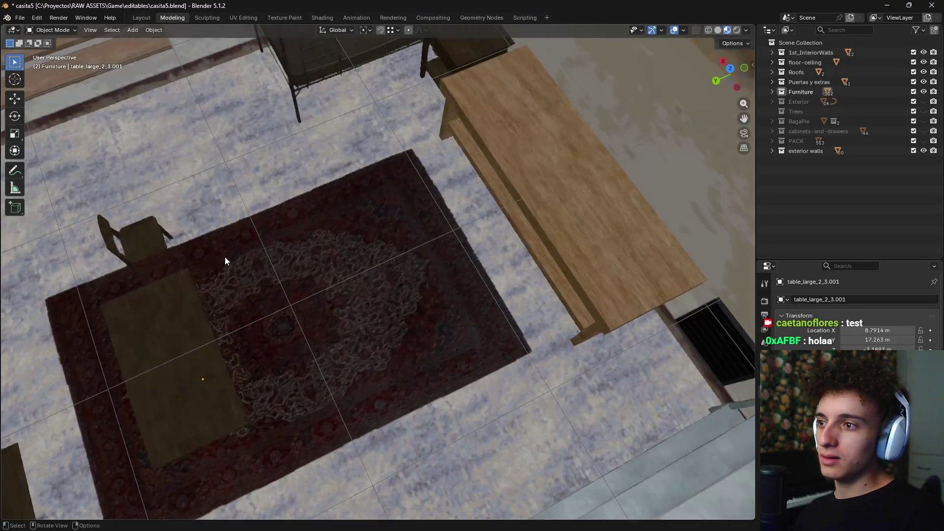
left_click(143, 233)
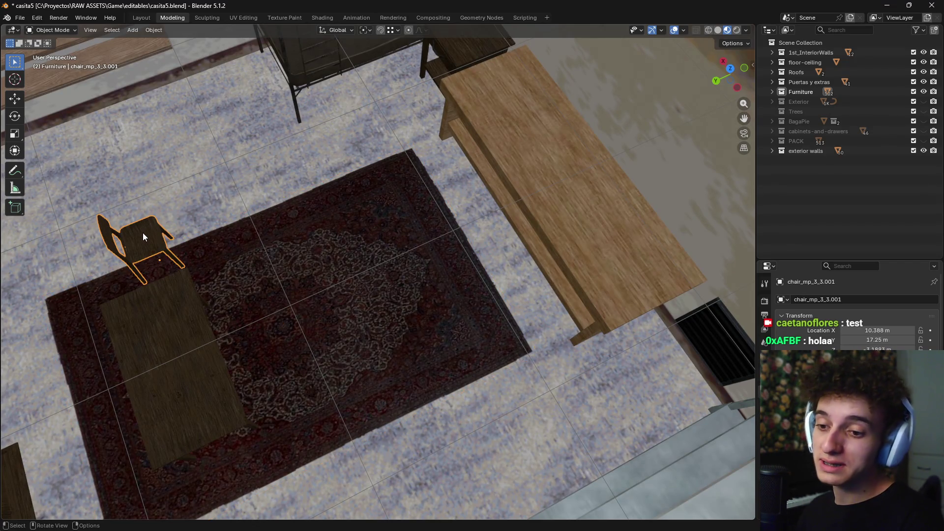
Move the chair in front of the desk from the top view
key("KP_7")
scroll(368, 244, "down", 1)
key("g")
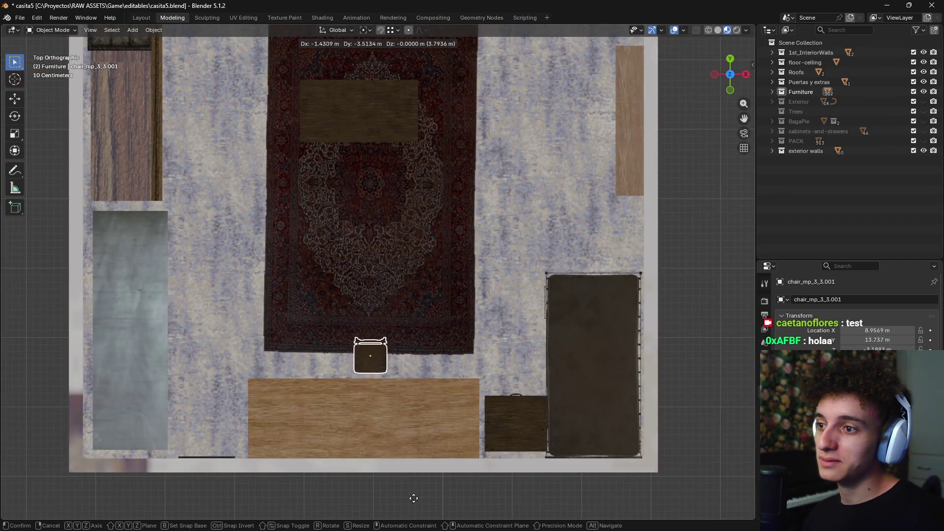
left_click(339, 25)
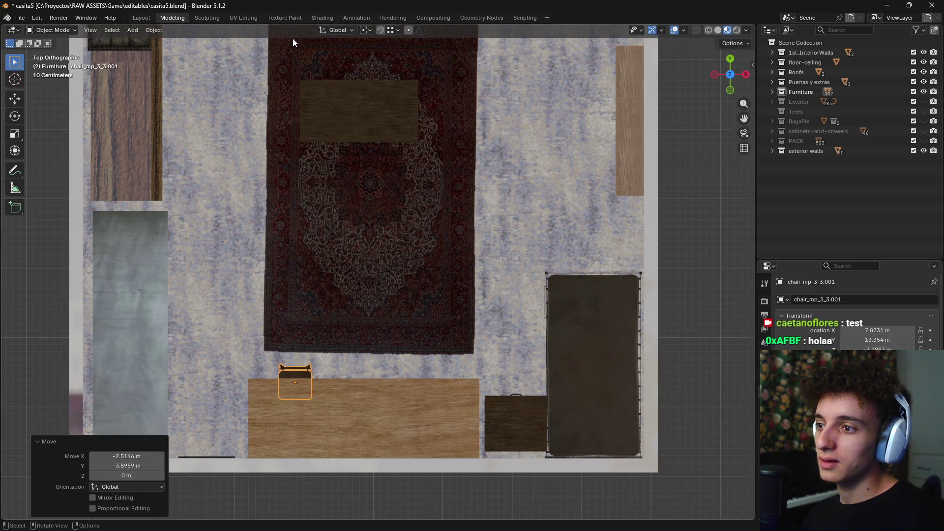
scroll(364, 302, "up", 2)
middle_click_drag(364, 303, 346, 158, "shift")
scroll(378, 244, "up", 1)
scroll(378, 244, "down", 1)
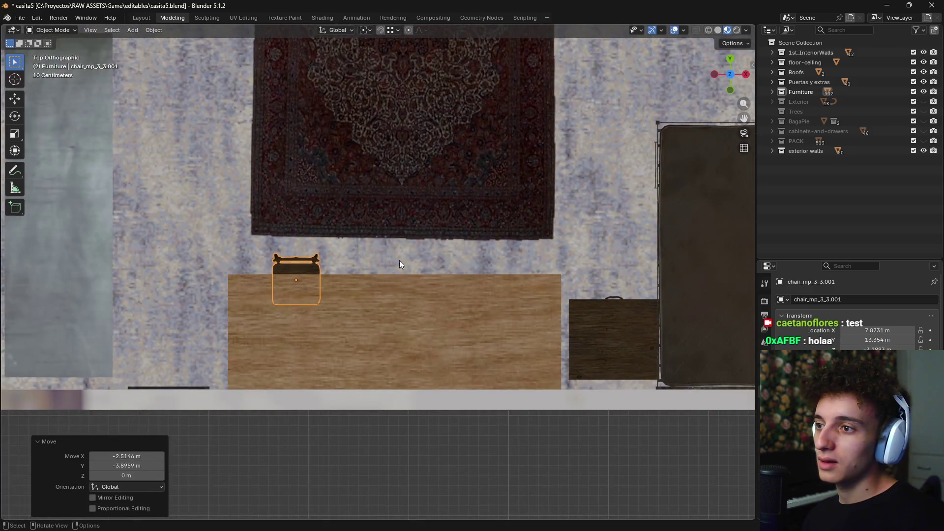
mouse_move(521, 220)
middle_mouse_down()
mouse_move(650, 205)
mouse_move(517, 200)
middle_mouse_up()
Cancel an X-axis move, delete the chair, then restore it with undo
key("g")
key("x")
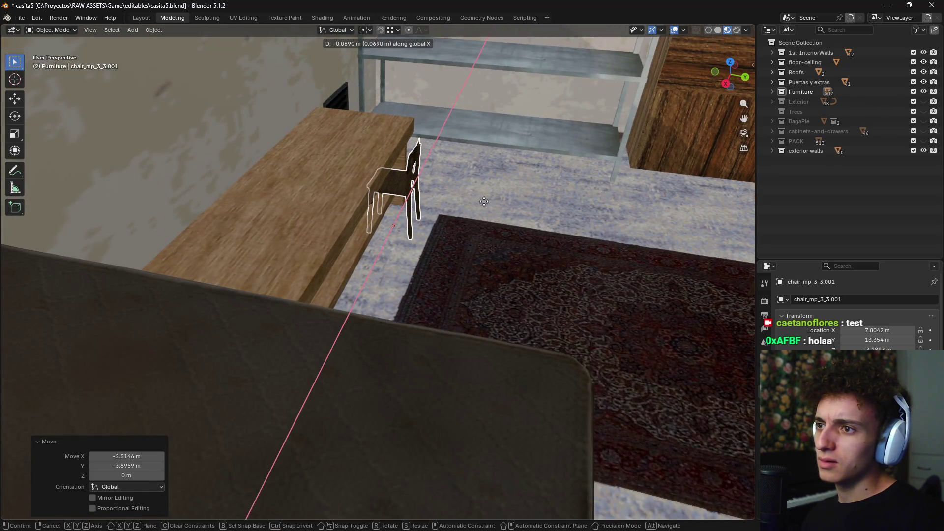
key("Escape")
key("x")
key("Return")
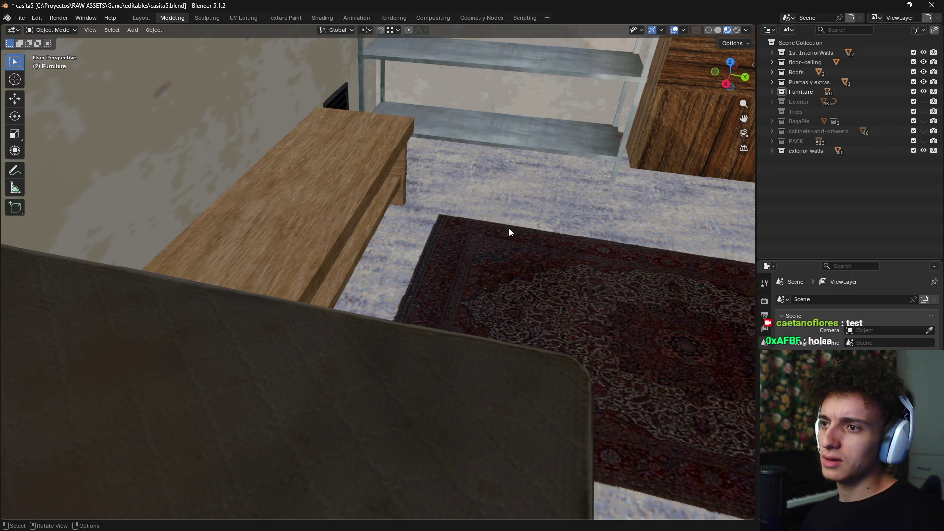
scroll(517, 224, "down", 5)
key("ctrl+z")
scroll(485, 239, "up", 5)
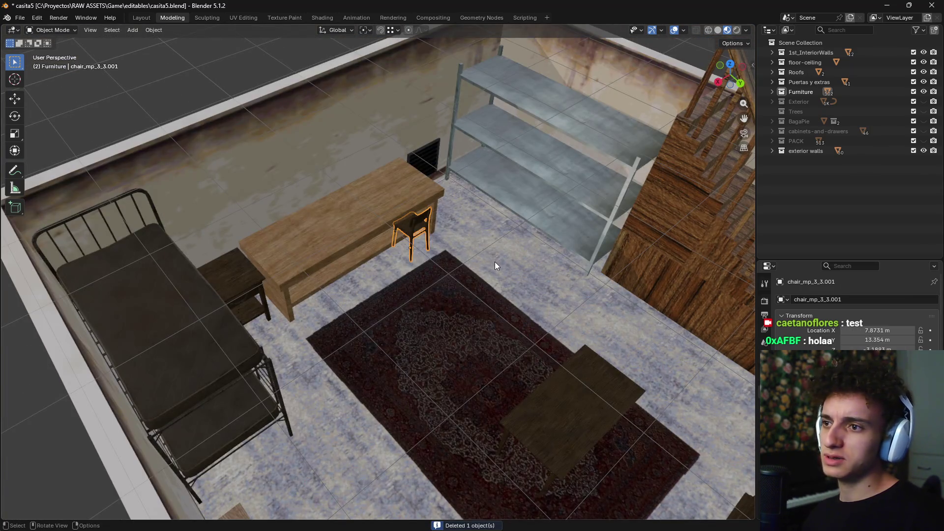
Rotate the chair and place it beside the bunk bed by the right wall
middle_click_drag(495, 264, 468, 293)
key("KP_7")
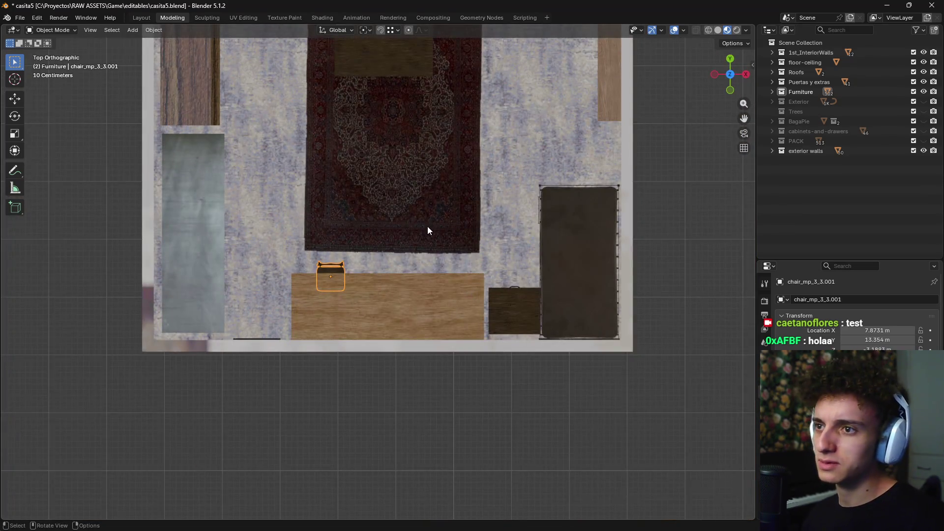
middle_click_drag(427, 226, 340, 280, "shift")
key("r")
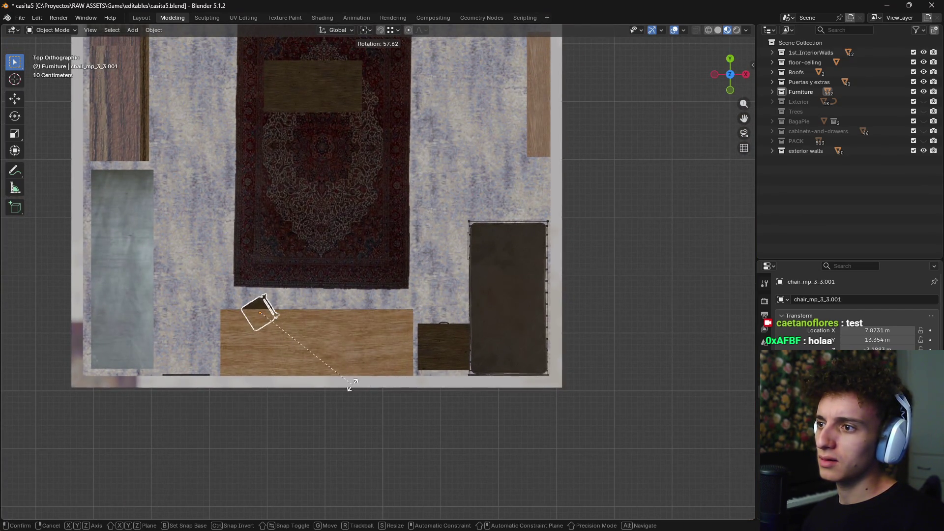
left_click(303, 435)
key("g")
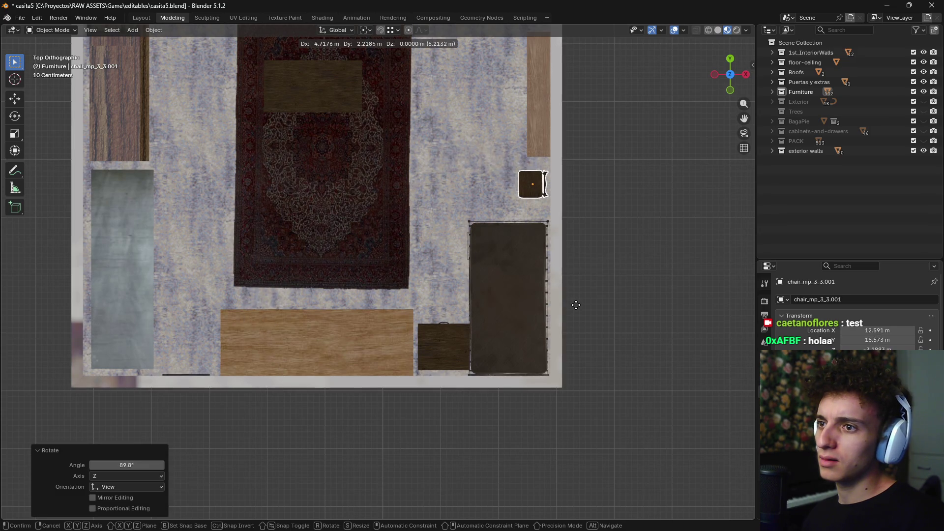
left_click(578, 310)
mouse_move(565, 260)
middle_mouse_down()
mouse_move(541, 205)
mouse_move(414, 352)
mouse_move(291, 376)
mouse_move(483, 272)
mouse_move(441, 304)
mouse_move(400, 361)
mouse_move(406, 340)
mouse_move(397, 370)
mouse_move(356, 377)
mouse_move(422, 376)
mouse_move(407, 295)
mouse_move(339, 320)
mouse_move(432, 333)
mouse_move(383, 352)
mouse_move(294, 327)
mouse_move(390, 368)
mouse_move(375, 216)
mouse_move(441, 299)
mouse_move(431, 314)
mouse_move(433, 285)
middle_mouse_up()
Enlarge the chair to 1.211 and nudge it slightly along X
key("s")
left_click(426, 341)
key("g")
key("x")
left_click(423, 379)
scroll(422, 373, "down", 5)
scroll(399, 371, "up", 3)
scroll(426, 359, "up", 5)
mouse_move(461, 315)
middle_mouse_down()
mouse_move(469, 351)
mouse_move(437, 330)
mouse_move(386, 379)
middle_mouse_up()
Select the dark table and rotate it 90° from the top view
left_click(379, 275)
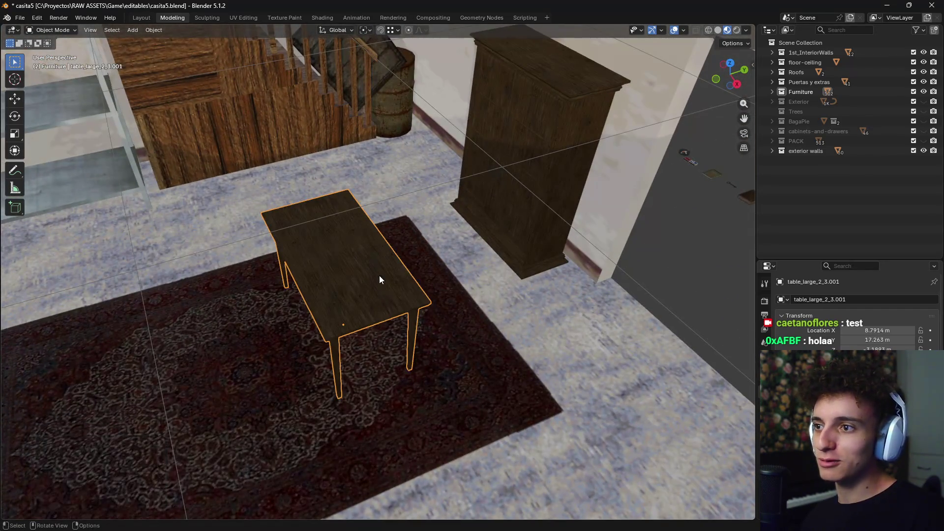
key("KP_7")
scroll(379, 275, "down", 3)
type("r90")
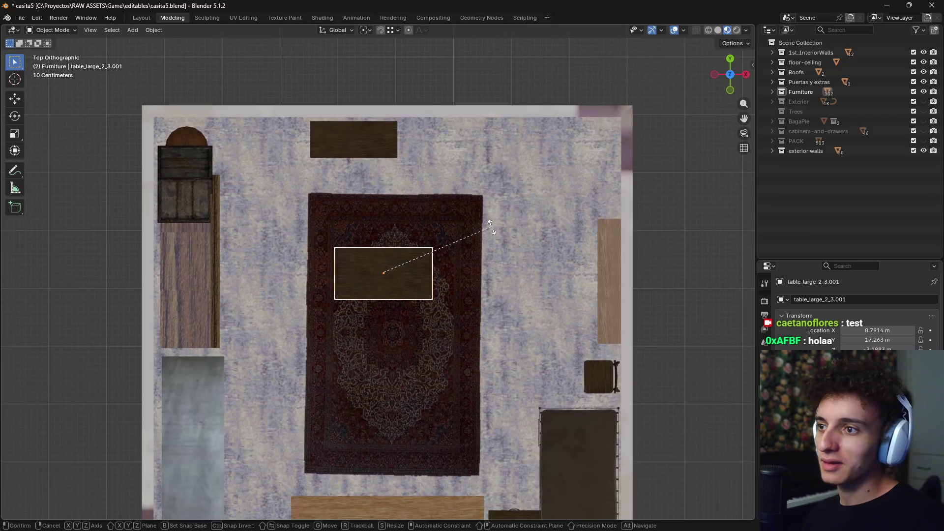
key("Return")
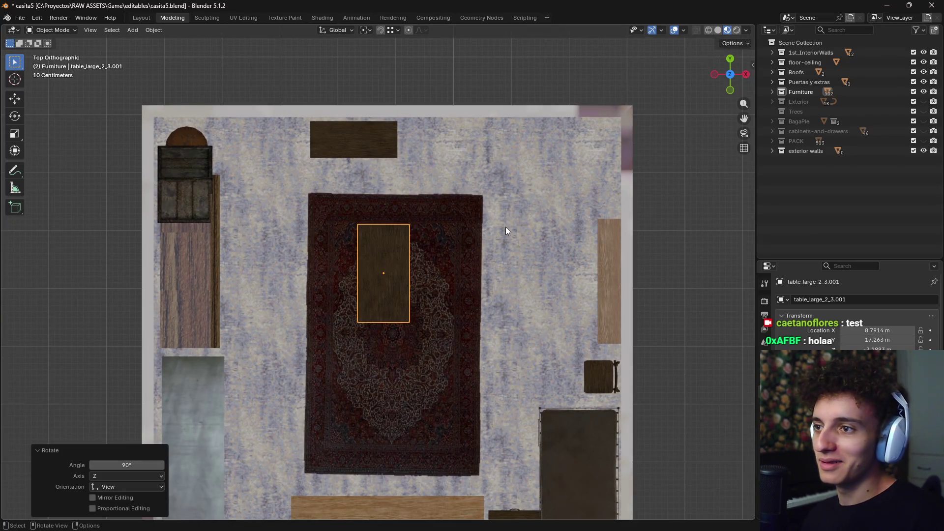
Scale the table uniformly to 1.154 and centre it on the carpet
key("g")
left_click(508, 294)
key("s")
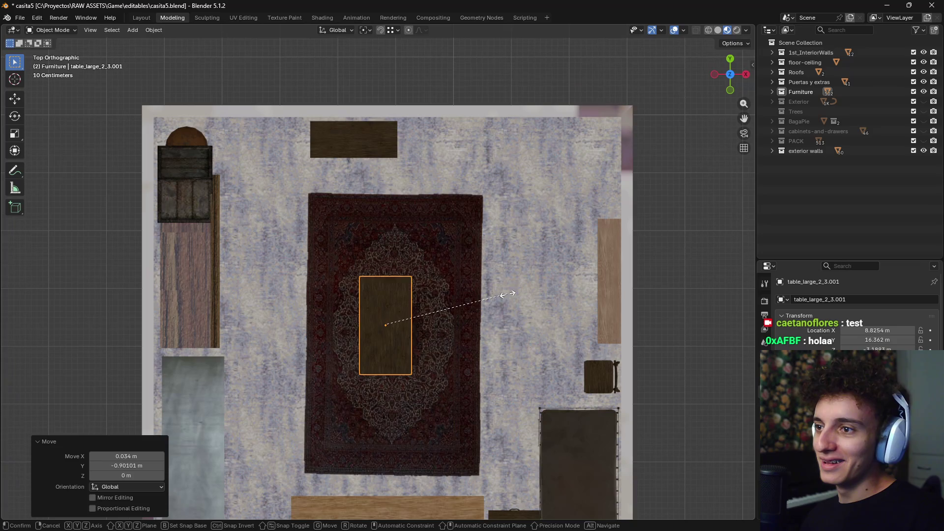
key("x")
right_click(562, 298)
key("s")
left_click(588, 299)
key("g")
left_click(597, 304)
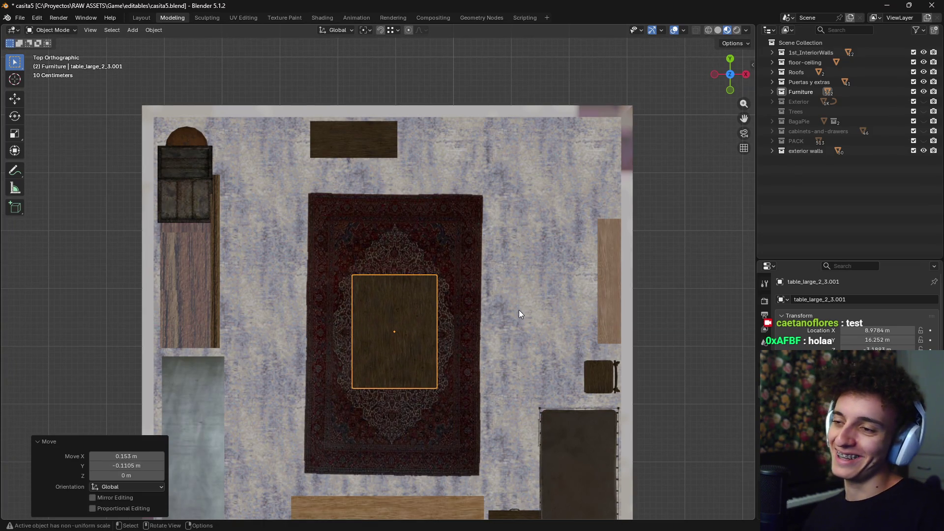
middle_click_drag(518, 310, 556, 230)
scroll(555, 230, "up", 6)
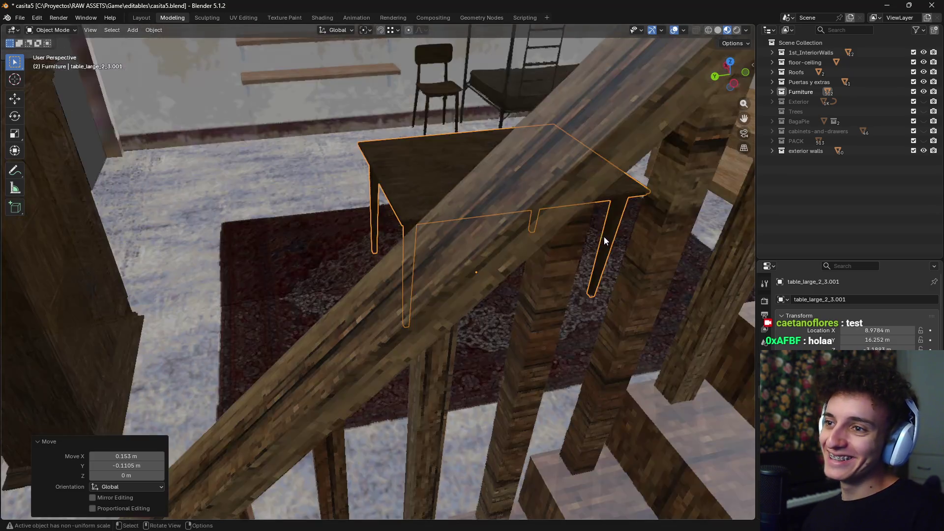
mouse_move(613, 233)
middle_mouse_down()
mouse_move(494, 320)
mouse_move(585, 334)
mouse_move(521, 354)
mouse_move(495, 338)
mouse_move(448, 351)
mouse_move(502, 184)
mouse_move(429, 151)
mouse_move(420, 181)
mouse_move(430, 193)
mouse_move(497, 173)
mouse_move(593, 193)
mouse_move(514, 222)
mouse_move(460, 221)
middle_mouse_up()
Zoom out to see the whole room with the dark table on the rug
scroll(472, 281, "up", 3)
scroll(459, 220, "down", 5)
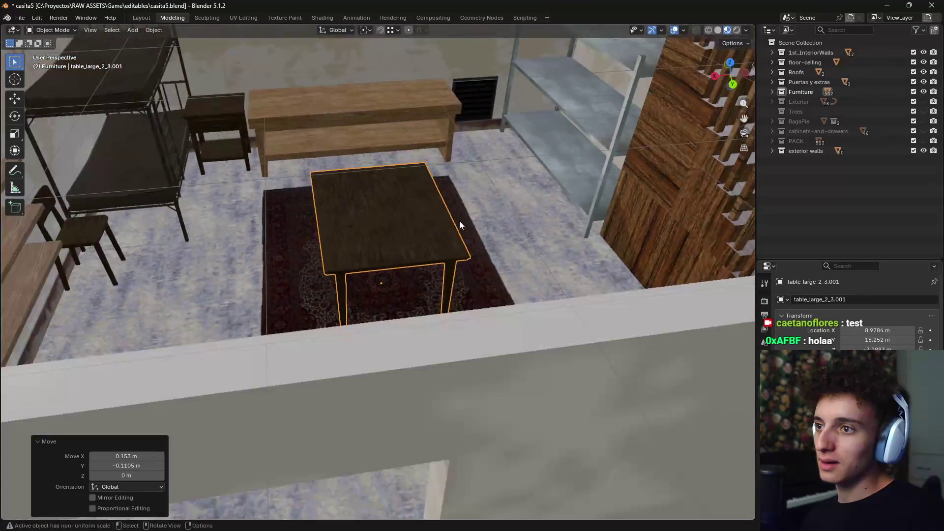
scroll(476, 236, "down", 3)
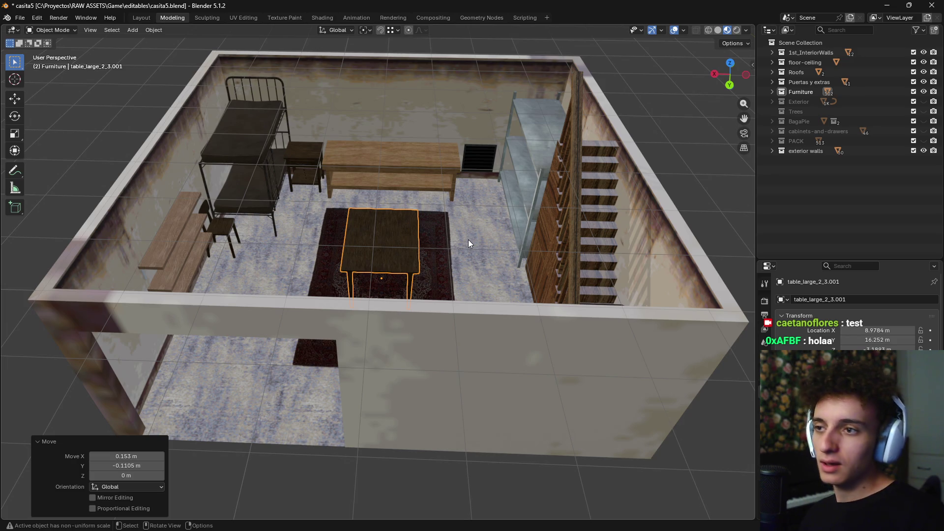
mouse_move(474, 521)
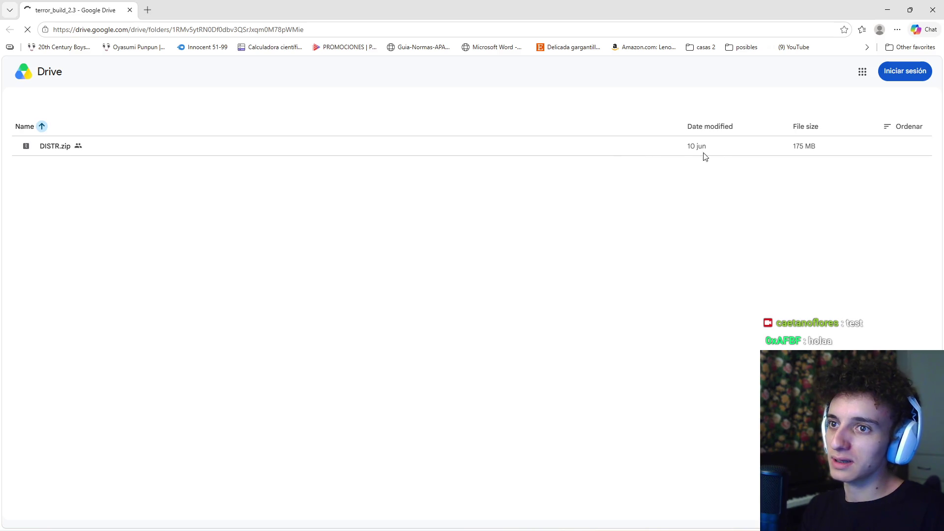
Download DISTR.zip from Drive, accepting 'Descargar de todos modos' past the virus scan warning
left_click(895, 147)
left_click(867, 155)
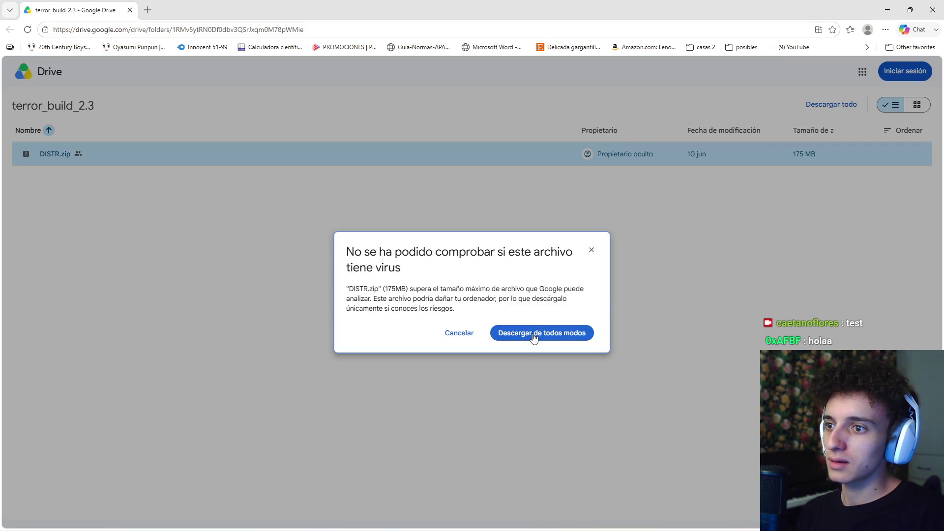
left_click(534, 339)
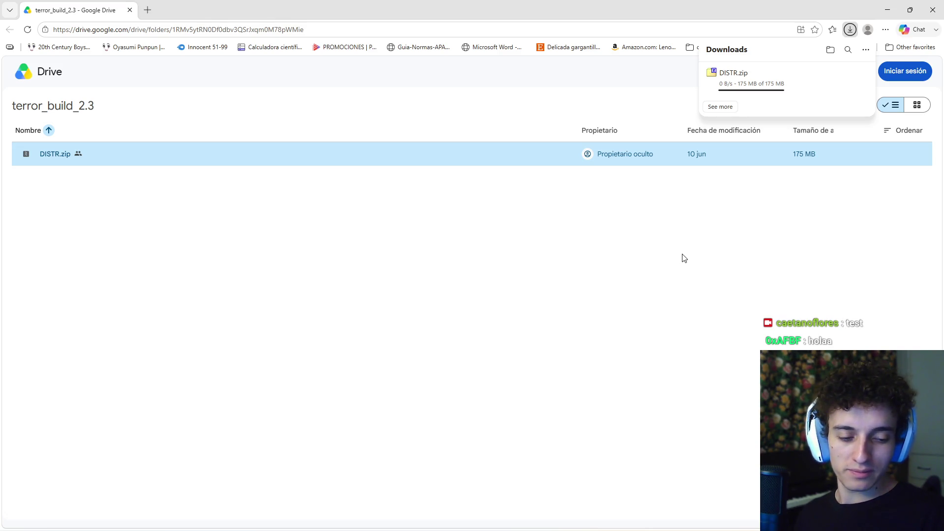
Skip to the next song in the music player, then show DISTR.zip in its folder
mouse_move(549, 521)
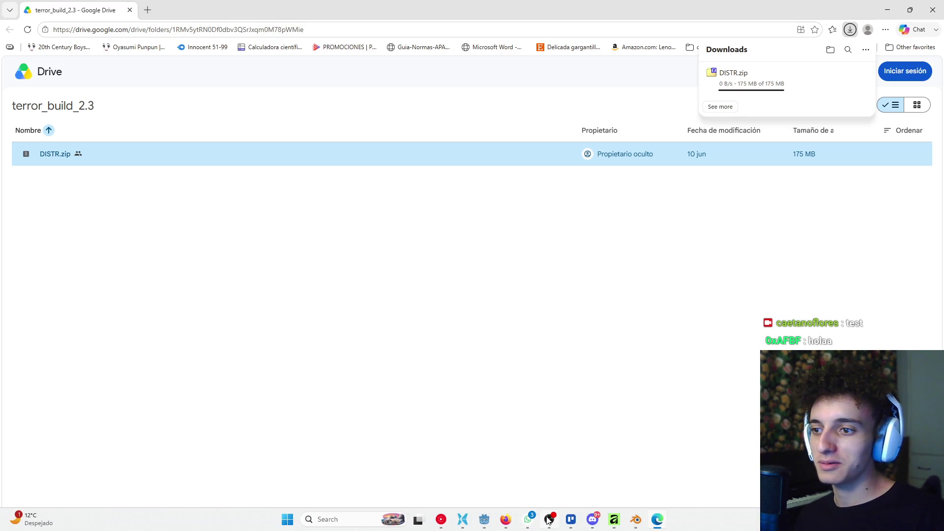
left_click(442, 519)
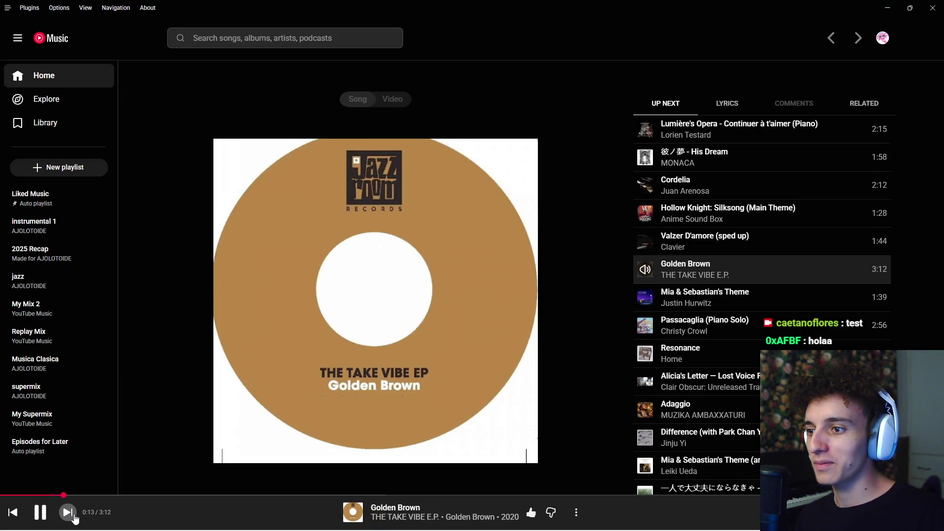
left_click(67, 512)
left_click(896, 4)
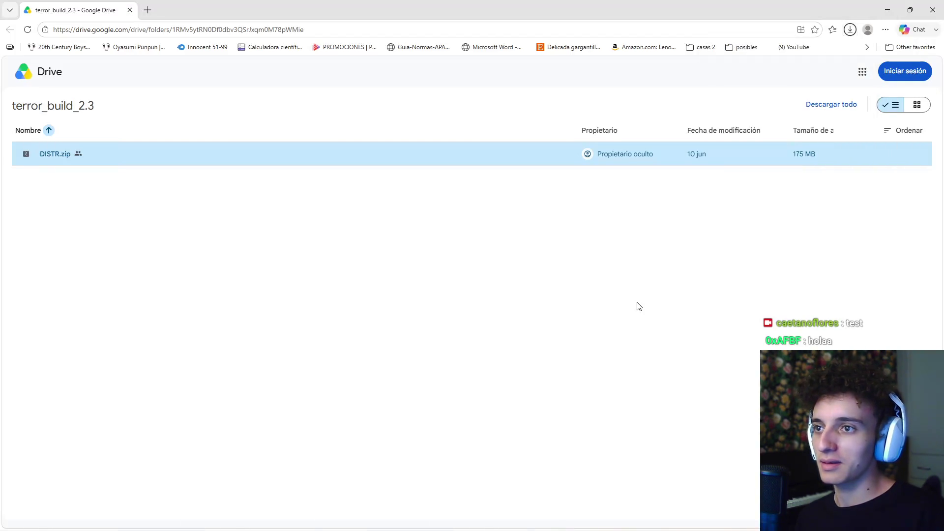
left_click(848, 30)
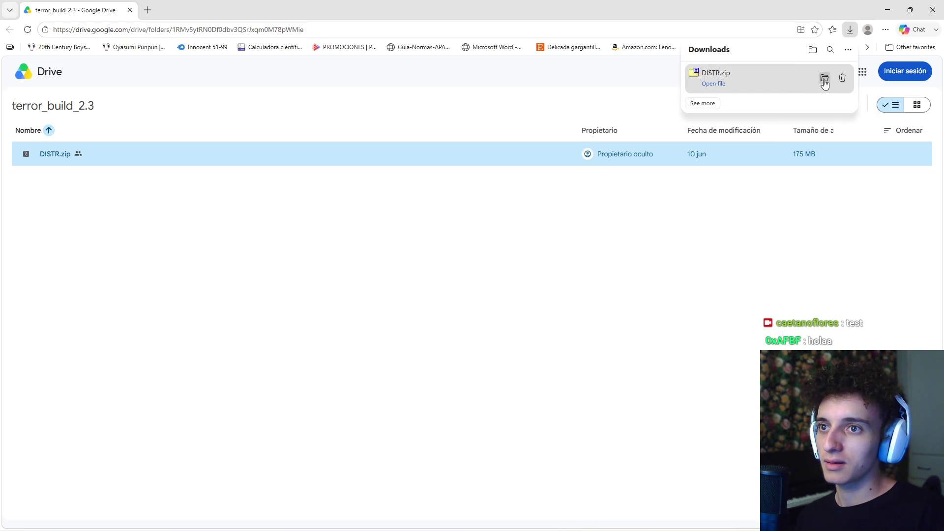
left_click(825, 79)
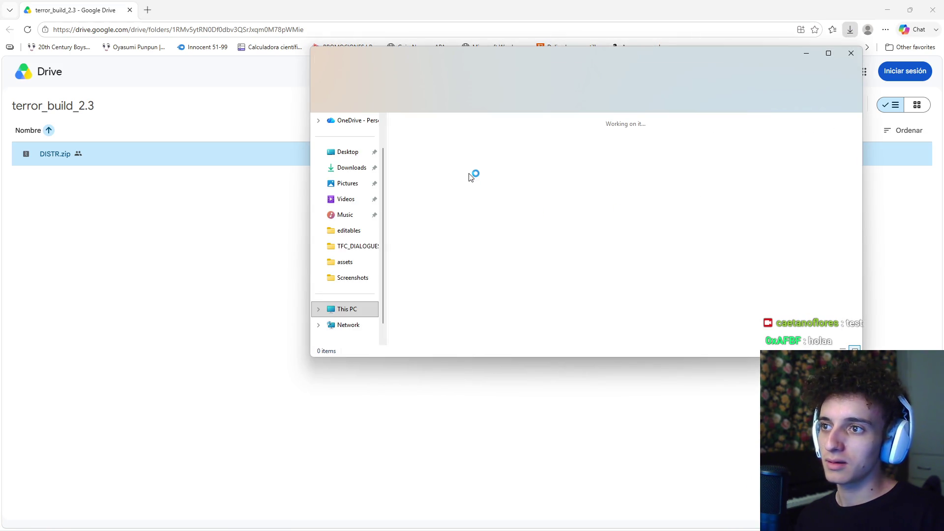
Delete the two stray image files from Downloads
left_click(469, 165)
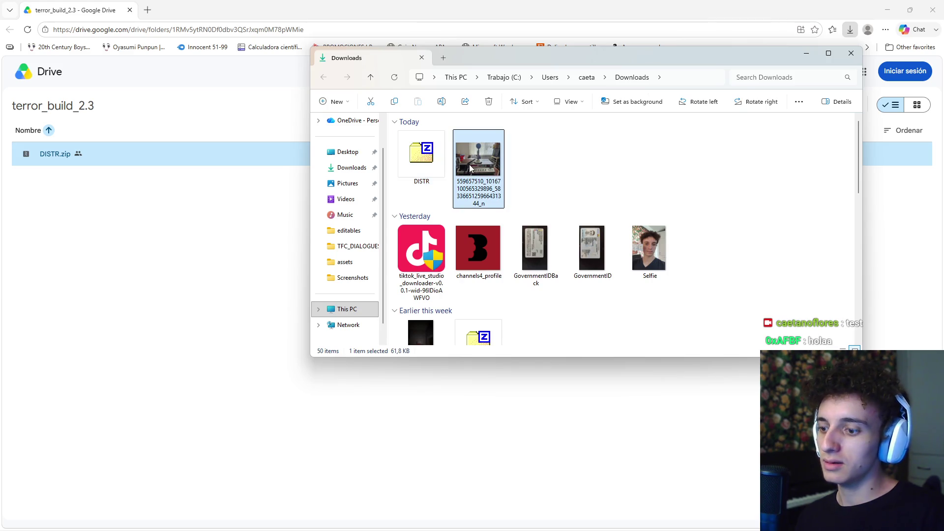
key("Delete")
left_click(654, 225)
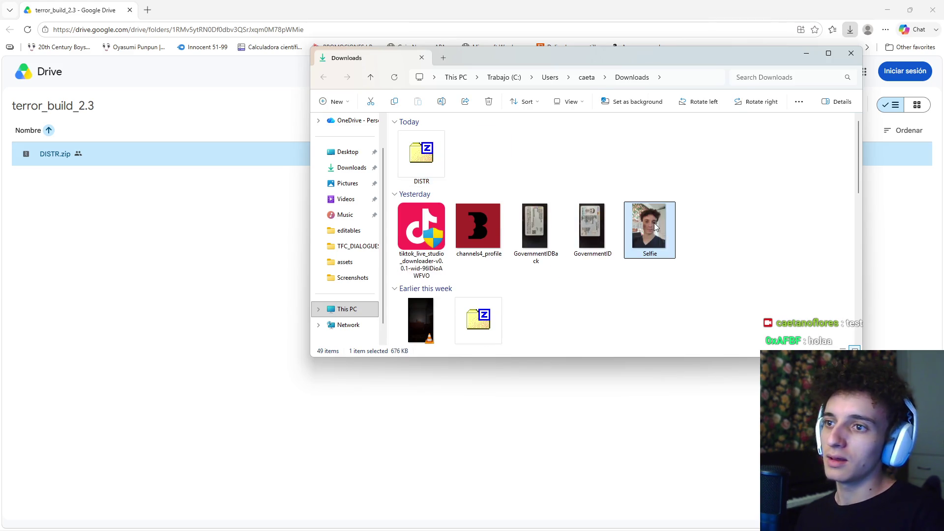
key("Delete")
Open DISTR.zip to confirm it holds TFC.exe, TFC.console.exe and TFC.pck, then close it
scroll(742, 241, "down", 10)
scroll(742, 241, "up", 5)
scroll(732, 254, "up", 5)
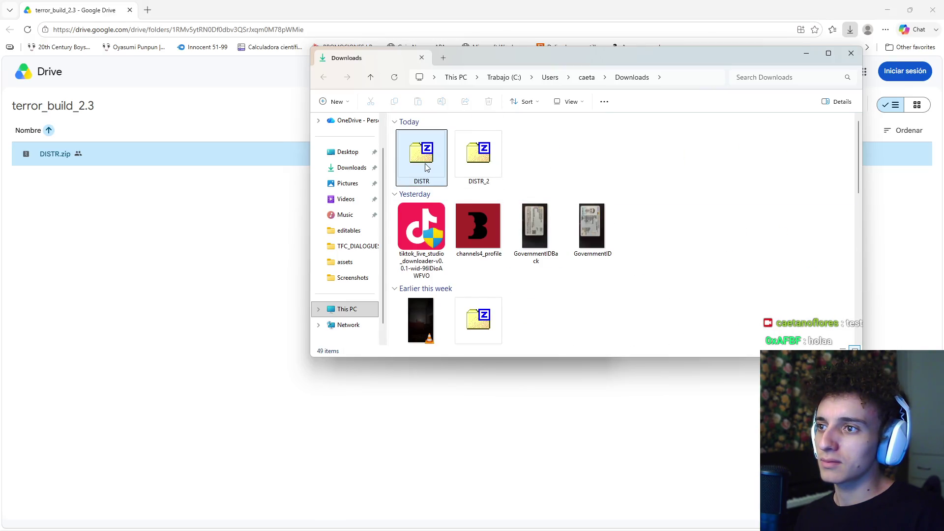
scroll(612, 276, "down", 15)
scroll(612, 278, "up", 15)
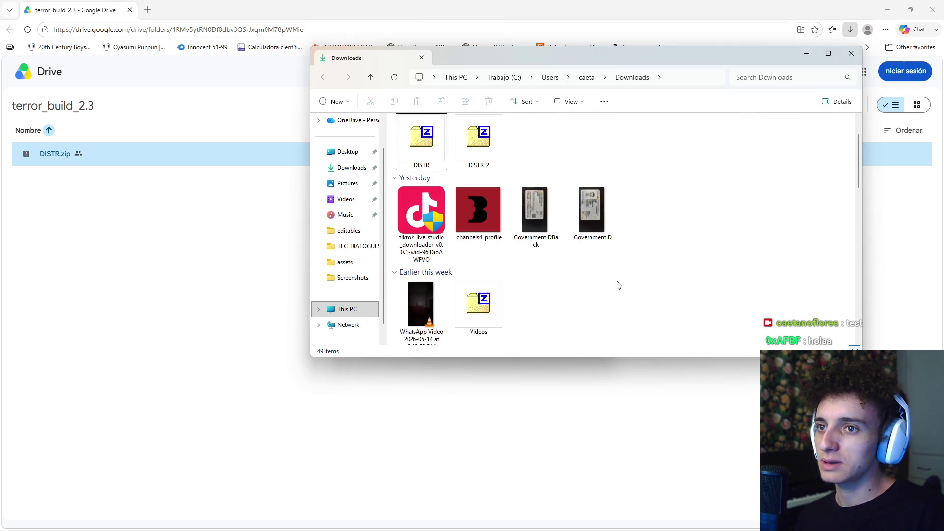
left_click(444, 168)
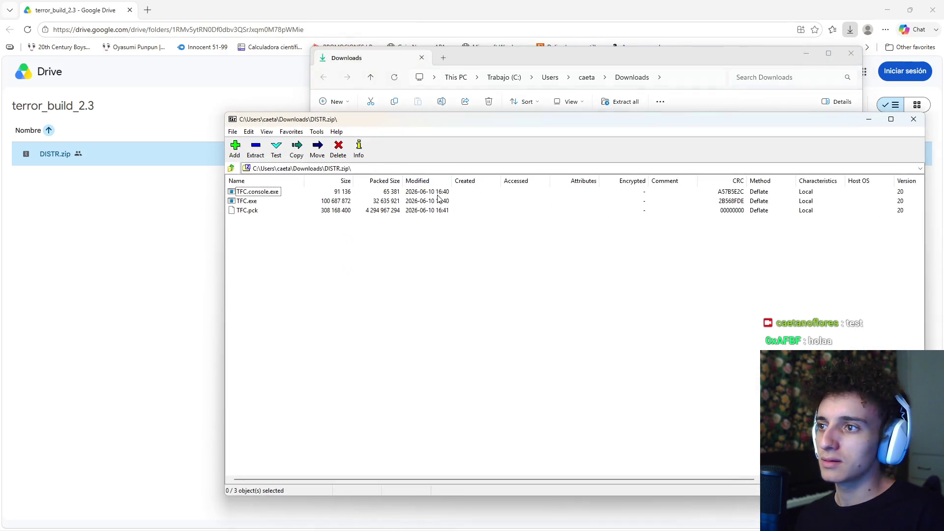
left_click(913, 119)
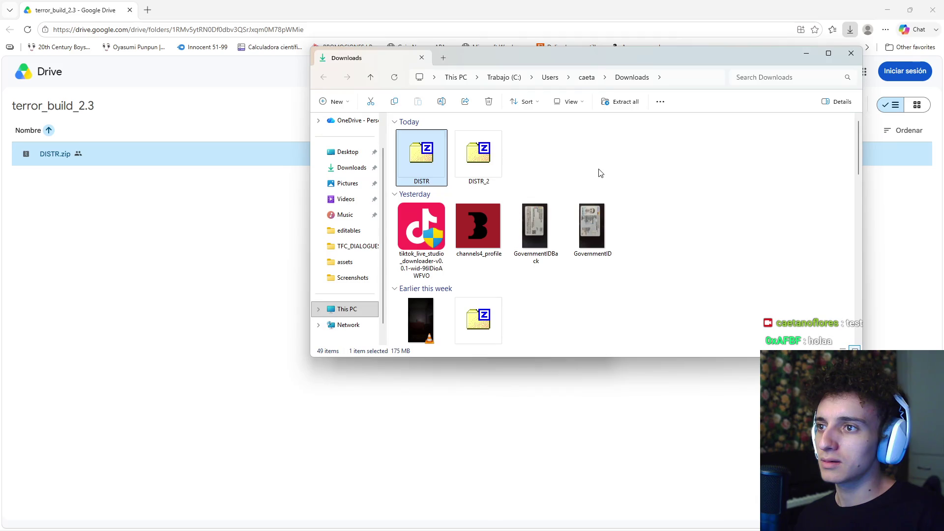
left_click(678, 520)
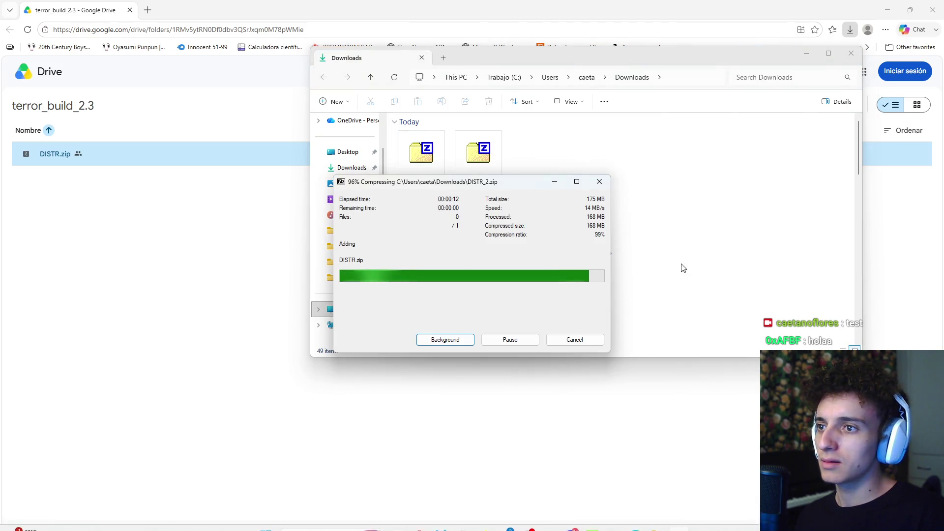
Refresh the Downloads listing, select the DISTR.zip archive, and return to the Drive page
scroll(664, 212, "down", 2)
scroll(663, 234, "down", 5)
scroll(662, 243, "up", 10)
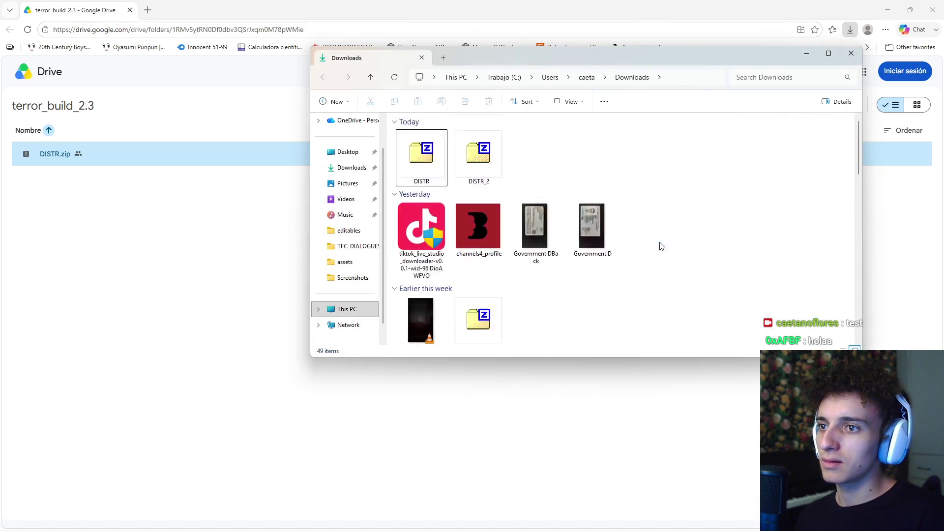
right_click(611, 171)
left_click(654, 215)
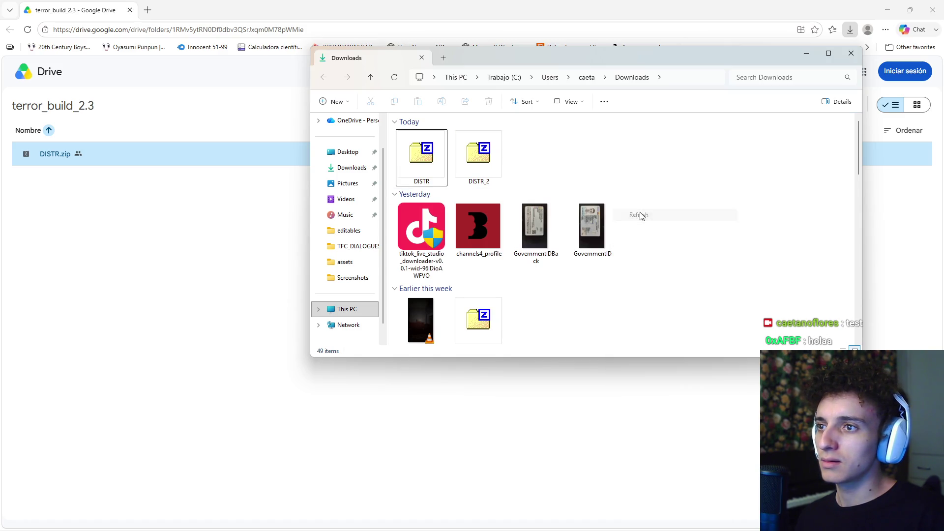
scroll(492, 221, "down", 5)
scroll(538, 270, "down", 5)
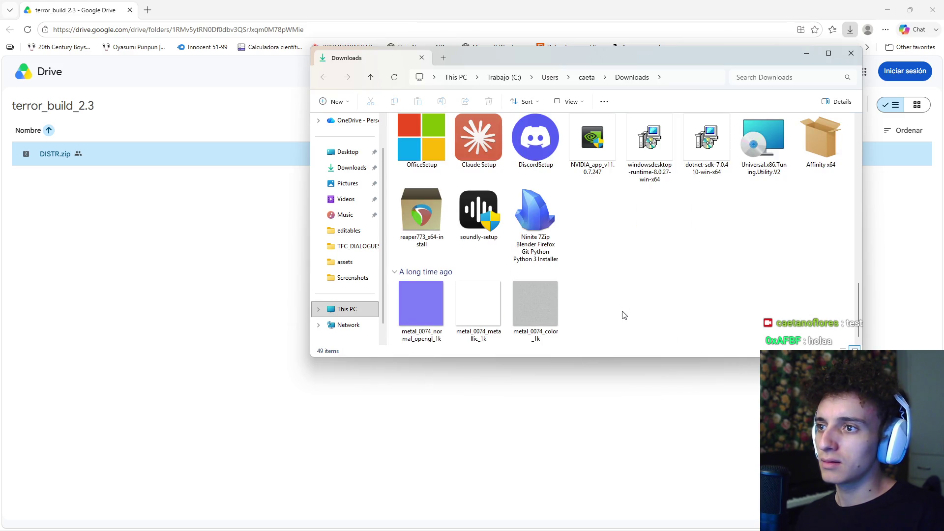
scroll(624, 315, "up", 10)
key("Down")
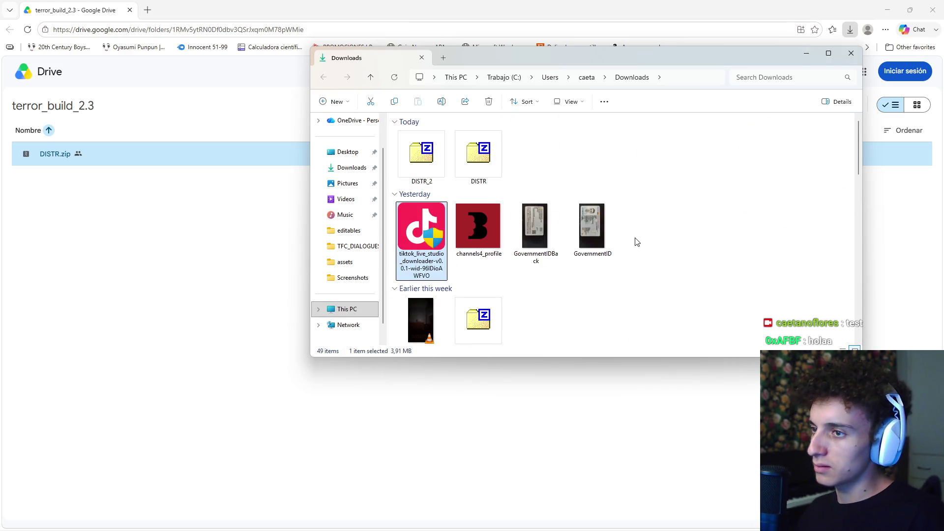
scroll(627, 266, "down", 5)
scroll(624, 277, "up", 5)
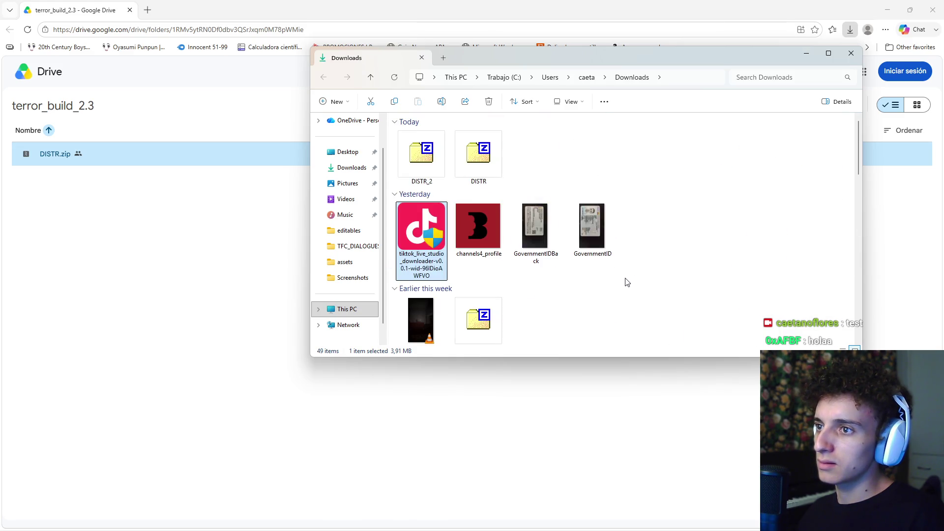
mouse_move(421, 156)
left_mouse_down()
mouse_move(448, 179)
mouse_move(498, 167)
mouse_move(396, 129)
left_mouse_up()
left_click(498, 167)
scroll(443, 202, "down", 2)
left_click(254, 239)
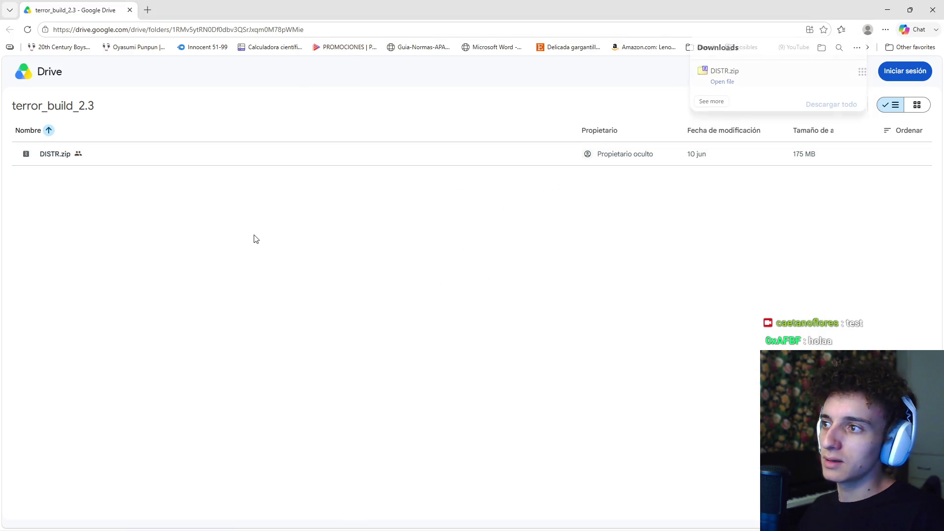
Download DISTR.zip again despite the scan warning and open it in the Downloads folder
left_click(856, 154)
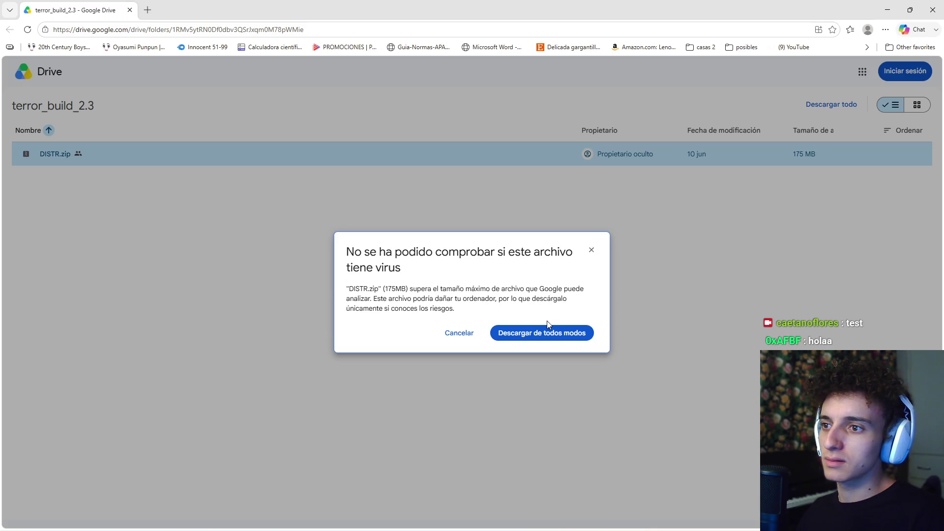
left_click(553, 333)
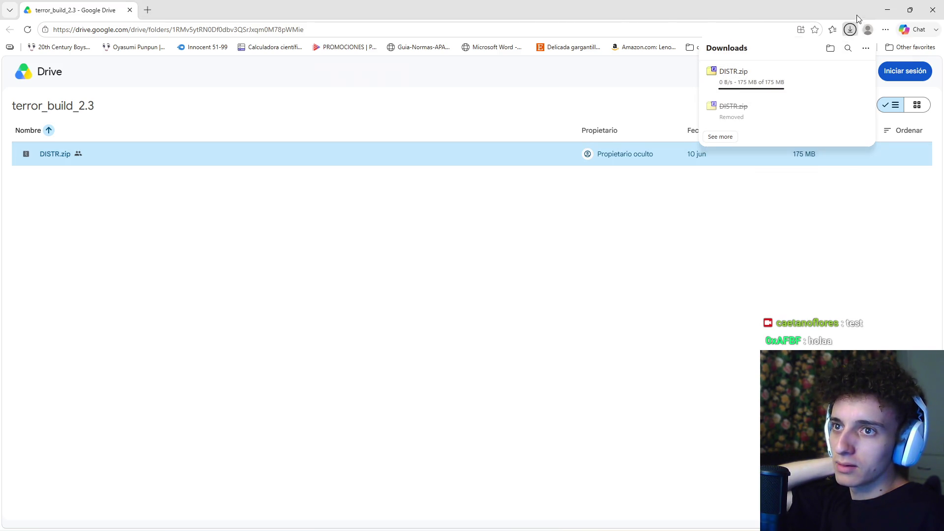
left_click(842, 80)
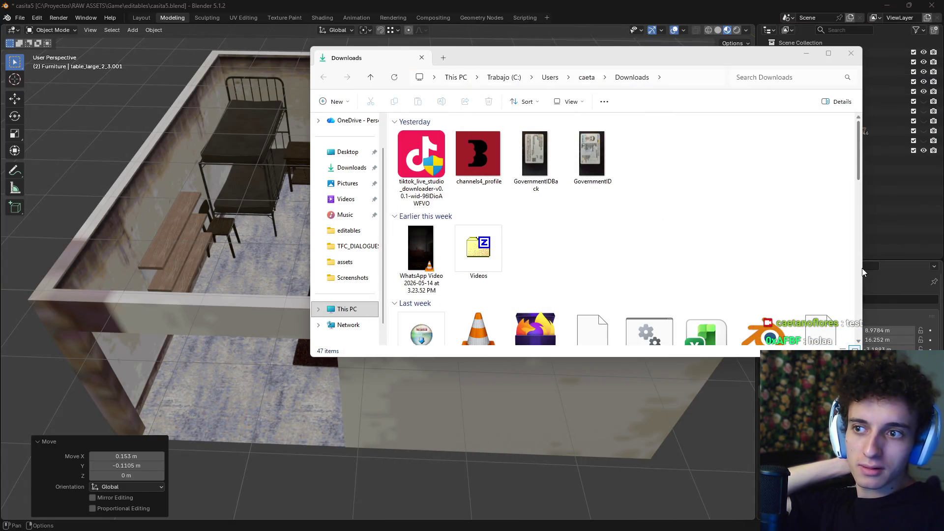
mouse_move(580, 519)
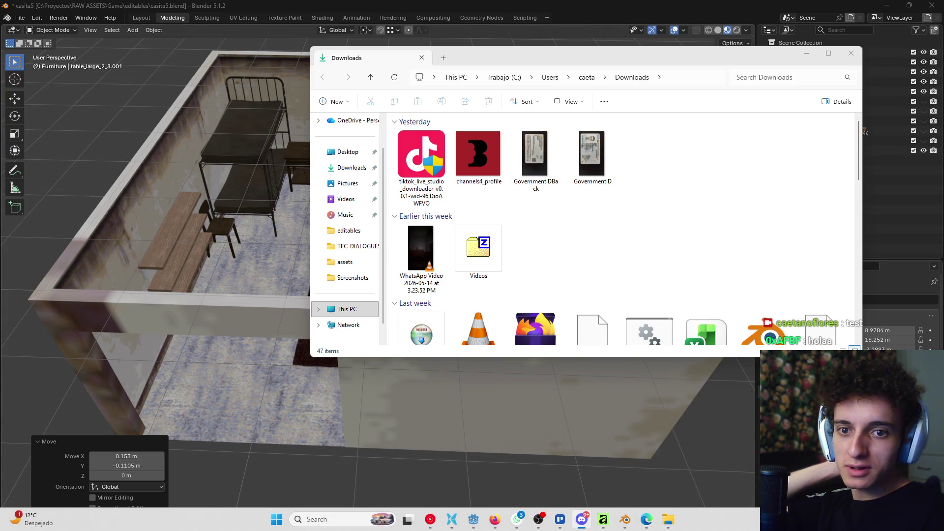
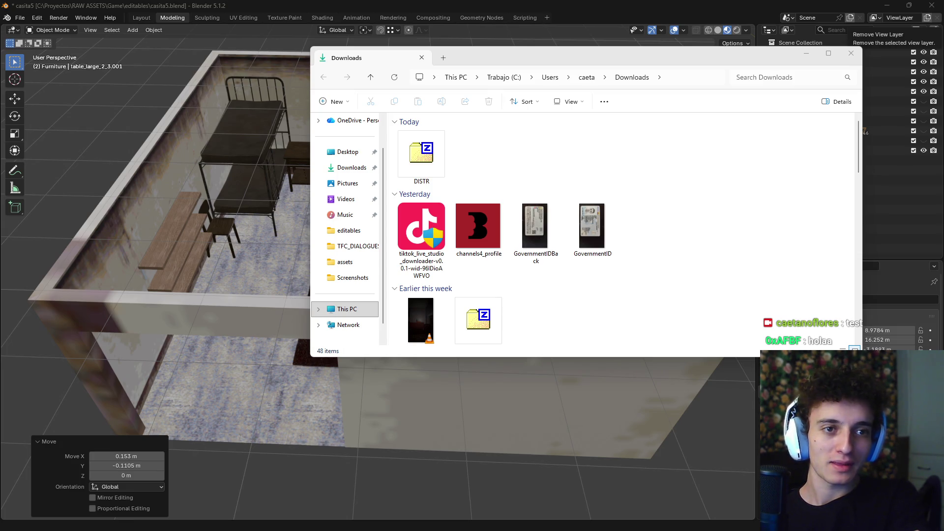
Deselect everything in the AllPacks Blender scene
left_click(767, 169)
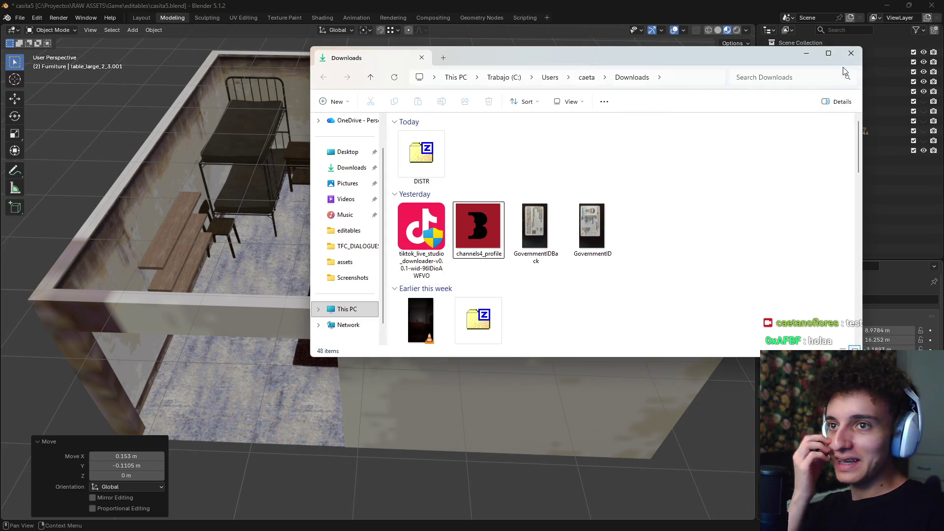
mouse_move(794, 529)
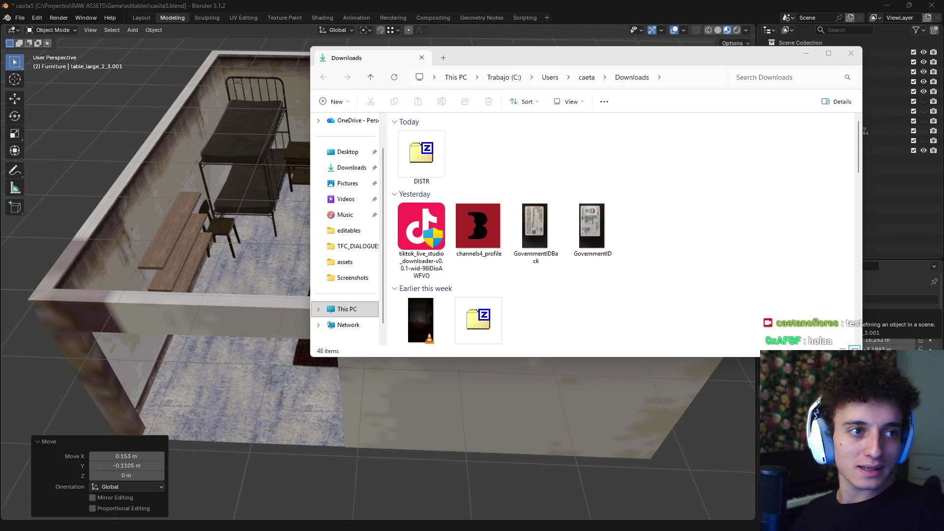
key("alt+Tab")
key("alt+Tab")
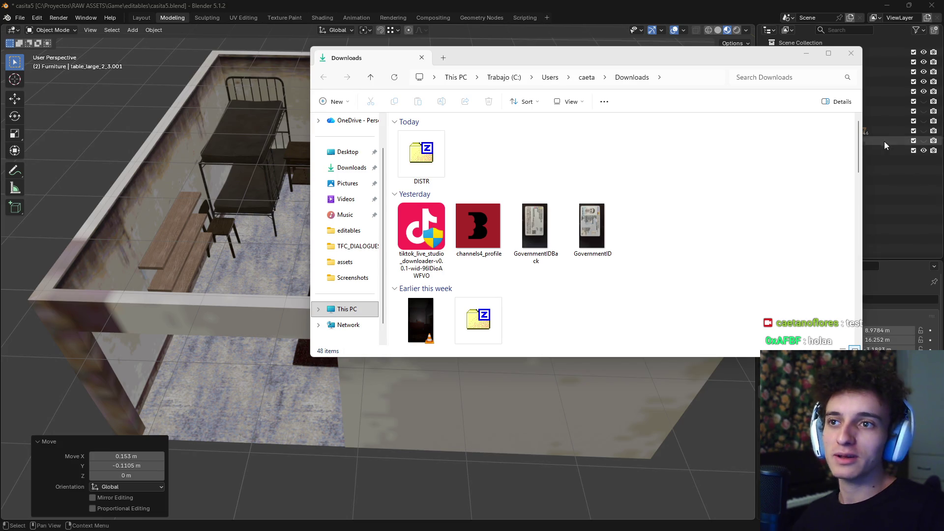
left_click(807, 54)
key("alt+Tab")
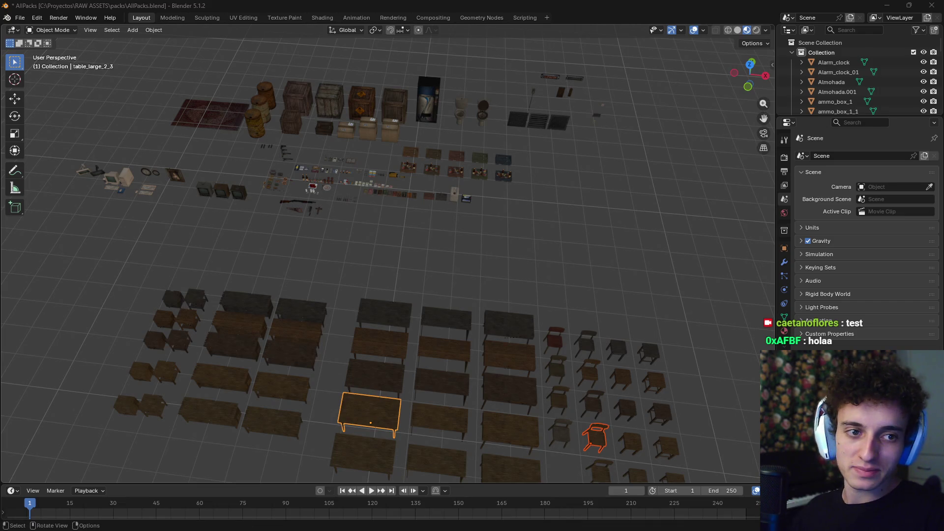
key("alt+a")
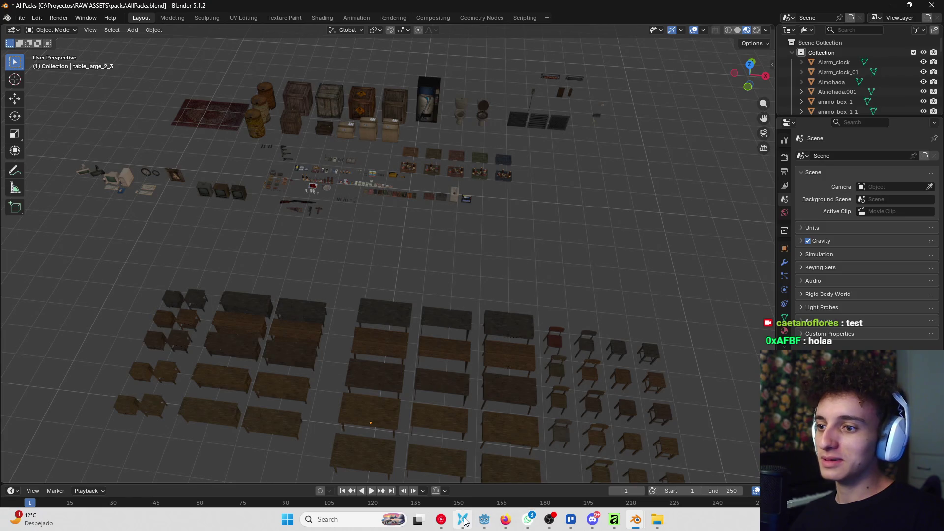
Bring the Downloads folder forward and select the DISTR archive
left_click(464, 521)
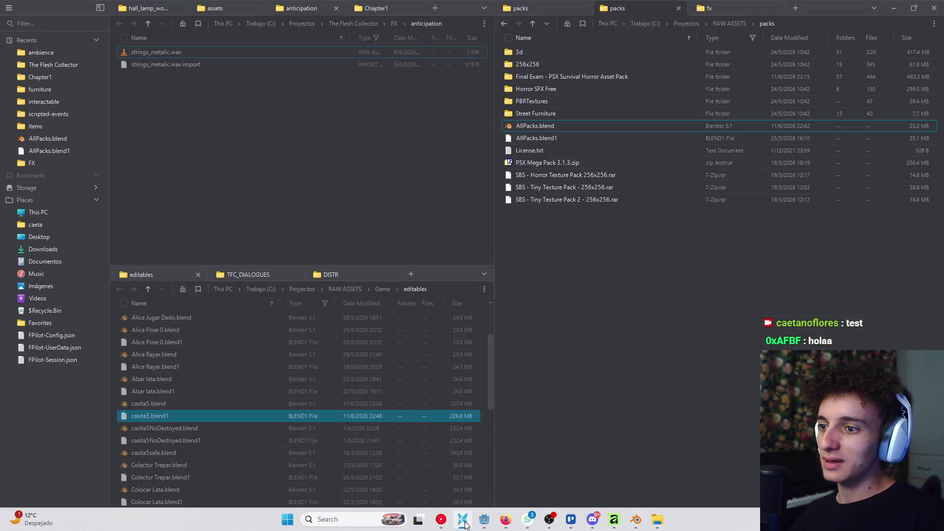
left_click(465, 524)
left_click(658, 521)
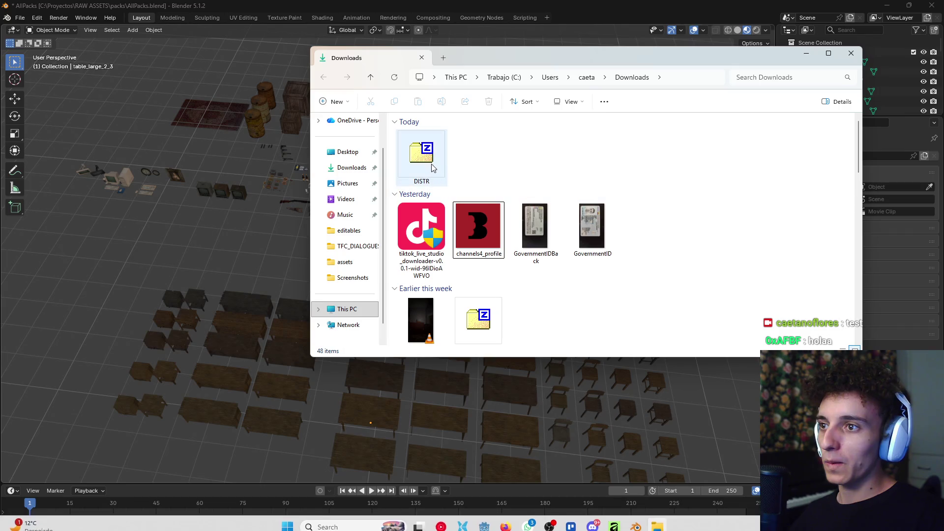
left_click(432, 169)
Minimise Blender, Godot and Affinity, move DISTR.zip onto the desktop, and close Downloads
left_click(879, 8)
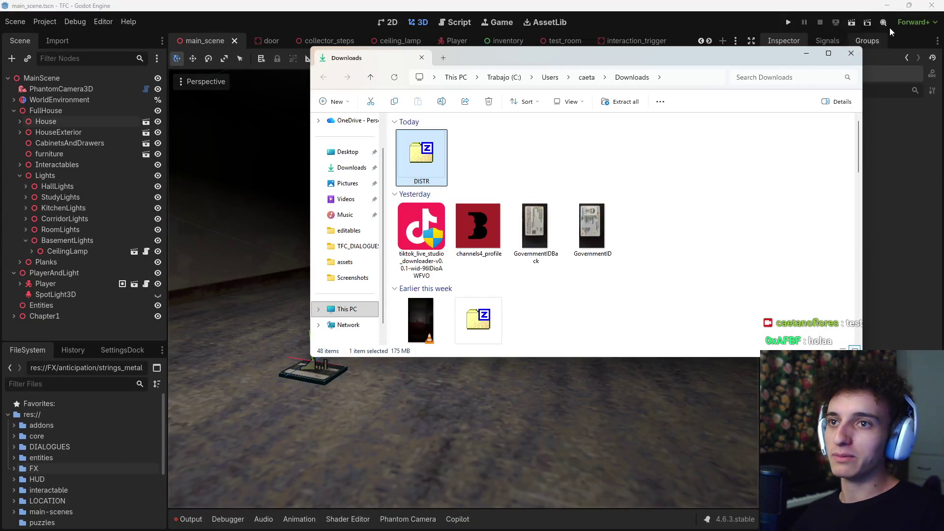
left_click(887, 5)
left_click(936, 9)
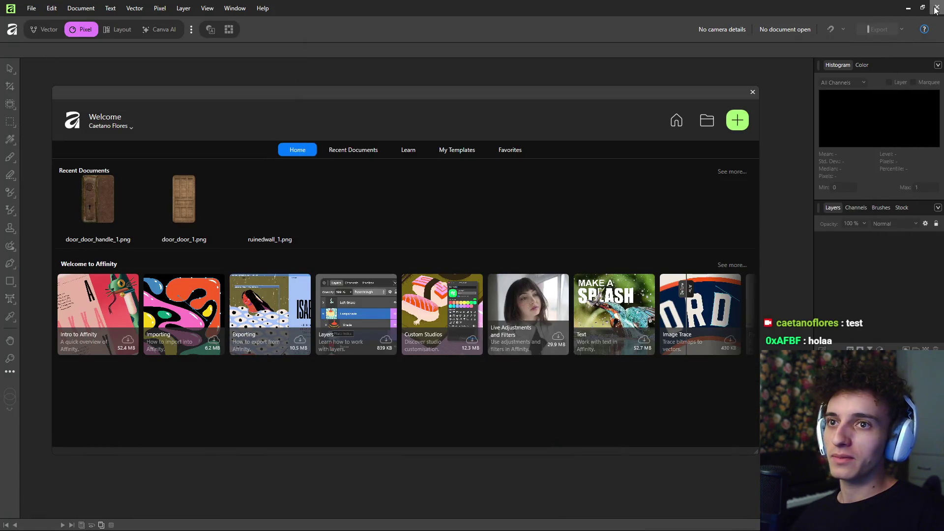
left_click(908, 8)
mouse_move(422, 158)
left_mouse_down()
mouse_move(168, 162)
mouse_move(438, 167)
left_mouse_up()
left_click(851, 54)
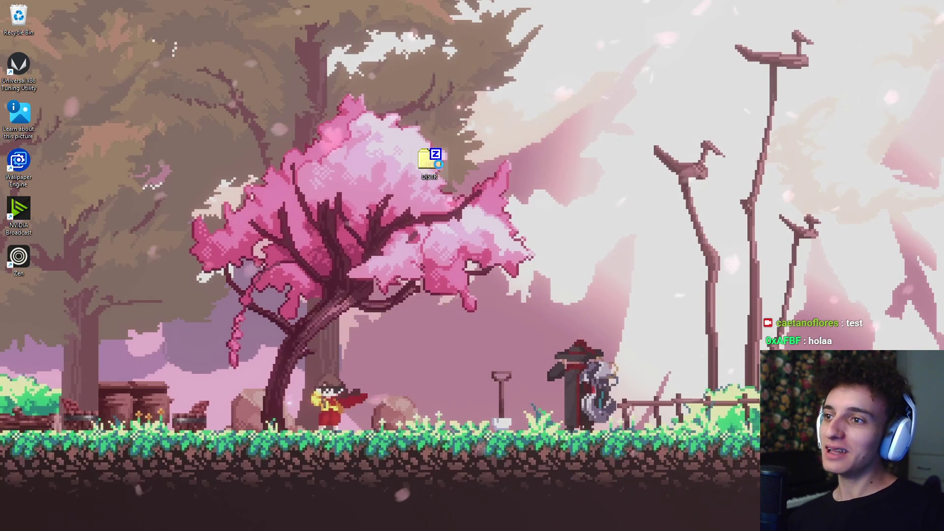
Extract DISTR.zip into a DISTR folder with 7-Zip and dismiss the report and error
right_click(438, 168)
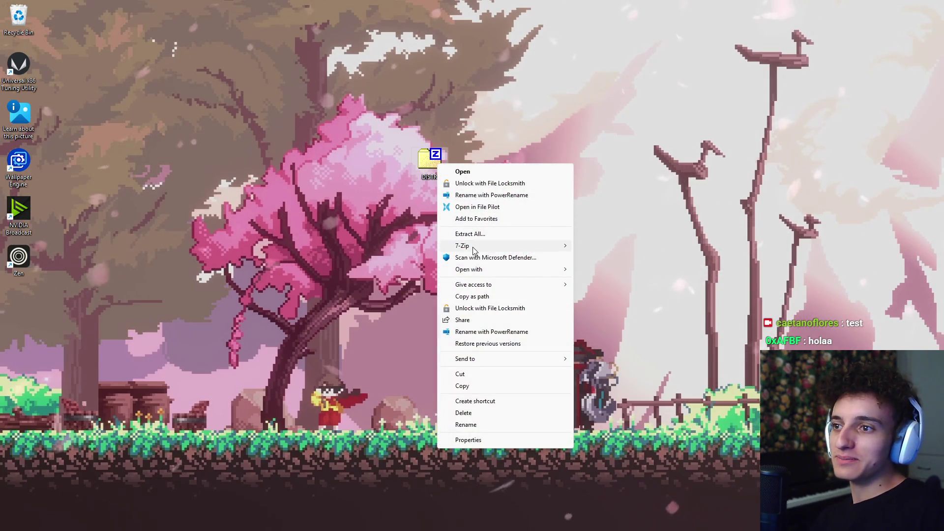
mouse_move(489, 246)
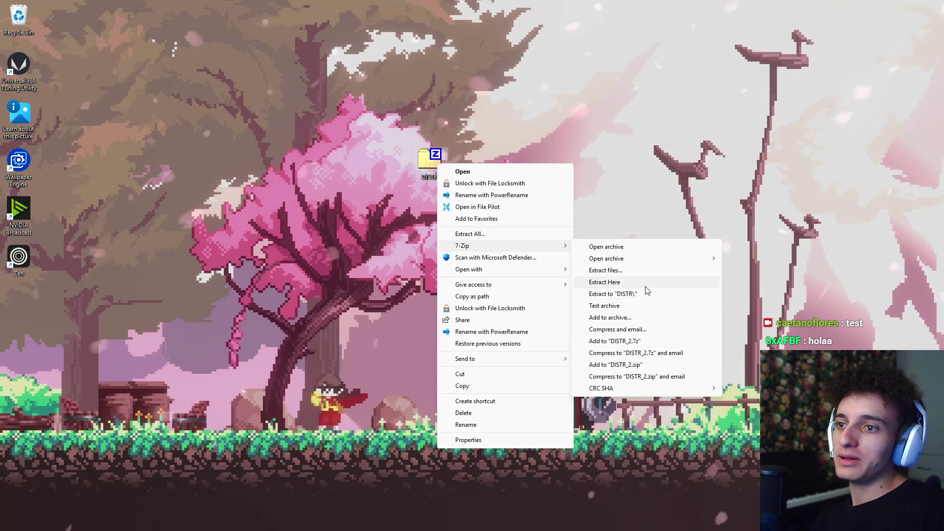
left_click(645, 290)
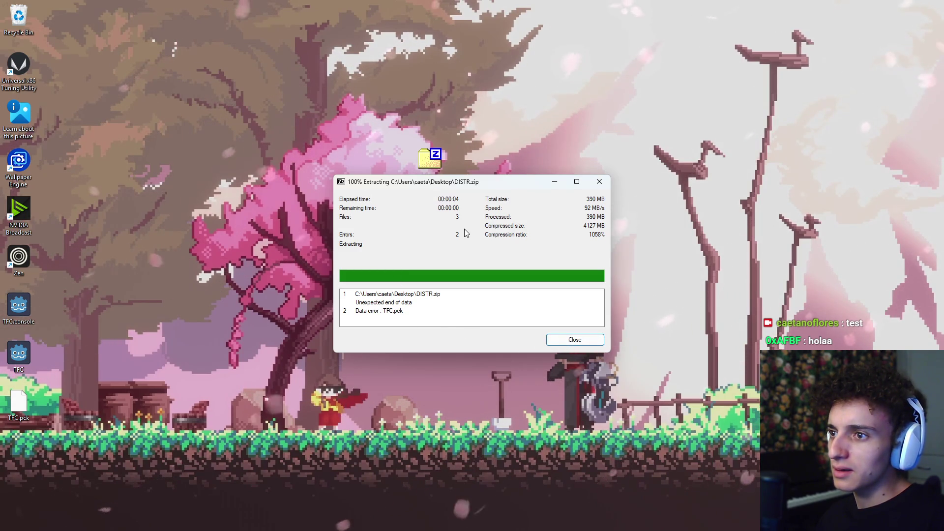
left_click(573, 340)
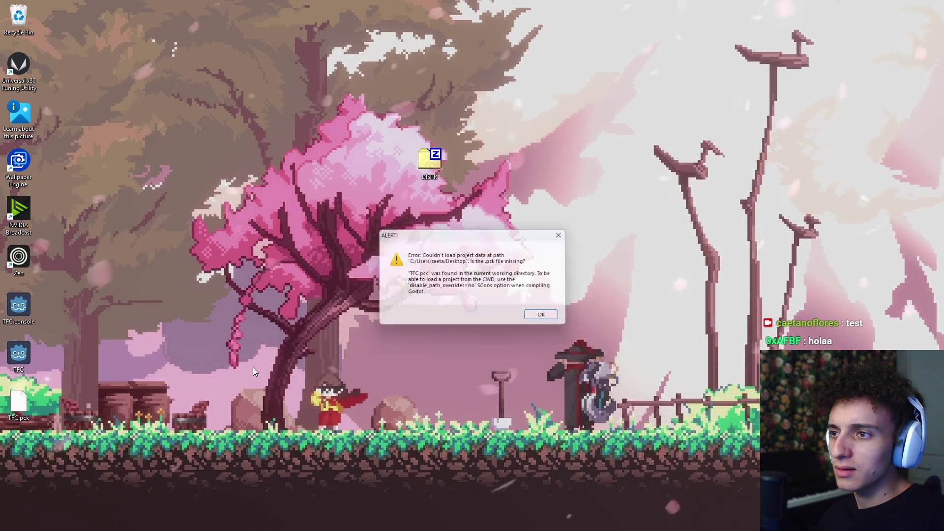
left_click(546, 319)
Try deleting the extracted TFC files, cancel the in-use prompt, and return to Godot
left_click(18, 306)
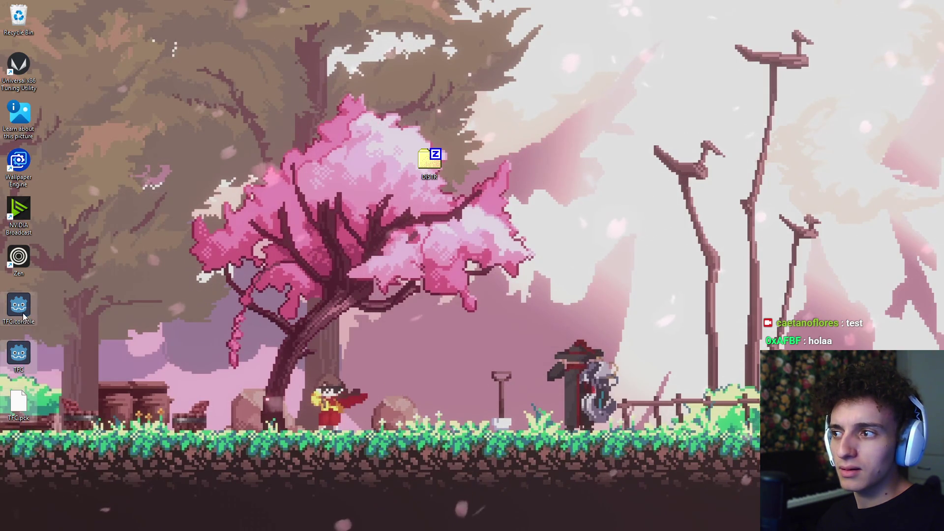
key("Delete")
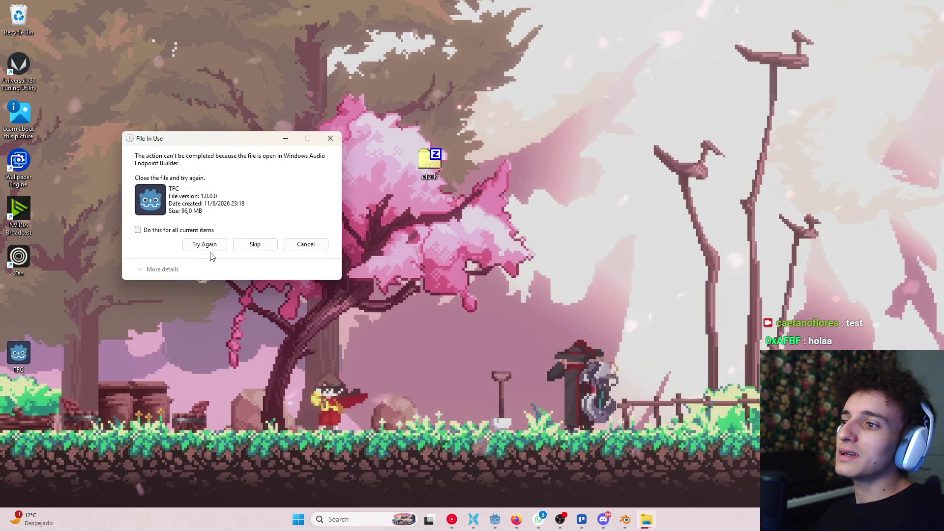
left_click(287, 246)
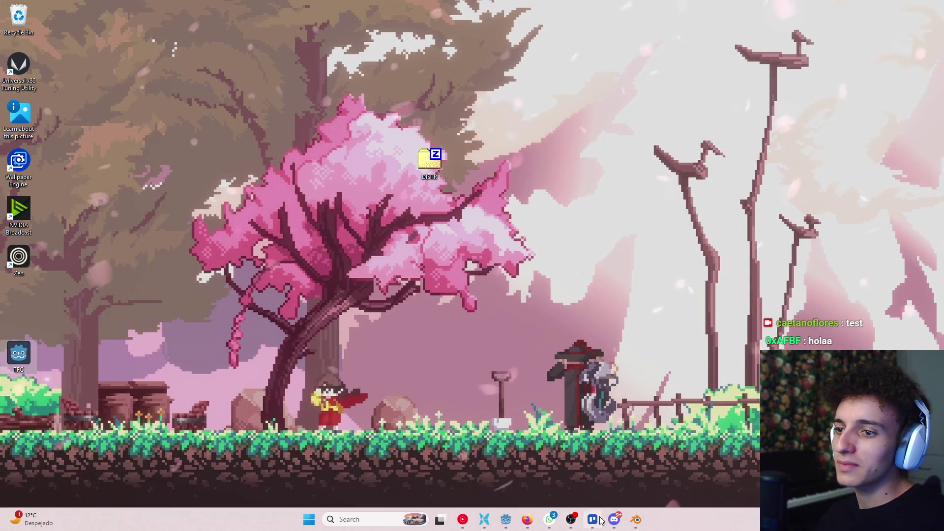
left_click(504, 520)
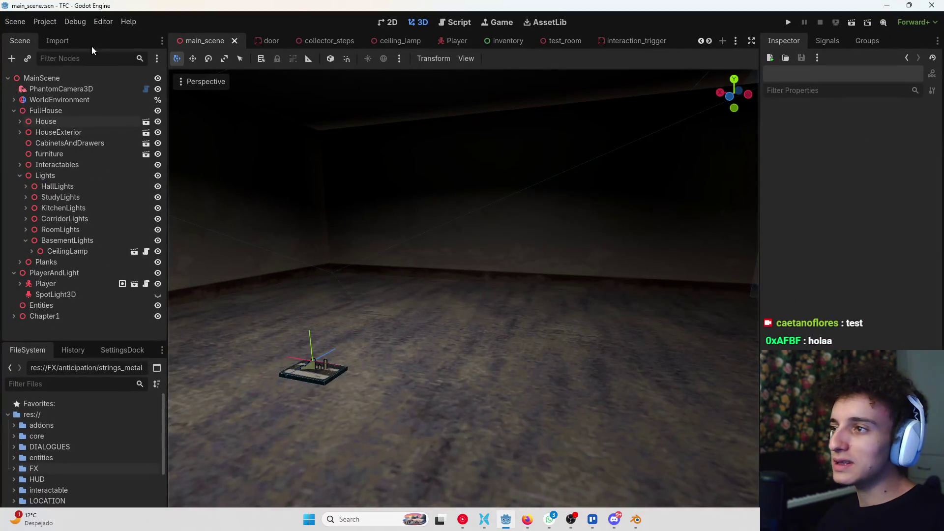
Launch TFC.exe from the DISTR folder, then quit the running game with Alt+F4
left_click(485, 520)
left_click(339, 274)
double_click(155, 345)
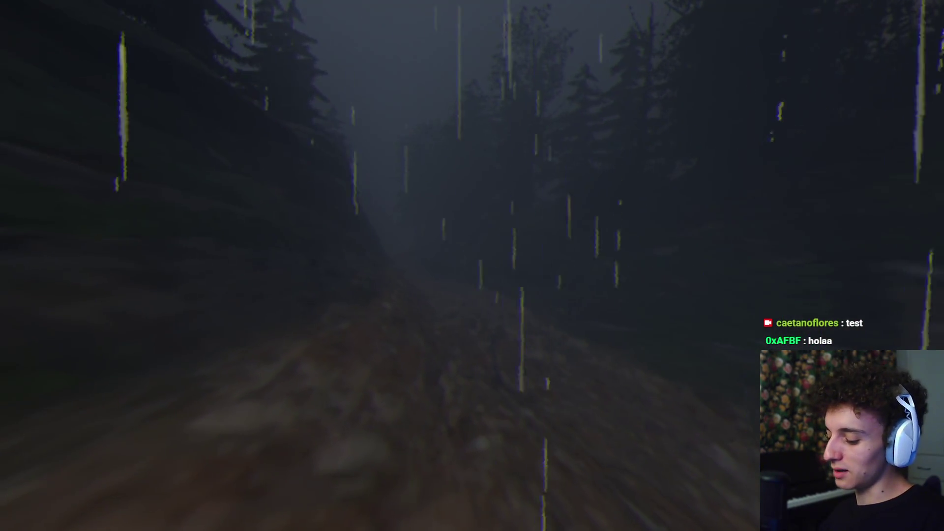
key("alt+F4")
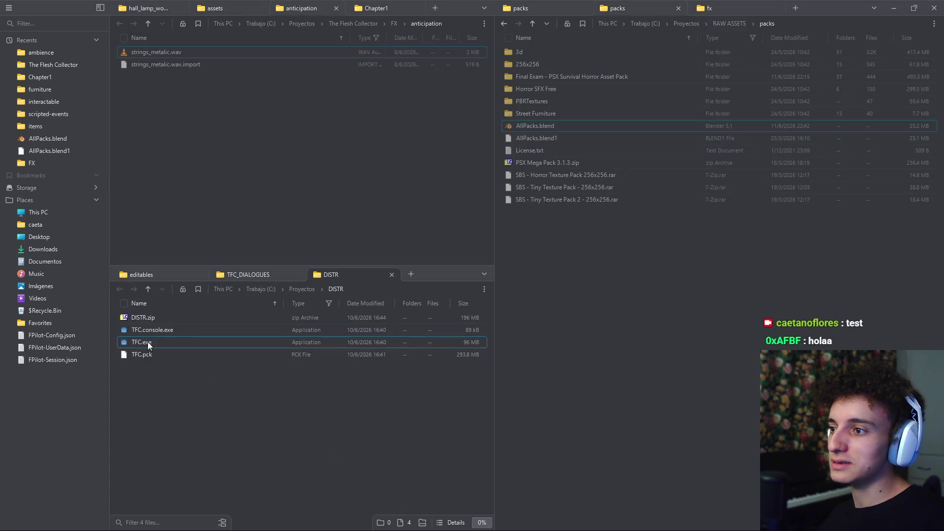
Compress TFC.console.exe, TFC.exe and TFC.pck into DISTR.zip with 7-Zip
left_click(150, 318)
key("ctrl+a")
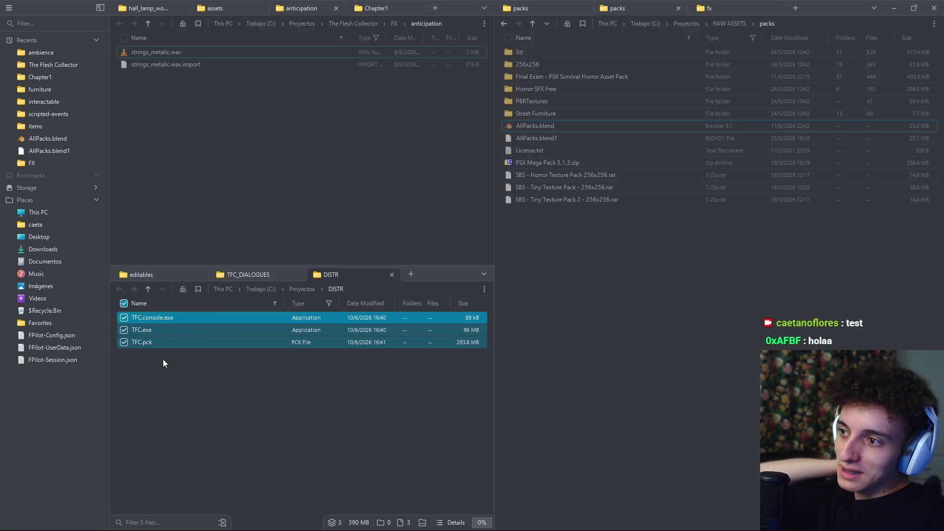
right_click(168, 341)
left_click(216, 370)
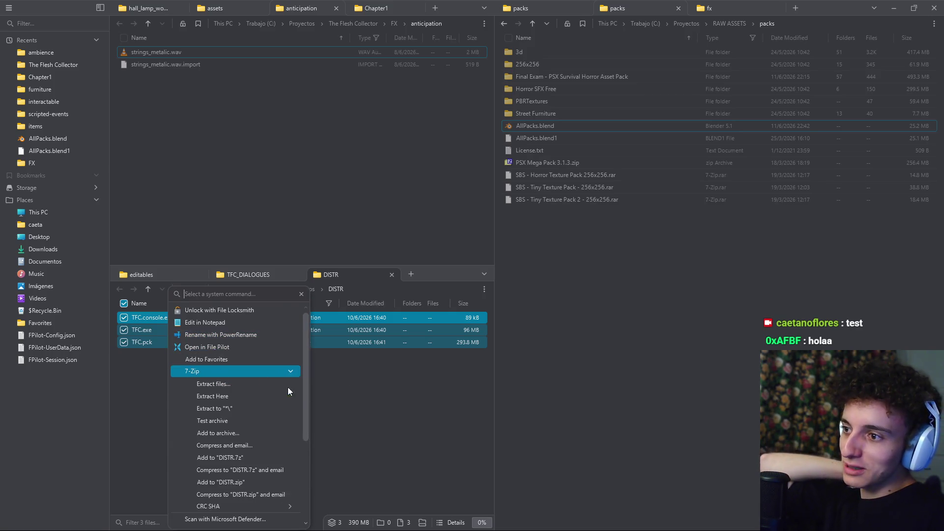
scroll(236, 422, "down", 3)
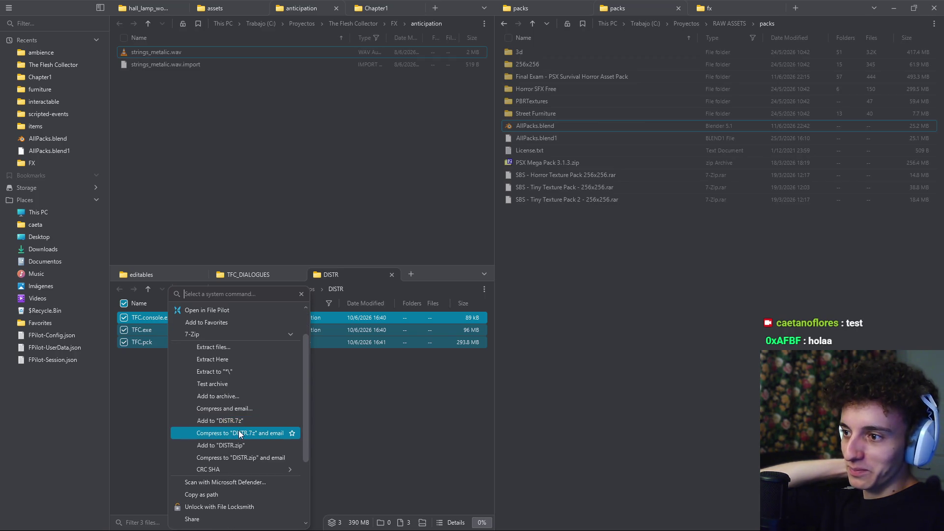
left_click(249, 445)
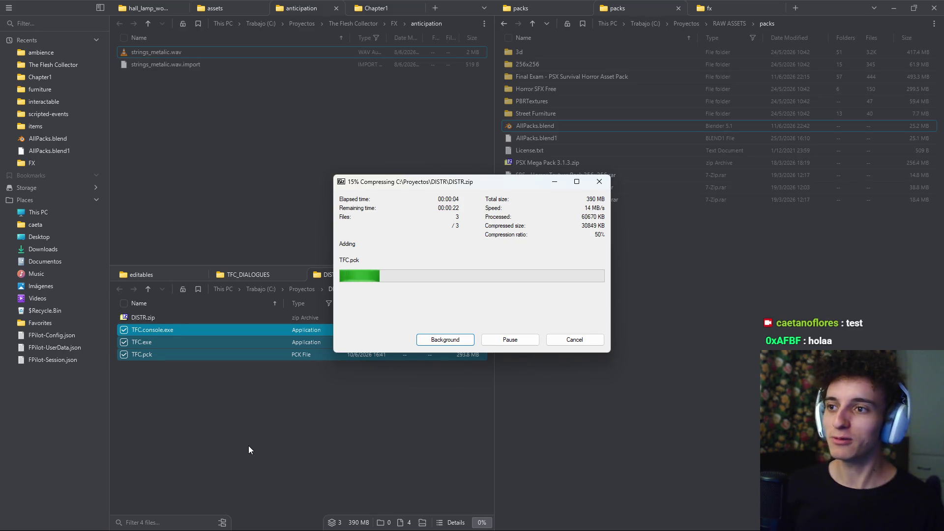
mouse_move(515, 526)
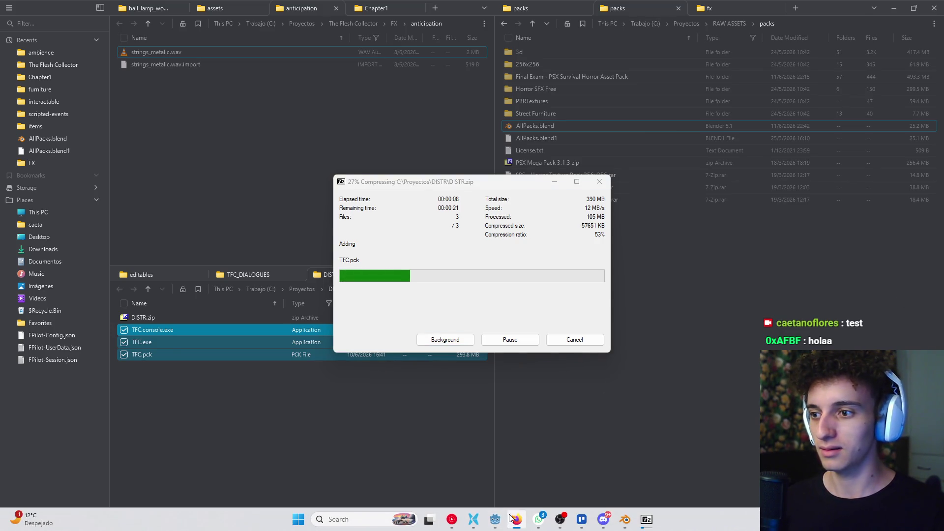
left_click(474, 525)
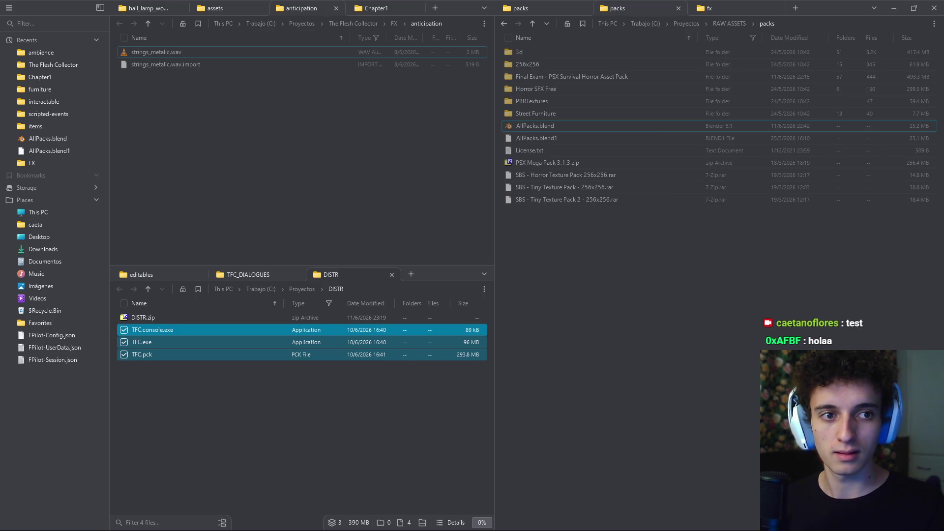
Move the finished DISTR.zip out of the DISTR folder and switch to the terror_build_2.3 Drive folder
key("alt+Tab")
key("alt+Tab")
key("alt+Tab")
key("alt+Tab")
key("alt+Tab")
key("alt+Tab")
key("alt+Tab")
left_click(393, 246)
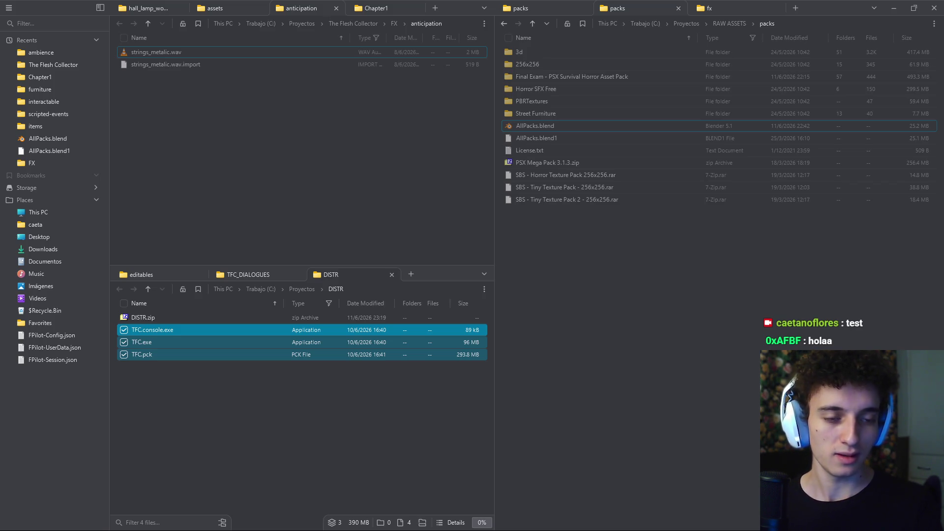
left_click(158, 317)
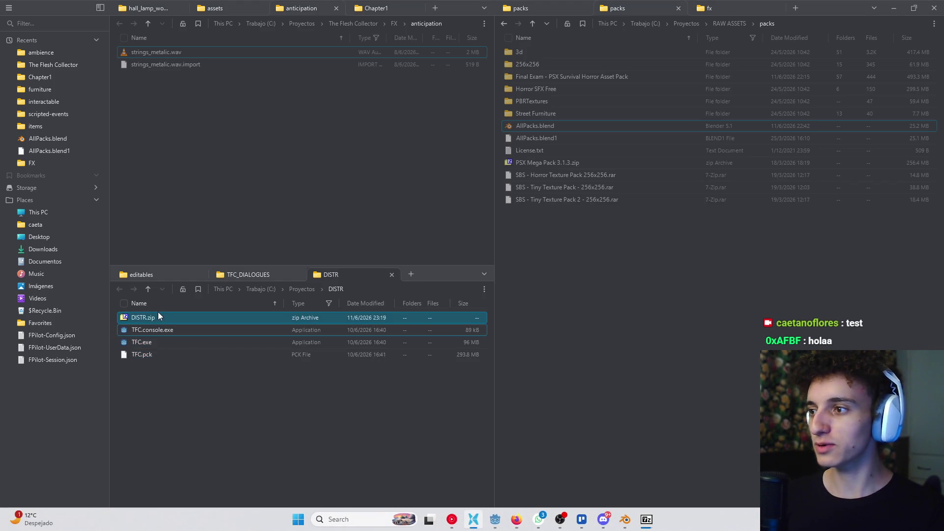
left_click_drag(143, 319, 615, 270)
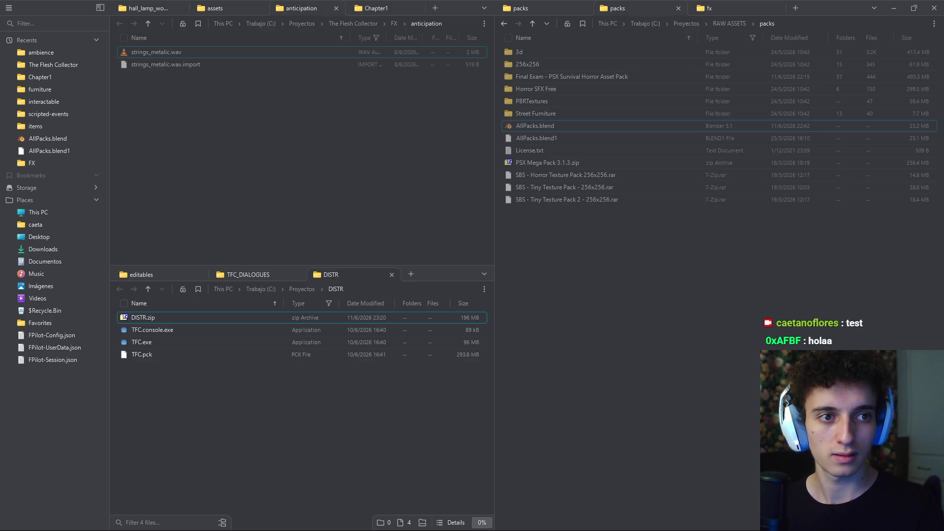
key("alt+Tab")
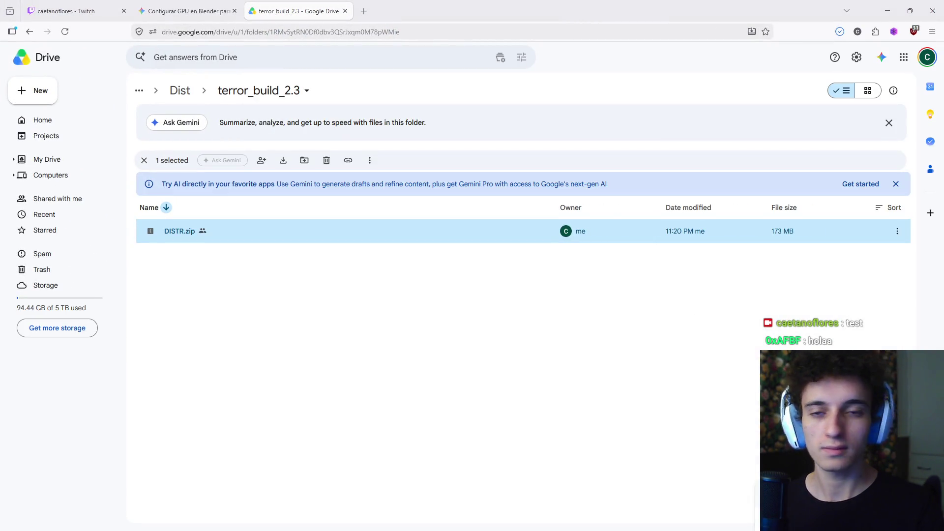
Switch from Google Drive back to File Pilot
key("alt+Tab")
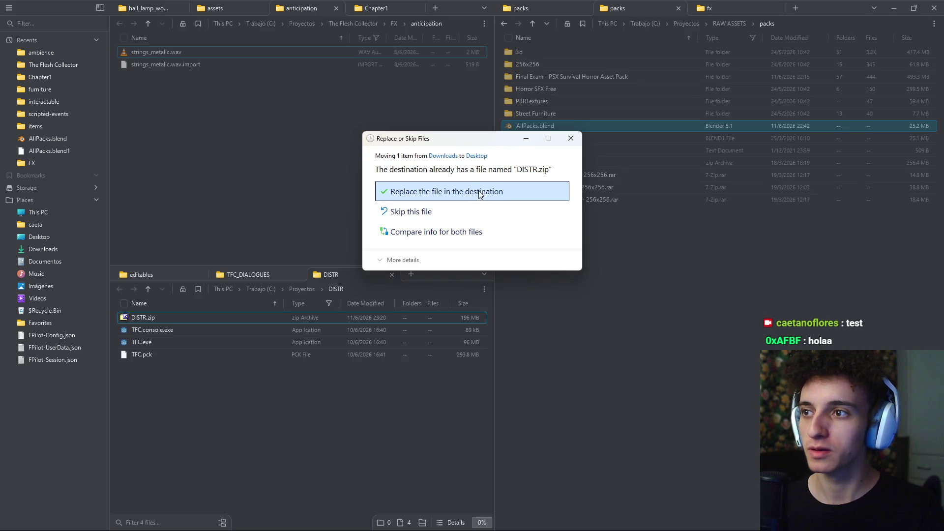
Replace the Desktop's DISTR.zip, clear the windows away, and empty the Recycle Bin
left_click(480, 195)
left_click(893, 9)
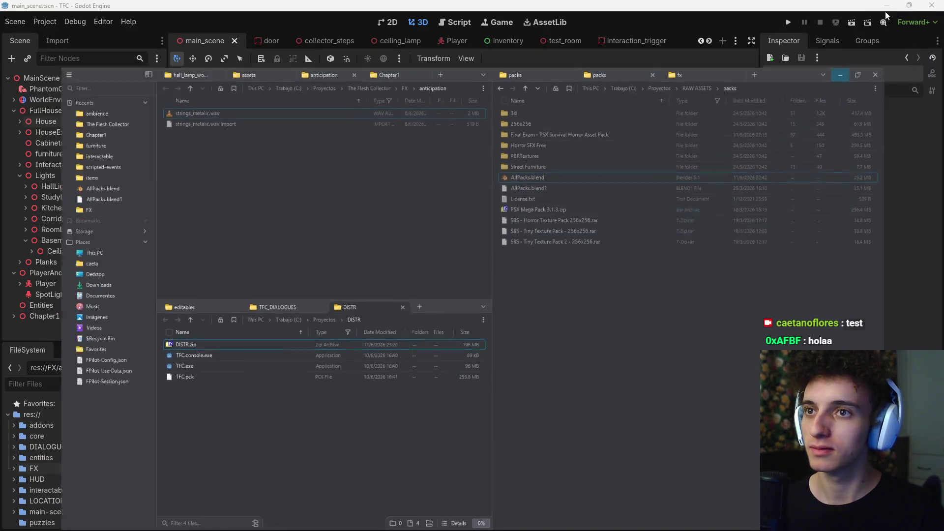
left_click(887, 6)
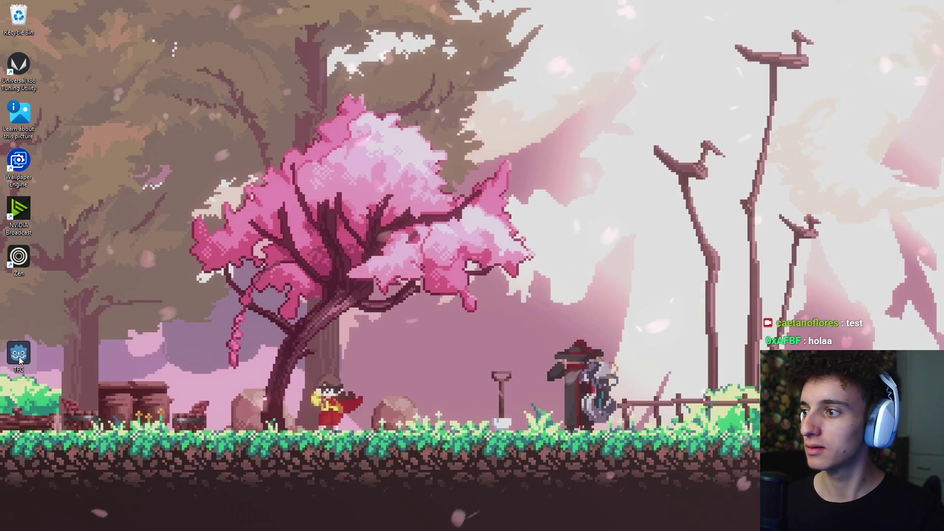
right_click(25, 22)
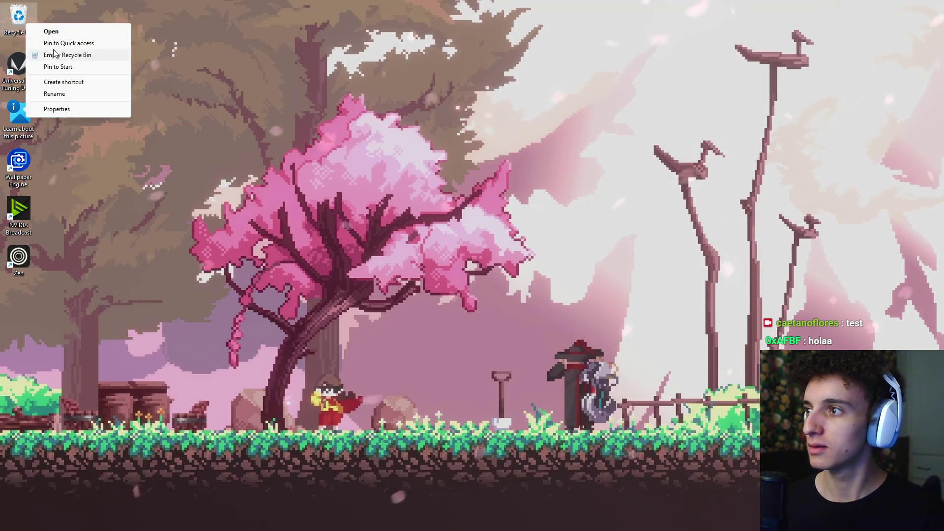
left_click(54, 54)
key("Return")
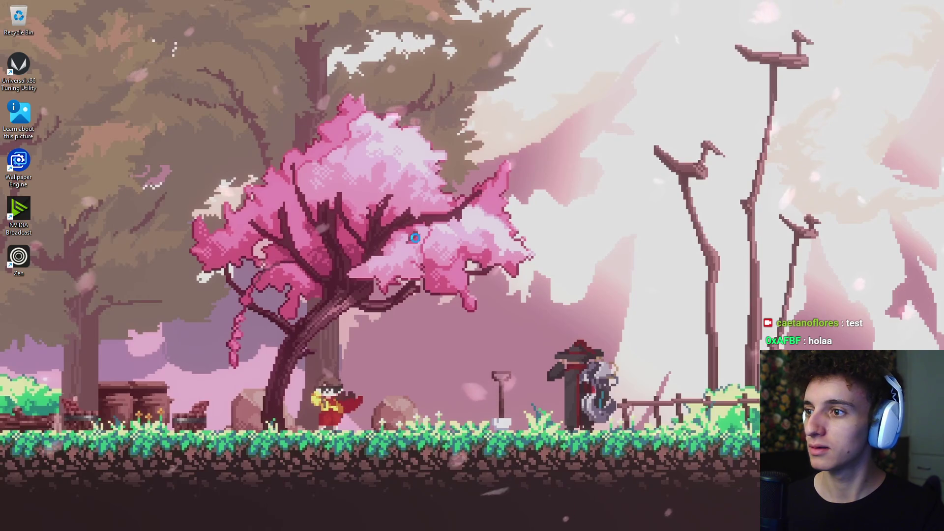
Refresh the desktop, extract DISTR.zip there, dismiss the .pck error, and reopen File Pilot
right_click(415, 238)
left_click(421, 266)
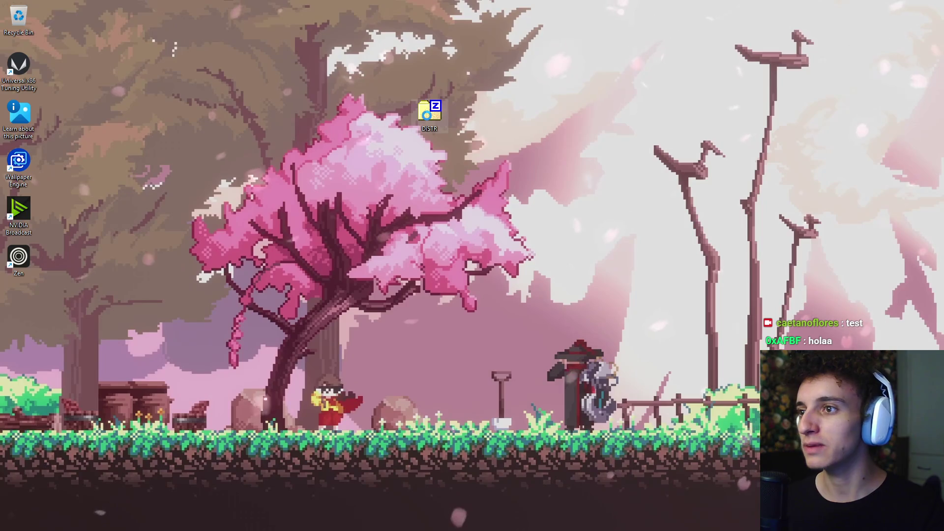
right_click(428, 117)
mouse_move(516, 198)
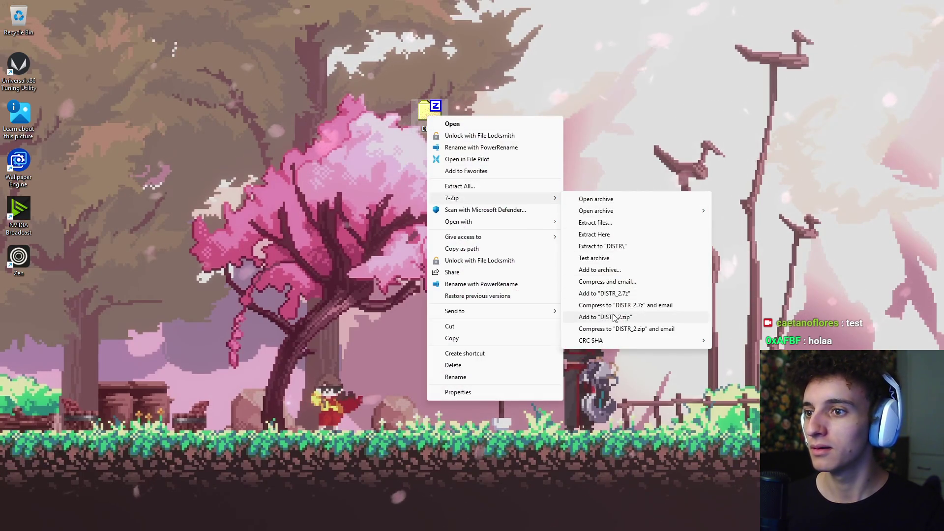
left_click(605, 234)
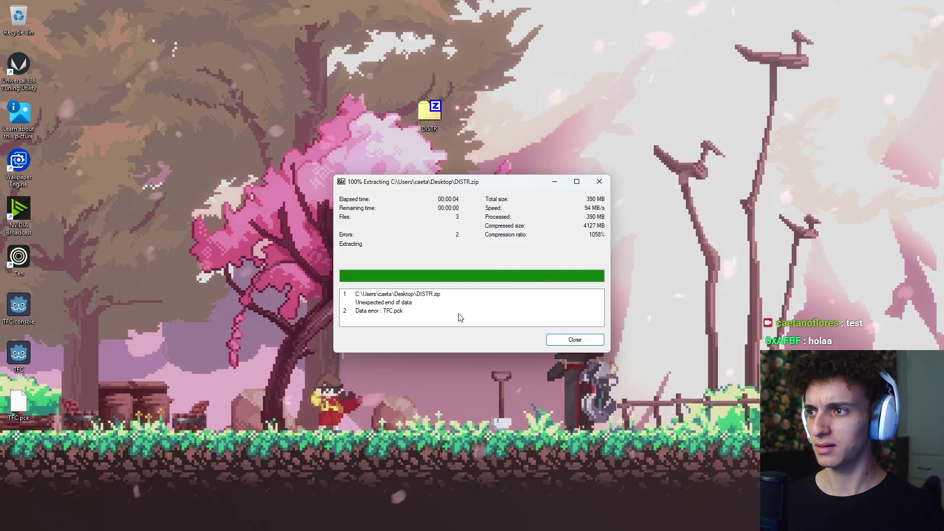
left_click(566, 341)
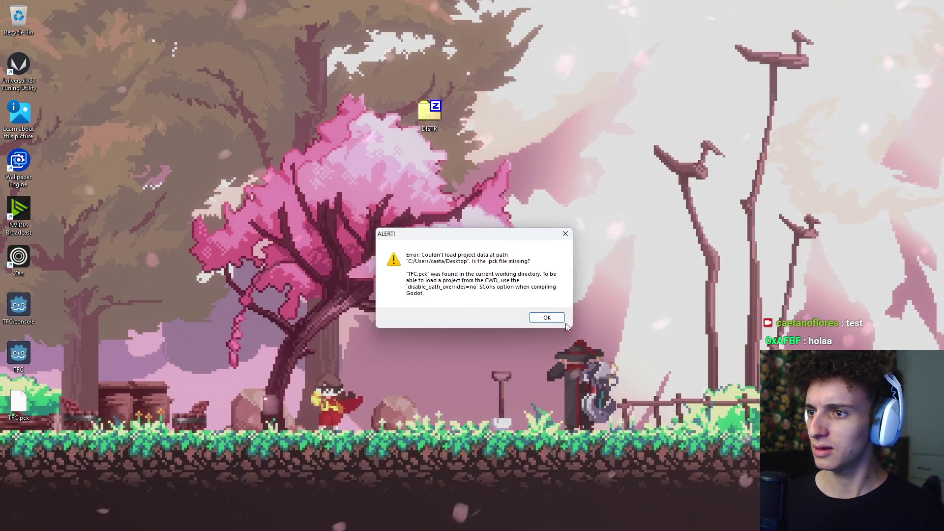
left_click(560, 319)
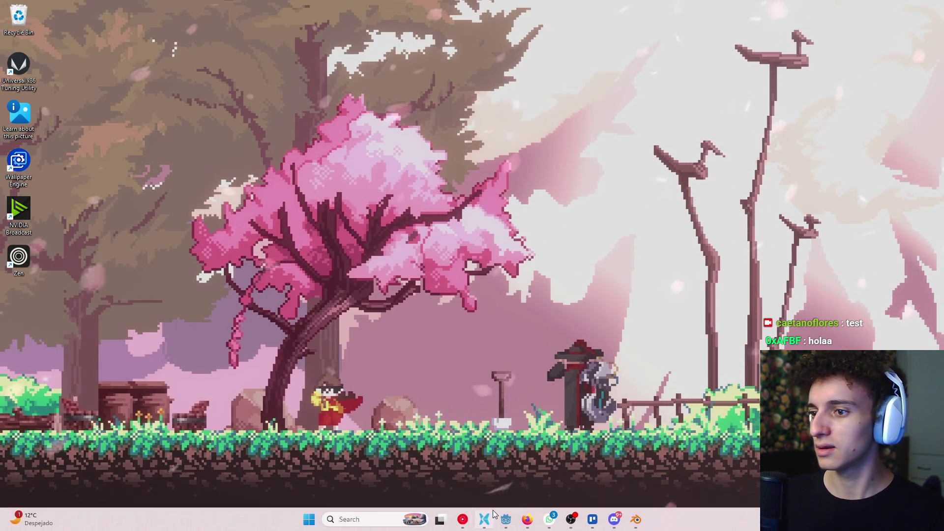
left_click(487, 518)
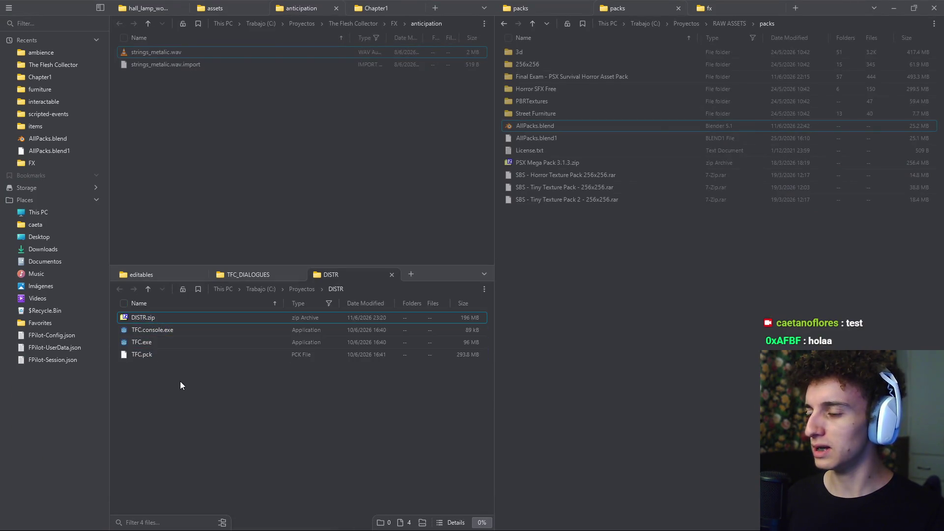
Delete the old DISTR.zip, re-archive the three TFC files with 7-Zip, then search 'cvmd'
left_click(176, 320)
key("Delete")
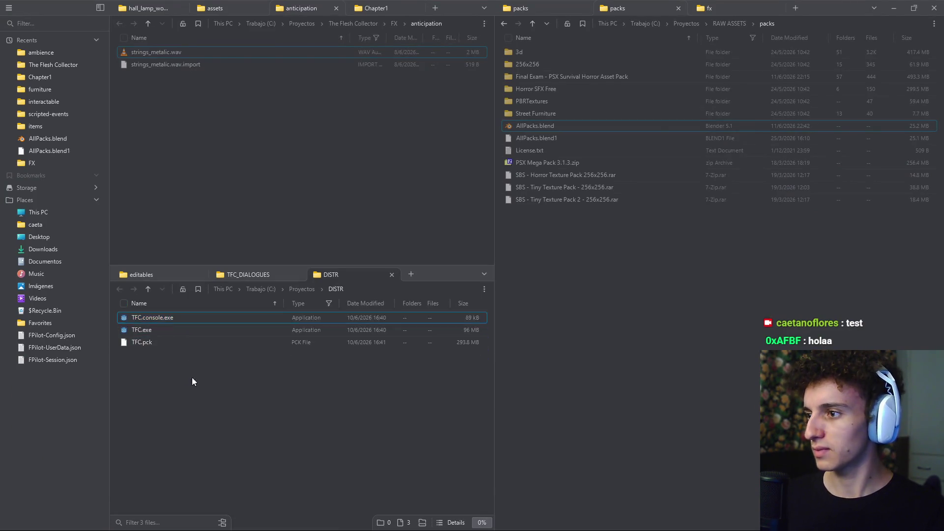
key("ctrl+a")
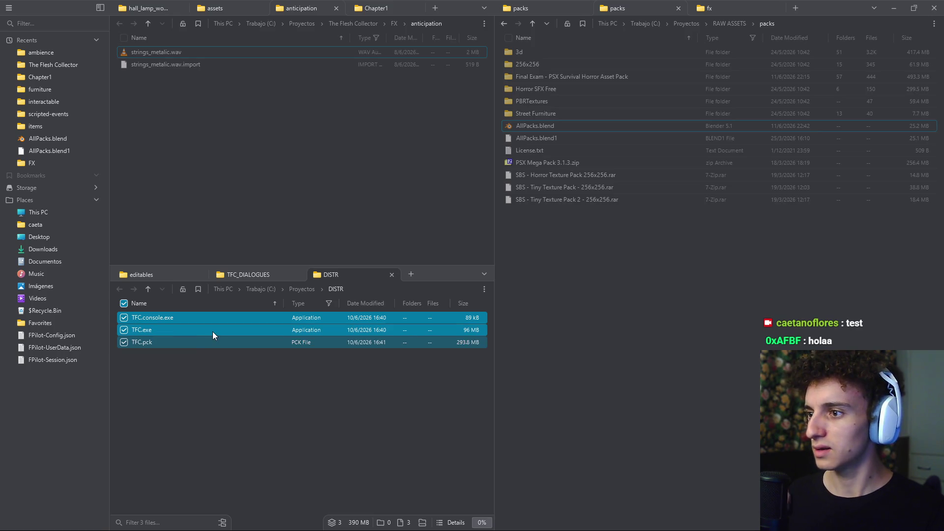
right_click(237, 337)
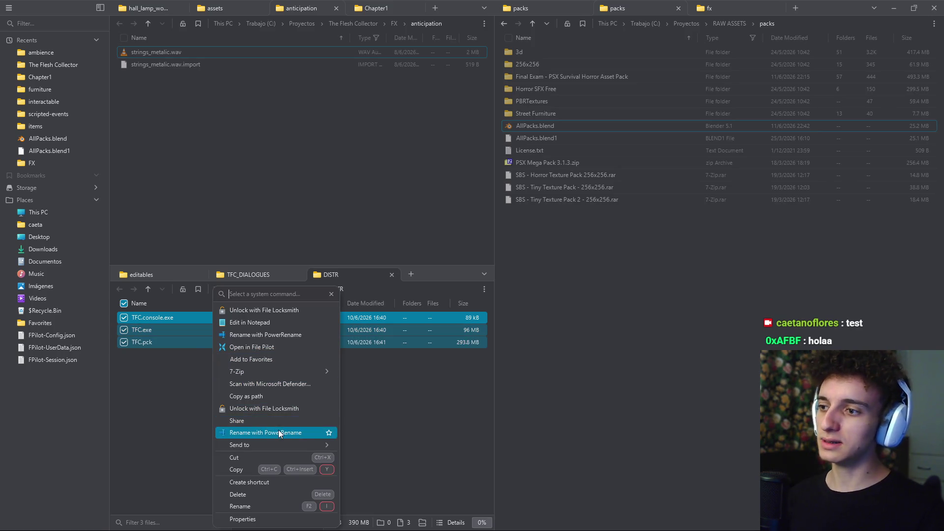
left_click(269, 369)
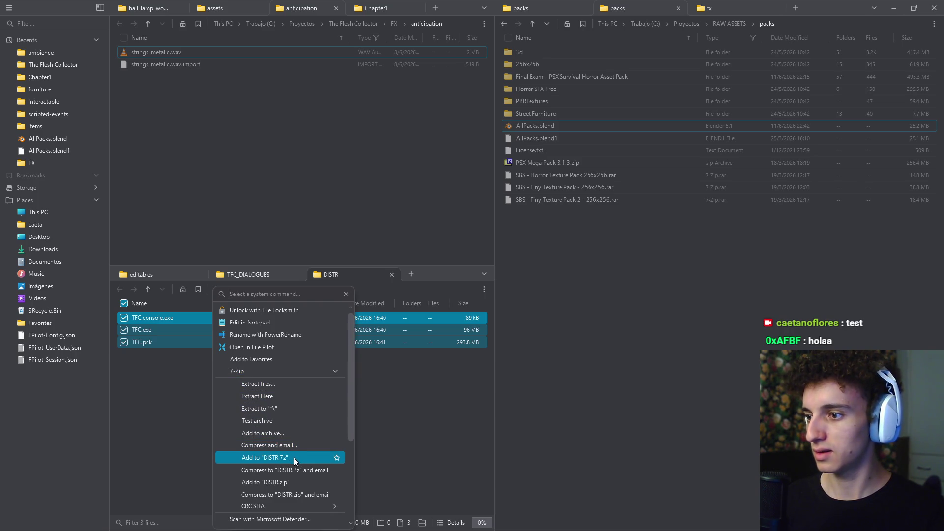
left_click(279, 484)
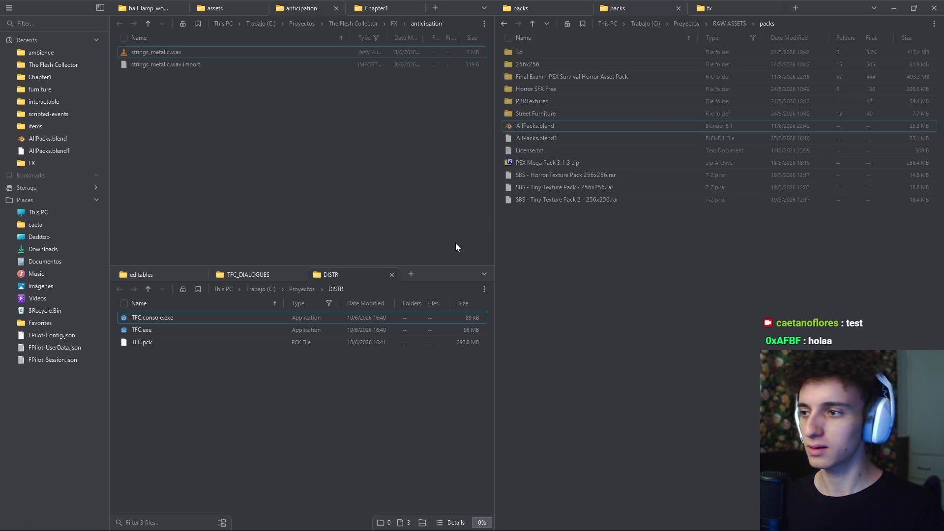
key("super")
type("cvmd")
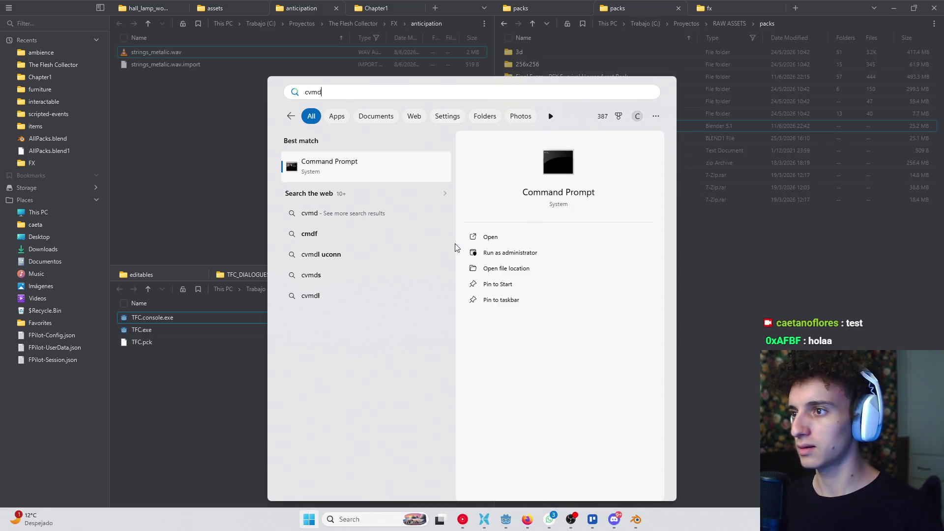
Run 'choco install winrar' in an administrator Command Prompt, allow scripts with A, then close it
key("Escape")
key("Escape")
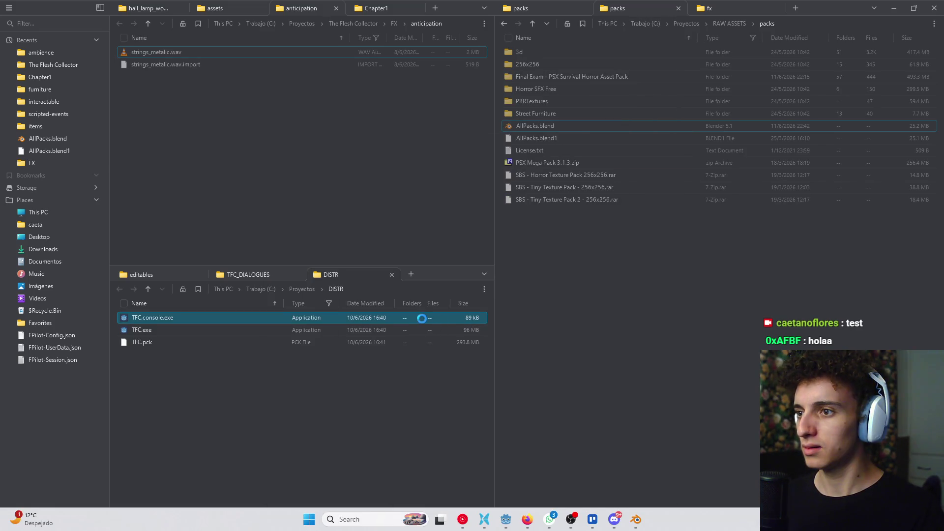
left_click(413, 336)
type("choco install winrar")
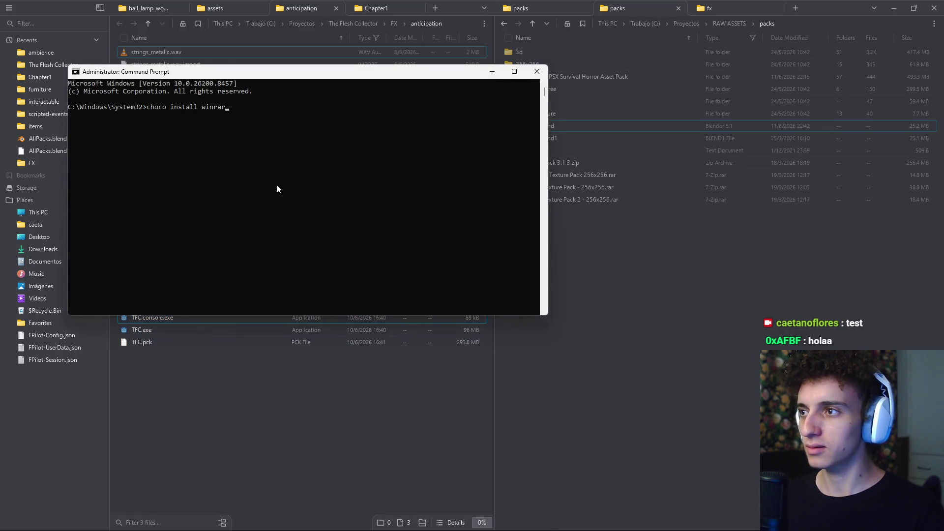
key("Return")
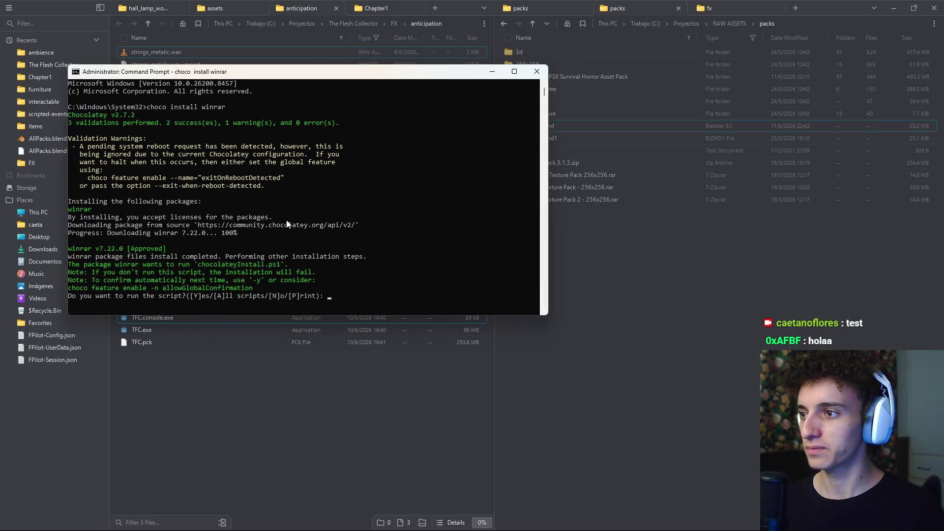
type("a")
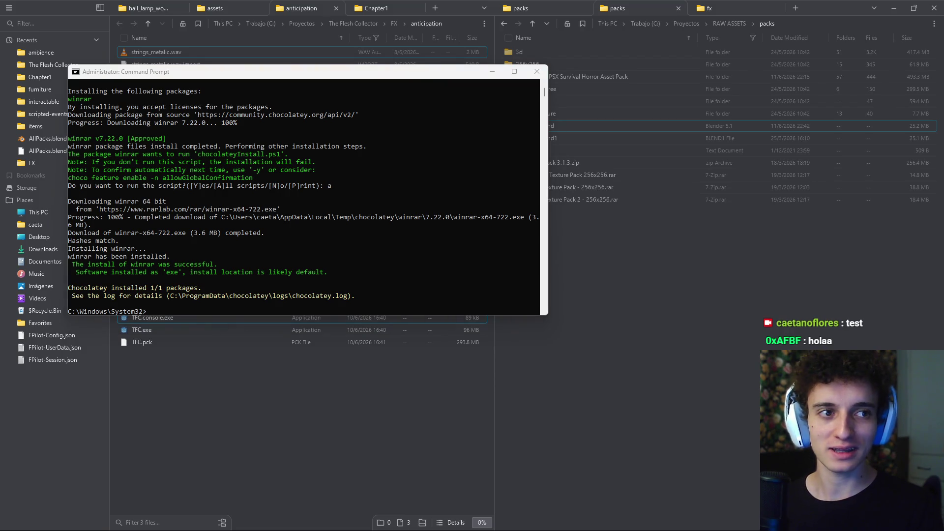
left_click(535, 72)
key("ctrl+a")
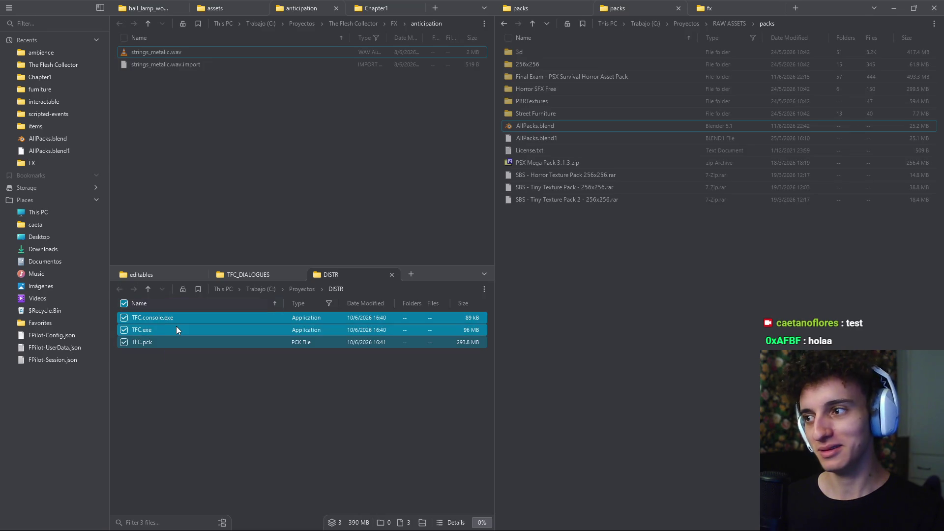
Launch the newly installed WinRAR from search, dismiss its notice, and close it
right_click(178, 328)
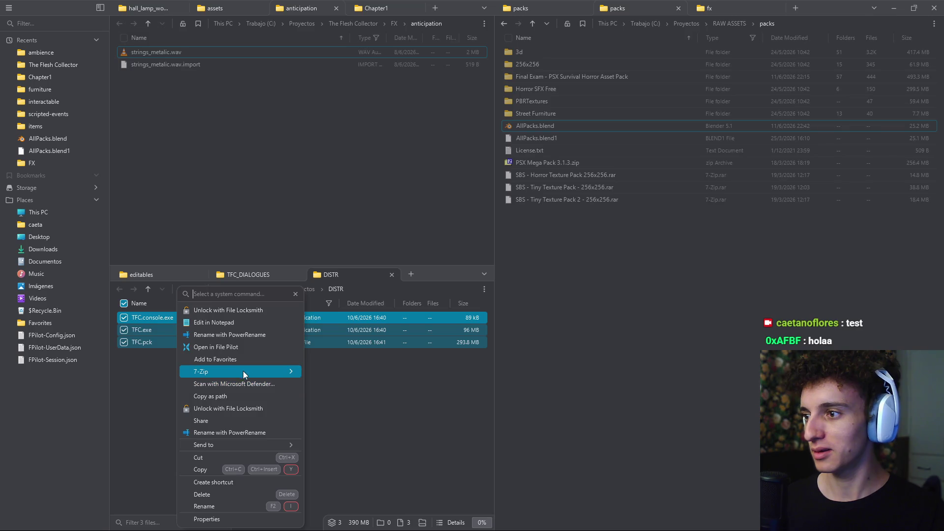
left_click(133, 413)
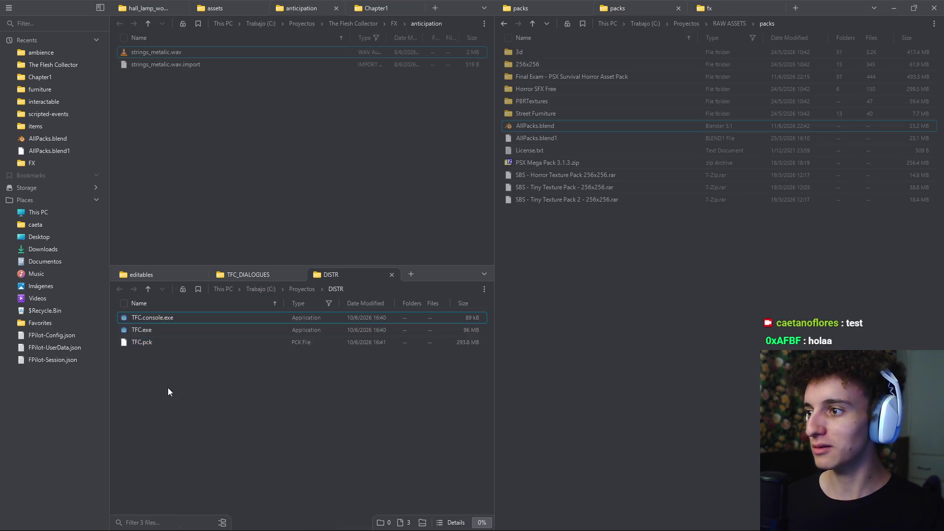
left_click(361, 519)
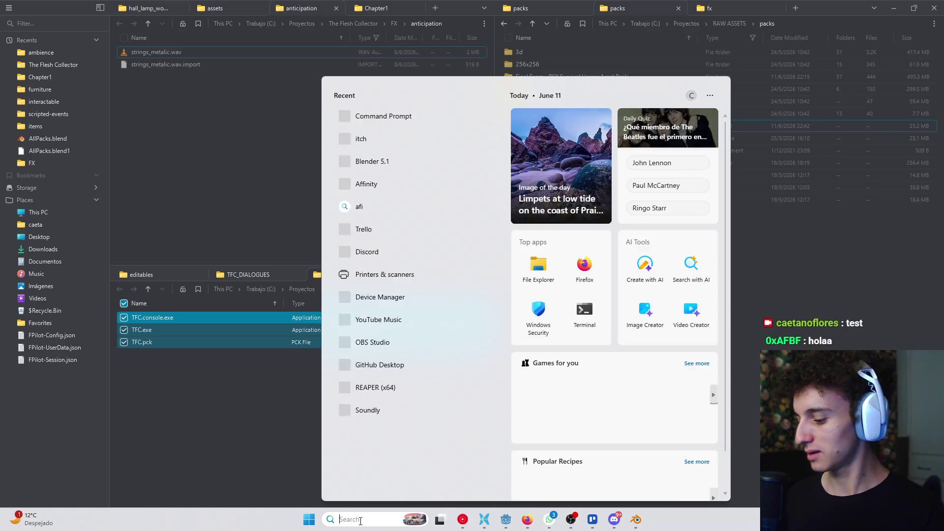
type("winrar")
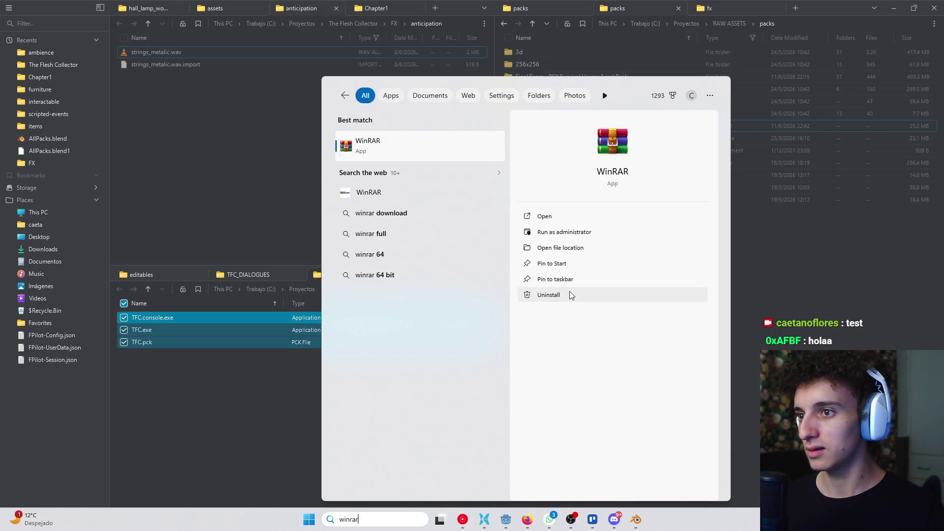
left_click(545, 217)
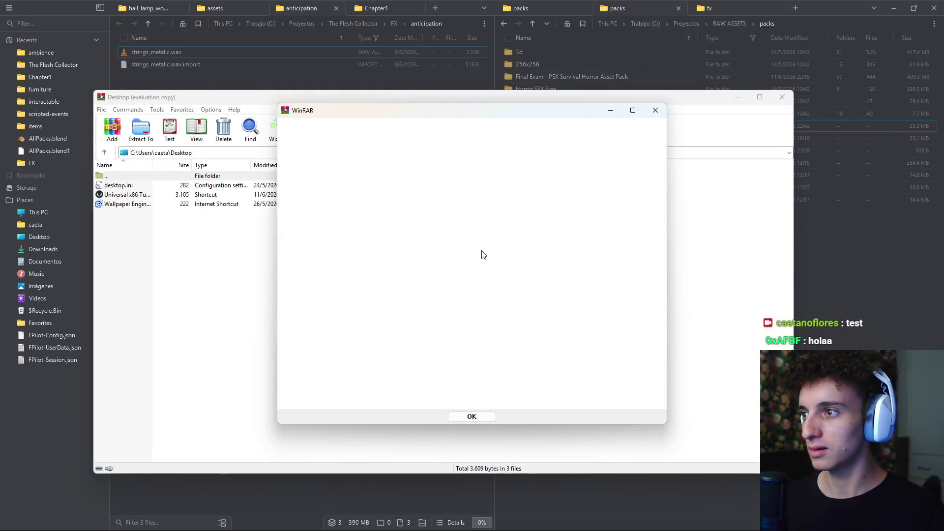
left_click(657, 111)
left_click(783, 98)
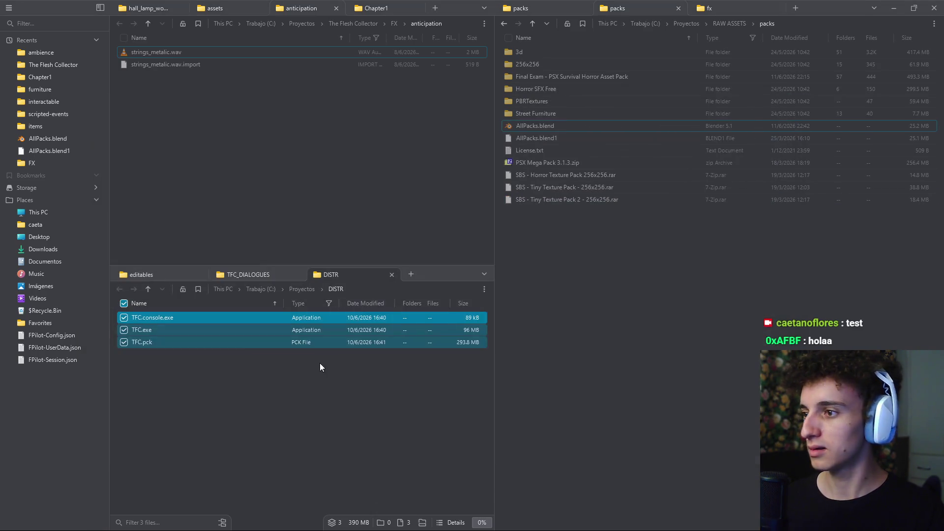
View the properties of the selected DISTR files and reselect all three
right_click(244, 341)
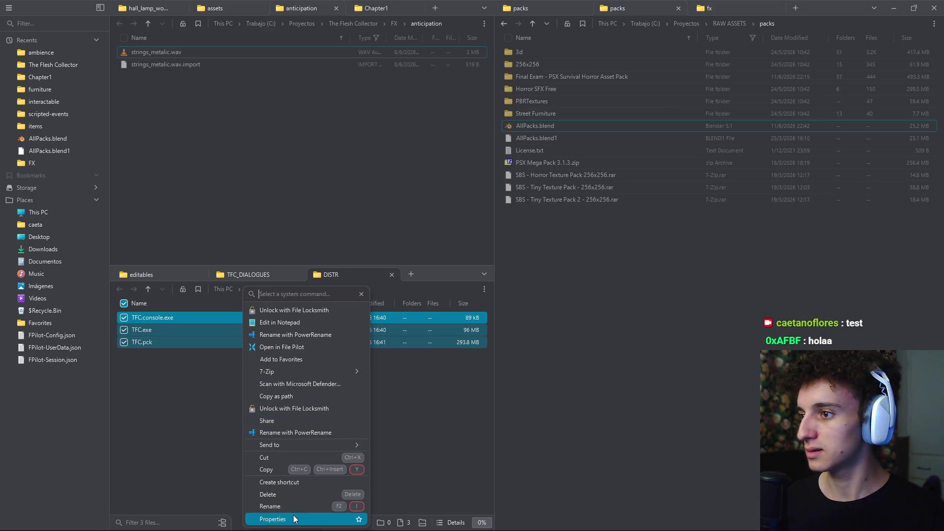
left_click(176, 459)
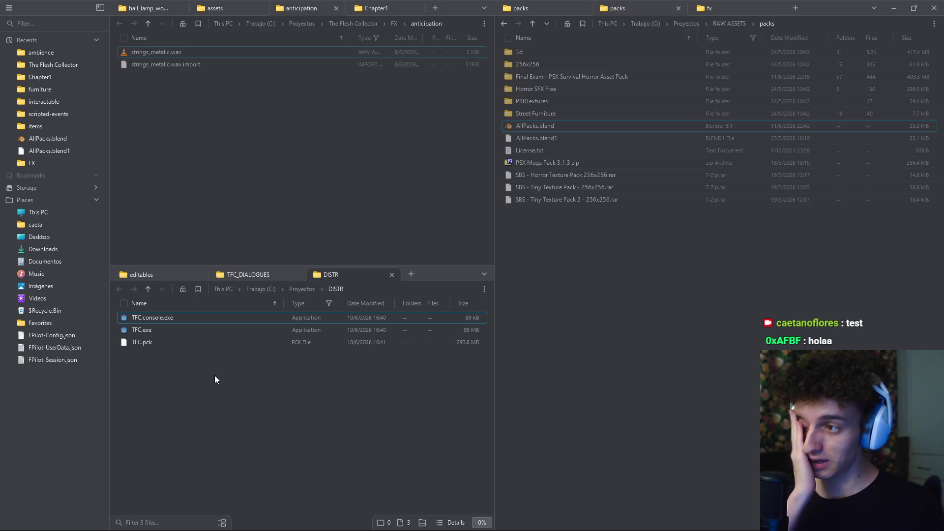
left_click_drag(215, 376, 193, 377)
key("ctrl+a")
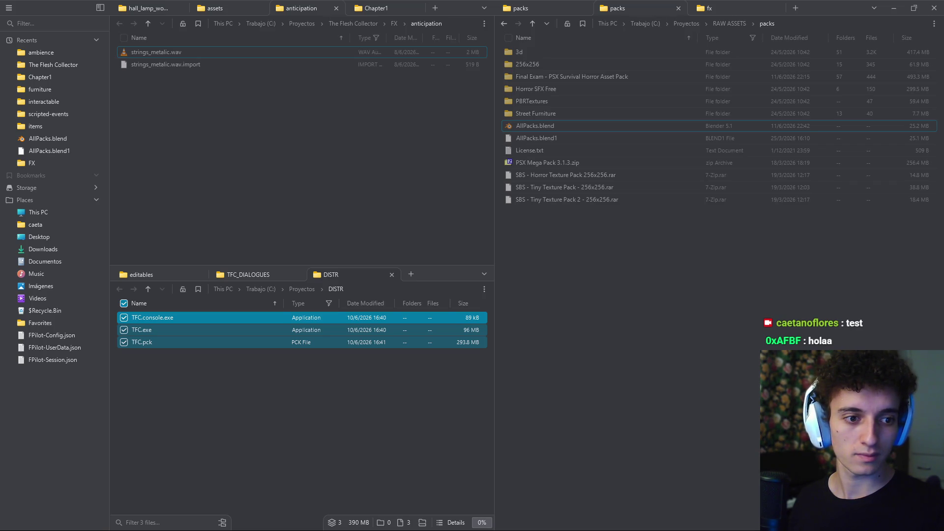
key("alt+Tab")
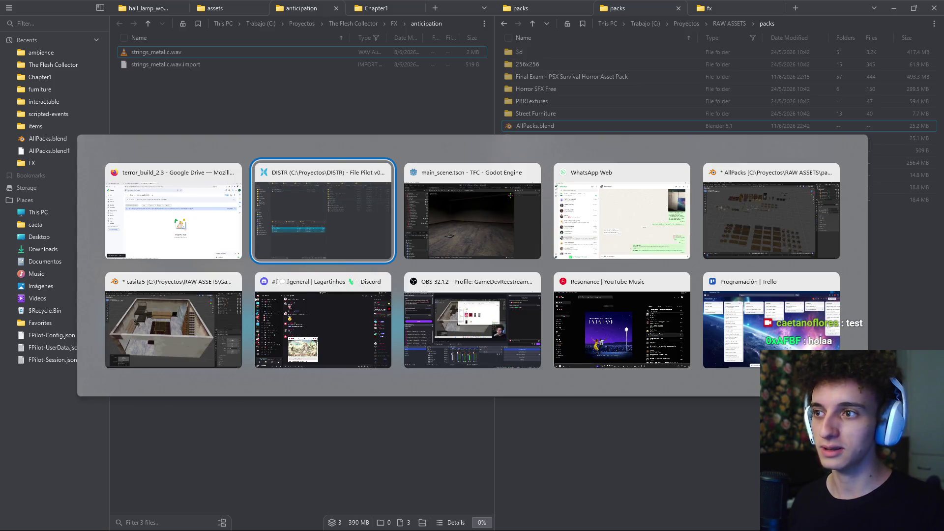
key("alt+Tab")
key("alt+Tab")
key("alt+Tab")
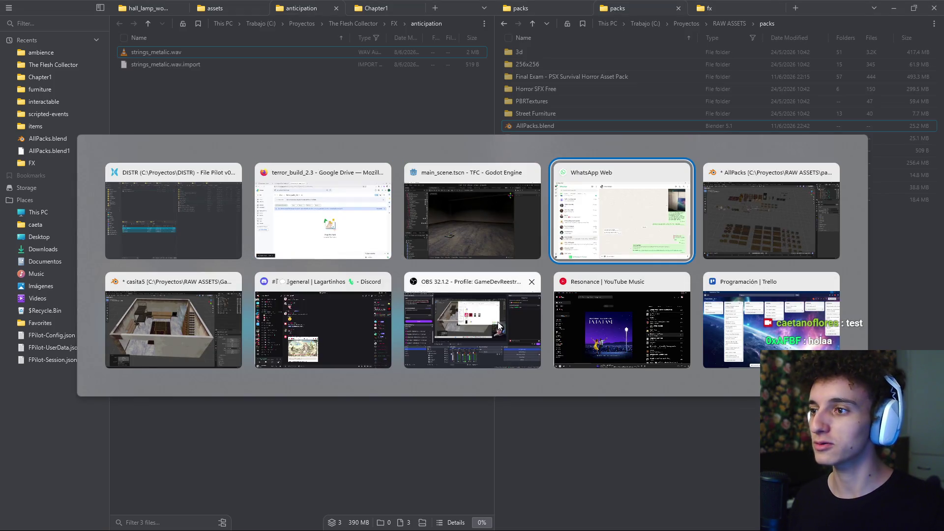
key("Escape")
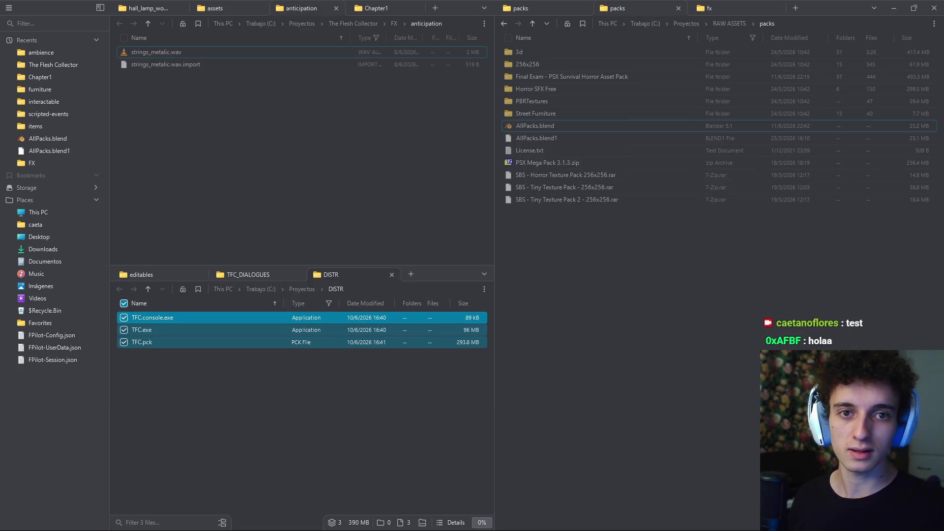
Select the three build files and check the DISTR folder's properties
left_click(317, 405)
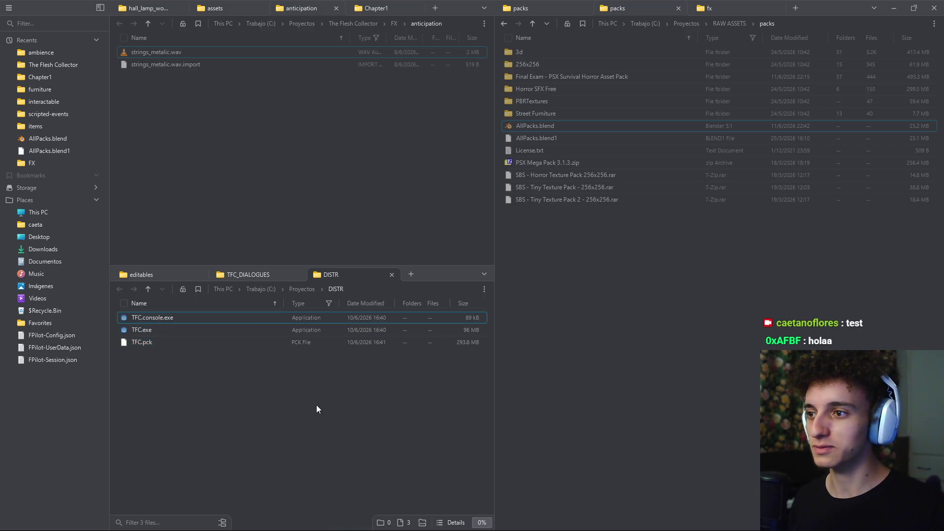
left_click_drag(266, 393, 228, 311)
mouse_move(563, 514)
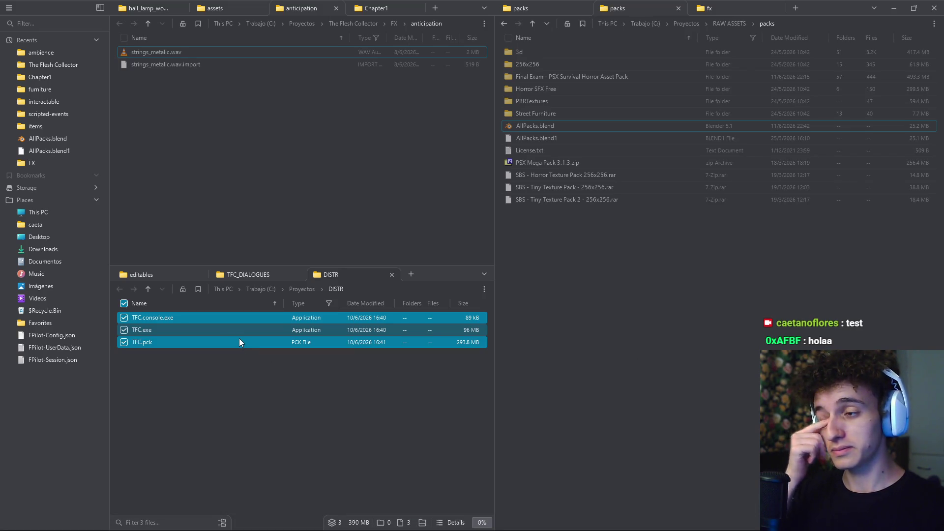
right_click(238, 392)
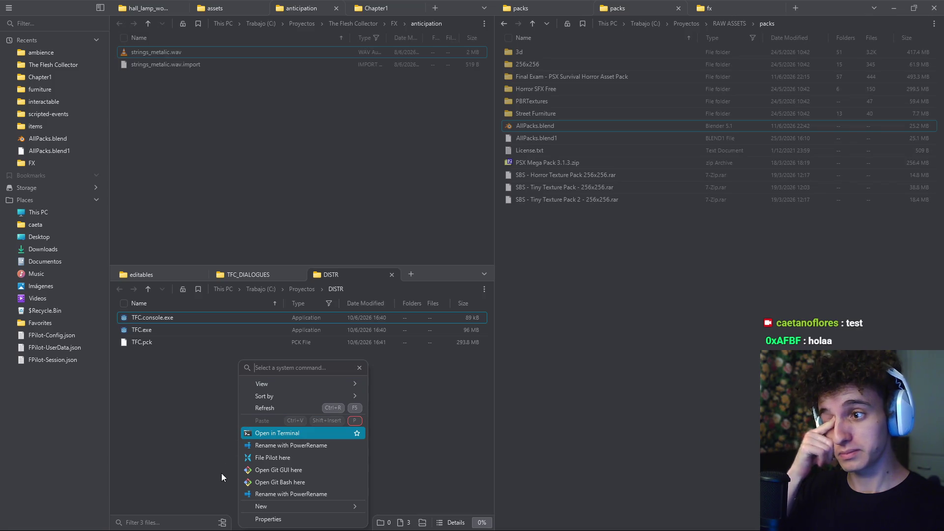
left_click(268, 519)
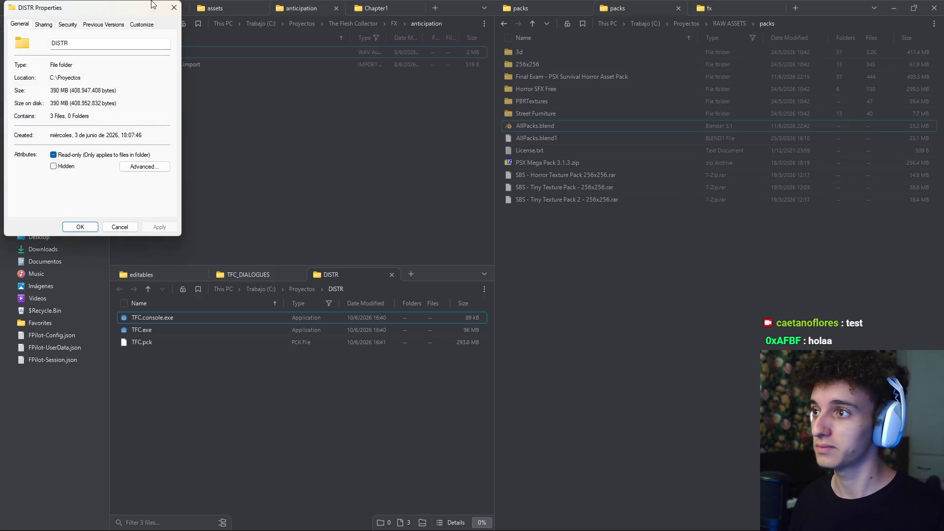
left_click(174, 7)
key("super")
Open WinRAR and navigate it to the C:\Proyectos\DISTR\ folder
type("winr")
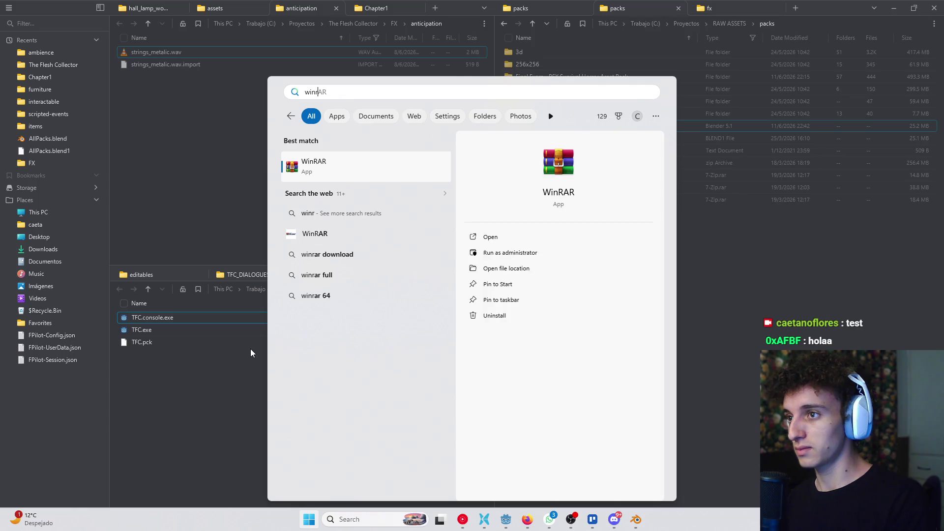
key("Return")
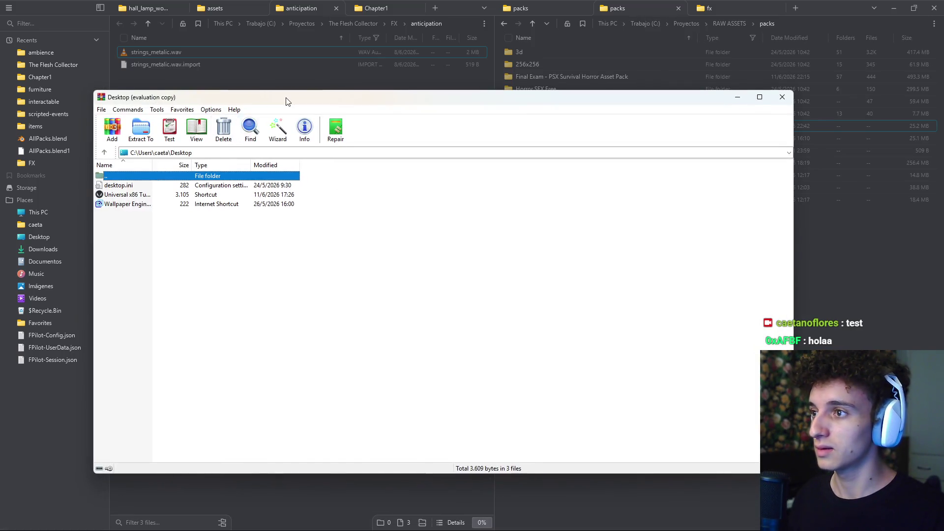
left_click_drag(288, 101, 514, 209)
left_click(331, 289)
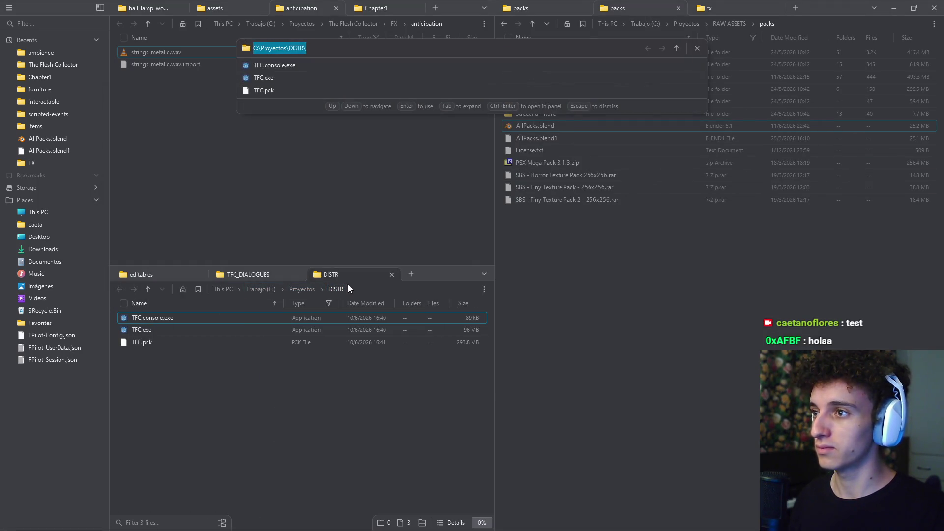
key("alt+Tab")
type("C:\\Proyectos\\DISTR\\")
key("Return")
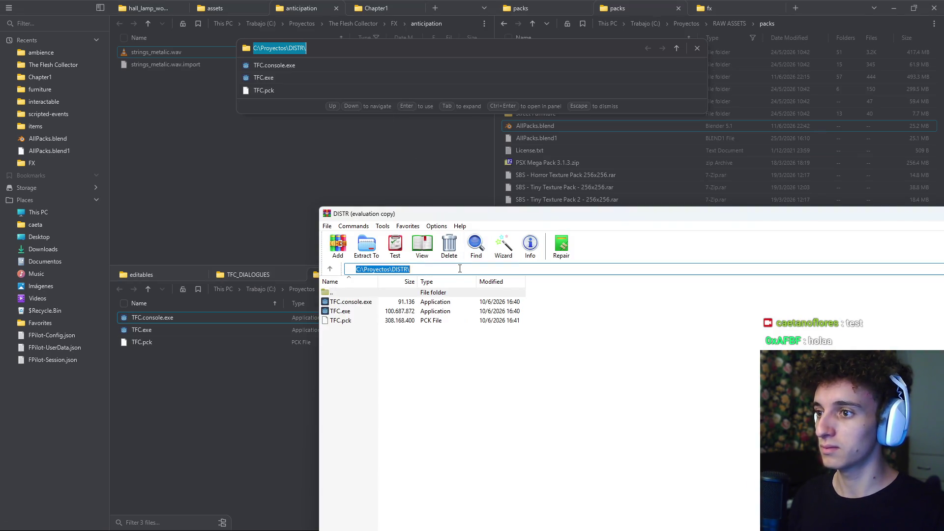
Add the three TFC files to a ZIP-format DISTR.zip, then close WinRAR and minimise File Pilot
left_click_drag(366, 346, 351, 289)
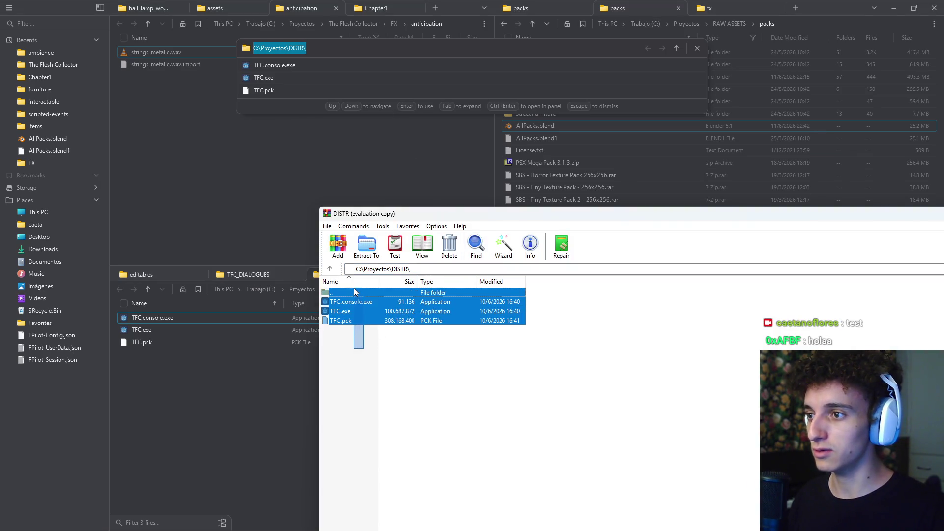
left_click(336, 246)
left_click(629, 392)
left_click(675, 492)
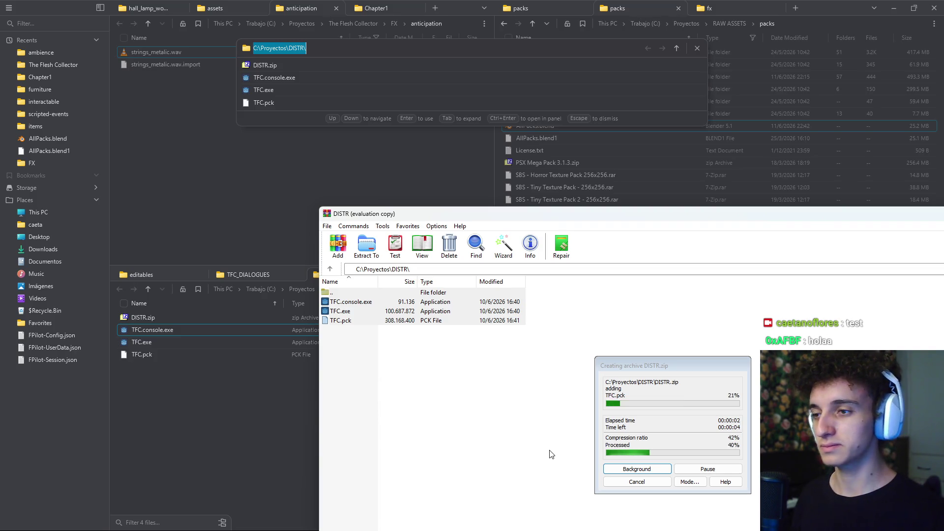
left_click_drag(652, 217, 539, 162)
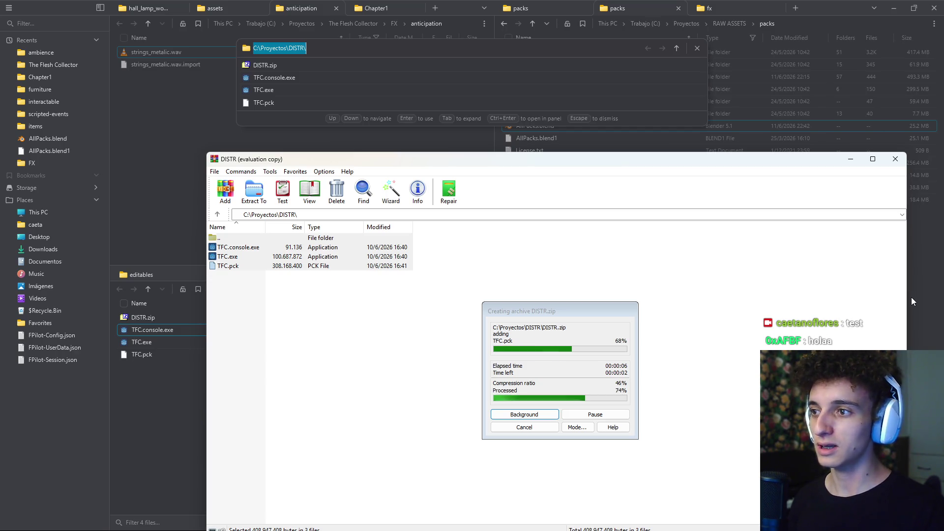
left_click(891, 163)
left_click(150, 319)
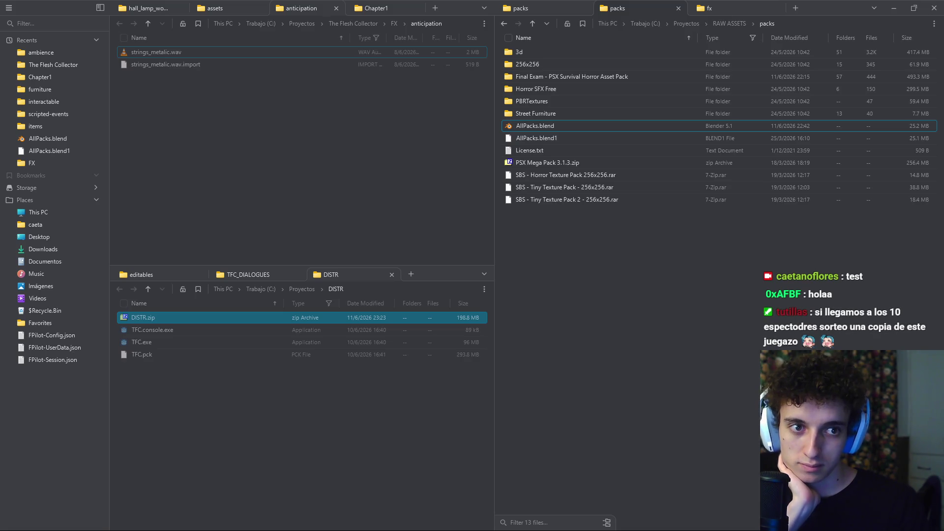
left_click(893, 8)
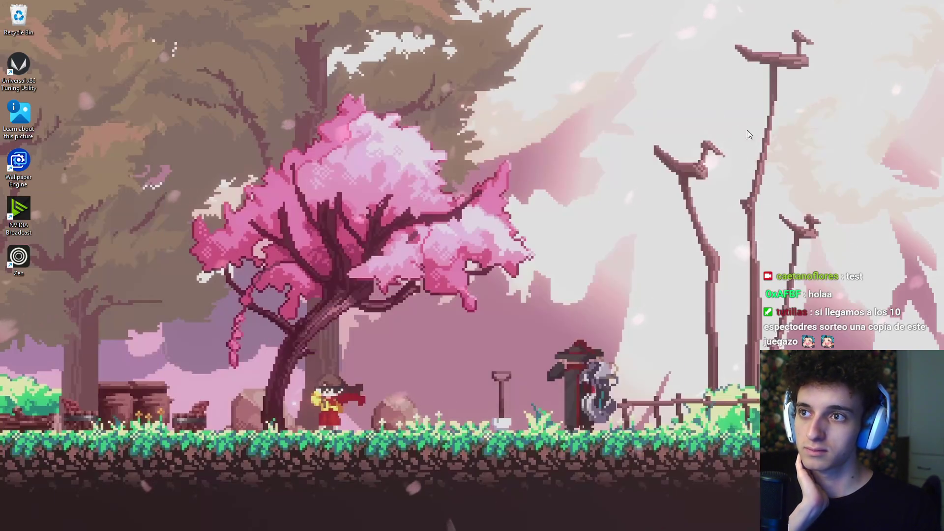
Extract the DISTR archive onto the desktop with WinRAR Extract Here, then return to Godot
right_click(503, 212)
mouse_move(530, 228)
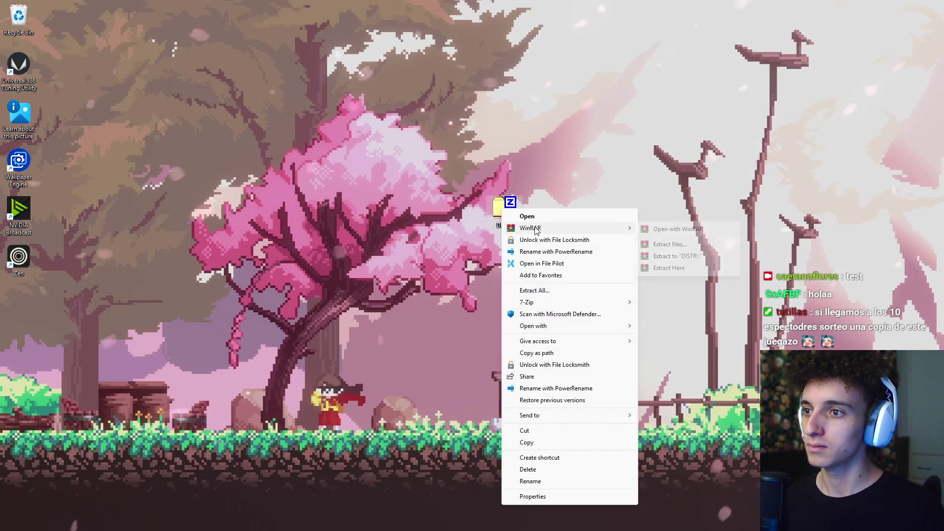
left_click(669, 268)
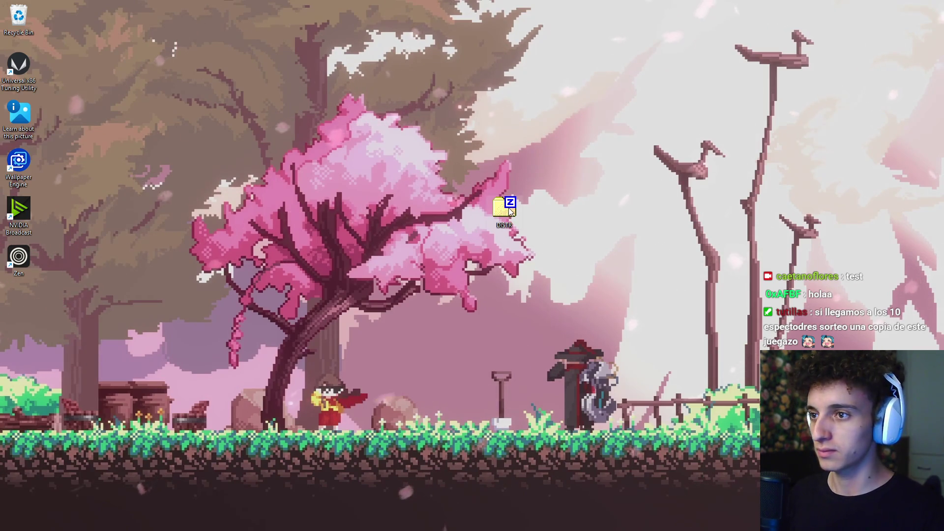
mouse_move(538, 522)
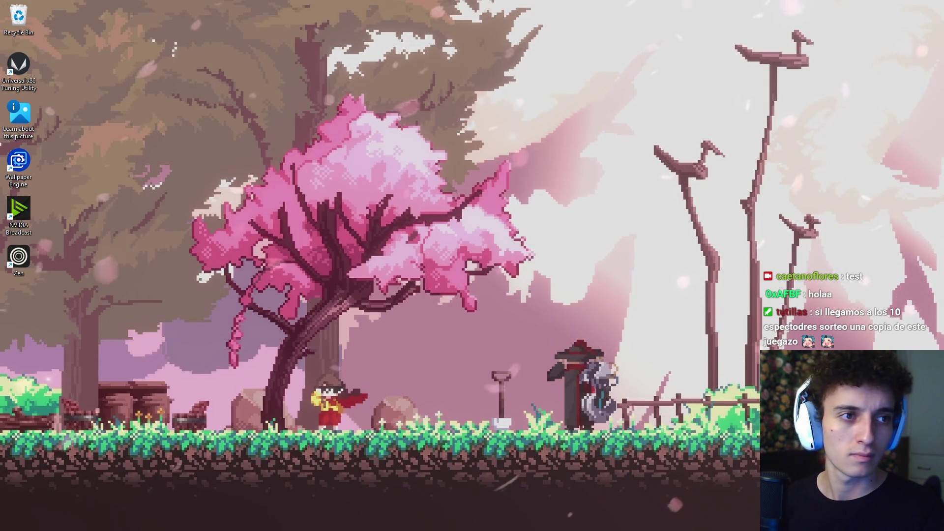
left_click(509, 523)
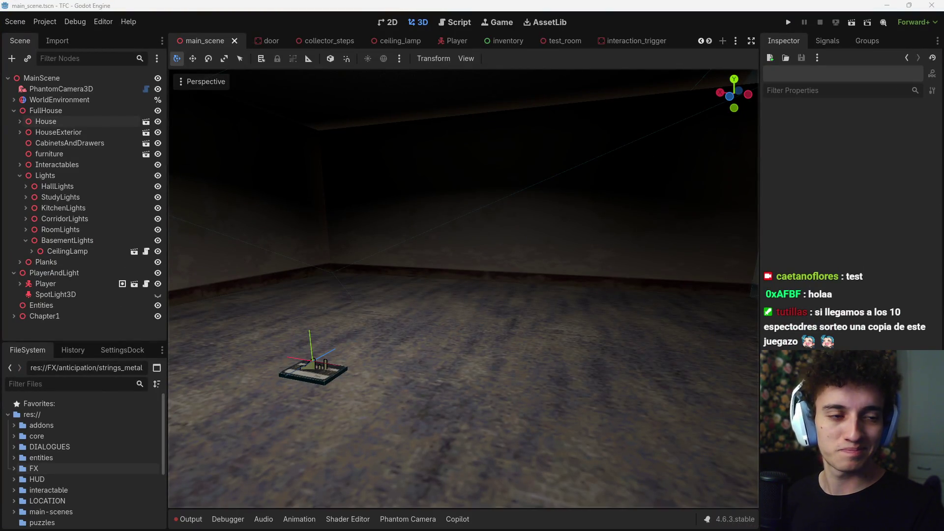
Move from the Godot TFC main_scene toward the casita5 Blender file
mouse_move(519, 525)
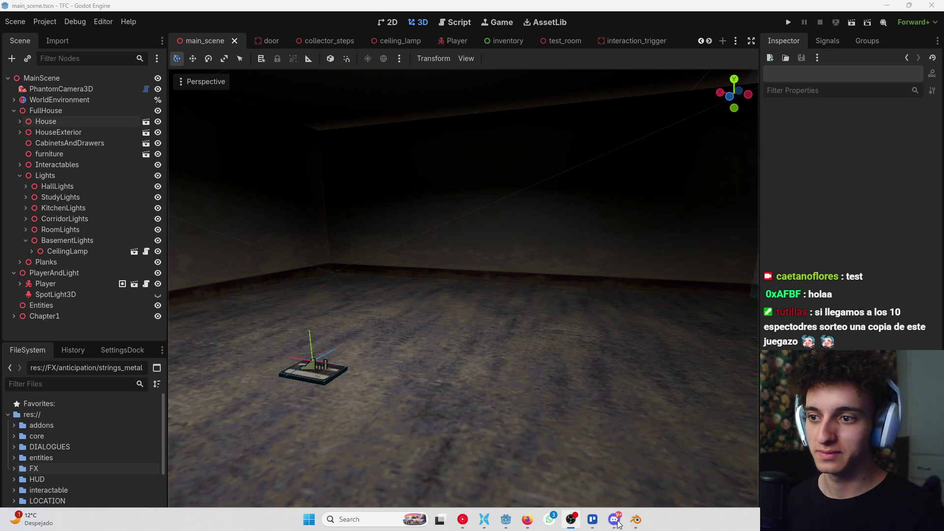
Switch to the casita5 Blender file and bring the table into top view
mouse_move(635, 520)
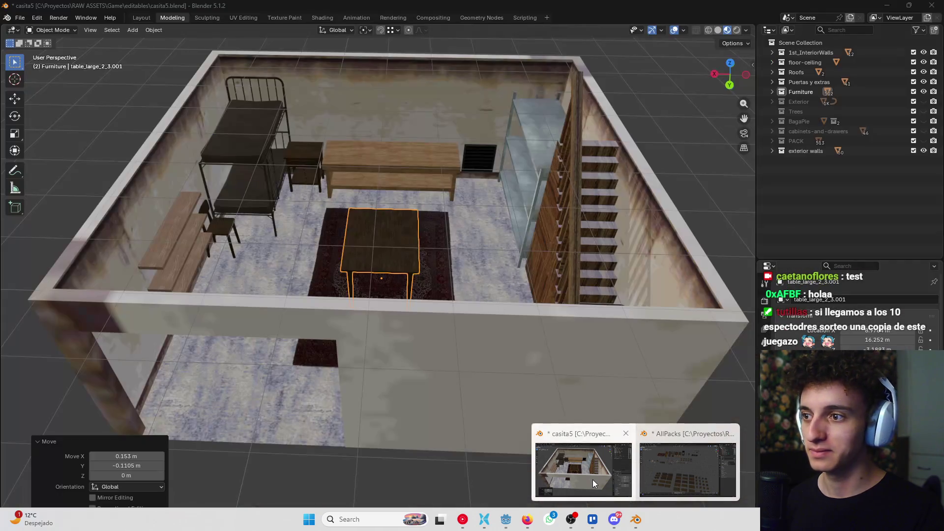
left_click(592, 480)
scroll(502, 344, "up", 5)
mouse_move(509, 337)
middle_mouse_down()
mouse_move(503, 344)
mouse_move(462, 294)
mouse_move(562, 286)
mouse_move(572, 308)
middle_mouse_up()
scroll(503, 348, "down", 5)
scroll(463, 294, "up", 2)
scroll(438, 310, "up", 3)
scroll(492, 311, "up", 3)
scroll(493, 266, "up", 2)
mouse_move(494, 266)
middle_mouse_down()
mouse_move(495, 241)
mouse_move(370, 285)
mouse_move(306, 270)
mouse_move(533, 302)
mouse_move(496, 301)
middle_mouse_up()
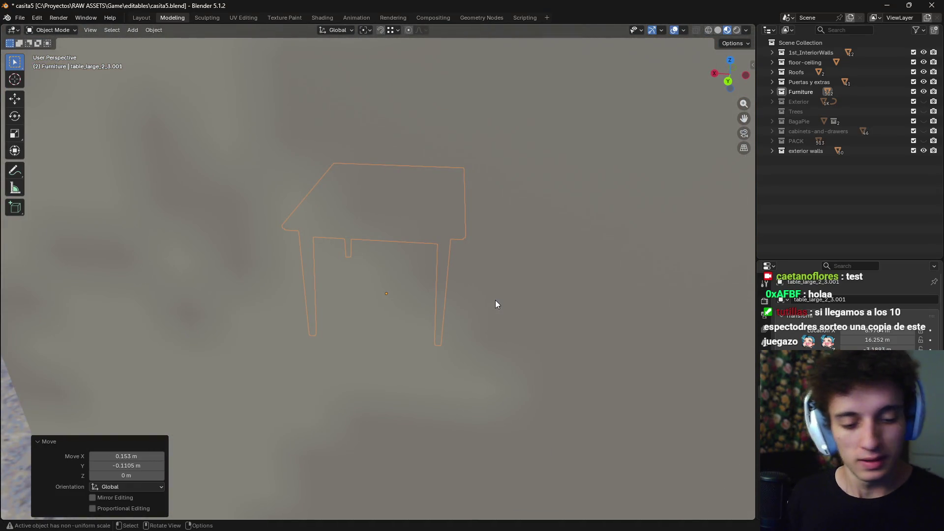
mouse_move(496, 304)
middle_mouse_down()
mouse_move(522, 301)
mouse_move(494, 358)
middle_mouse_up()
scroll(494, 357, "down", 2)
key("KP_7")
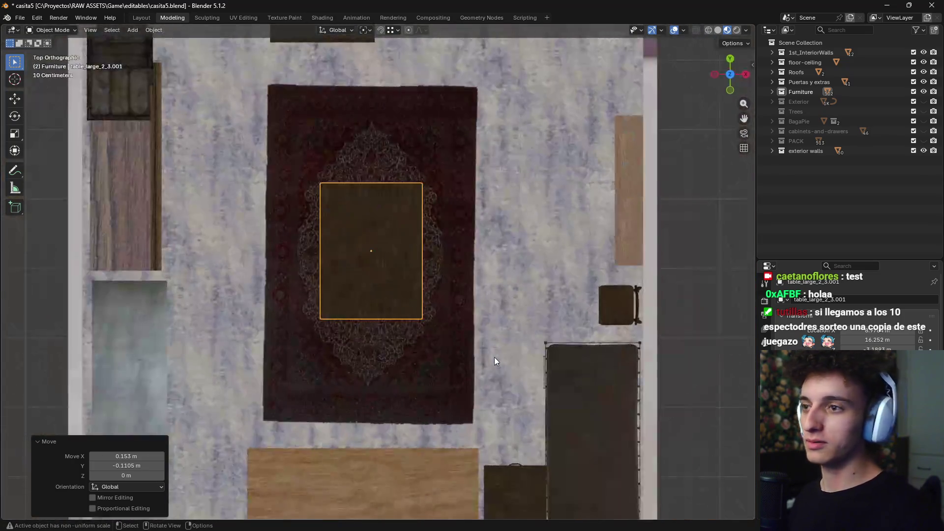
scroll(494, 357, "up", 3)
scroll(512, 312, "down", 4)
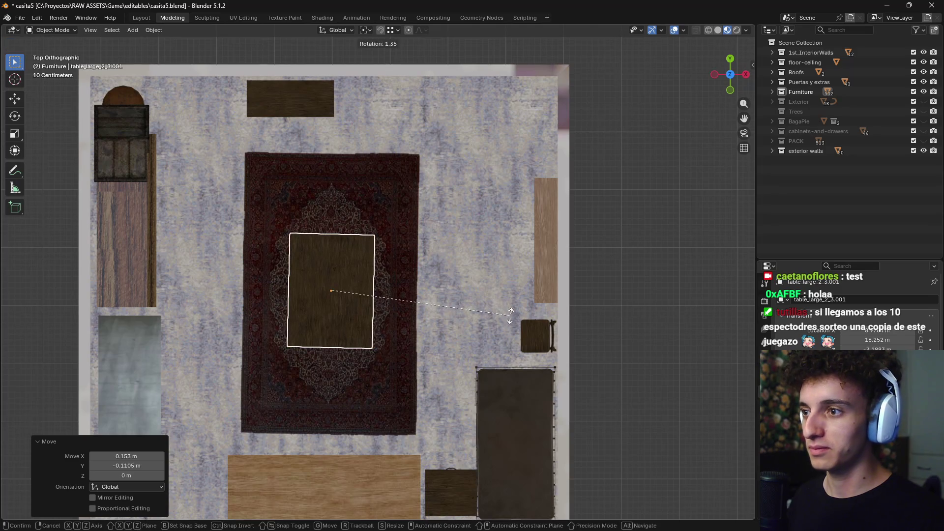
Rotate the table on the rug a few degrees in top view
left_click(511, 320)
middle_click_drag(494, 334, 487, 314)
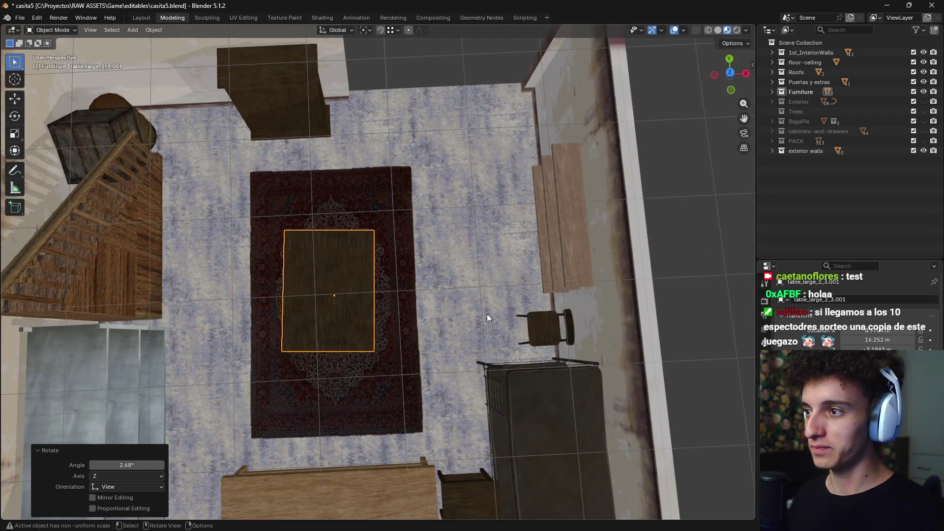
scroll(486, 315, "up", 1)
key("KP_7")
key("r")
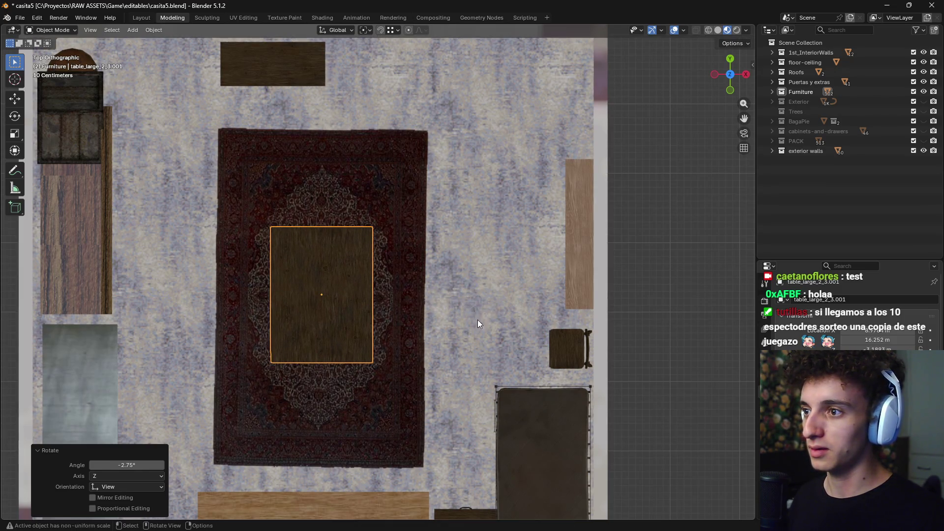
scroll(478, 320, "down", 3)
mouse_move(459, 312)
middle_mouse_down("shift")
mouse_move(489, 354)
mouse_move(546, 312)
mouse_move(462, 289)
mouse_move(474, 336)
middle_mouse_up("shift")
scroll(561, 352, "up", 2)
scroll(560, 350, "up", 4)
Rescale the table's height along Z to 1.035
key("r")
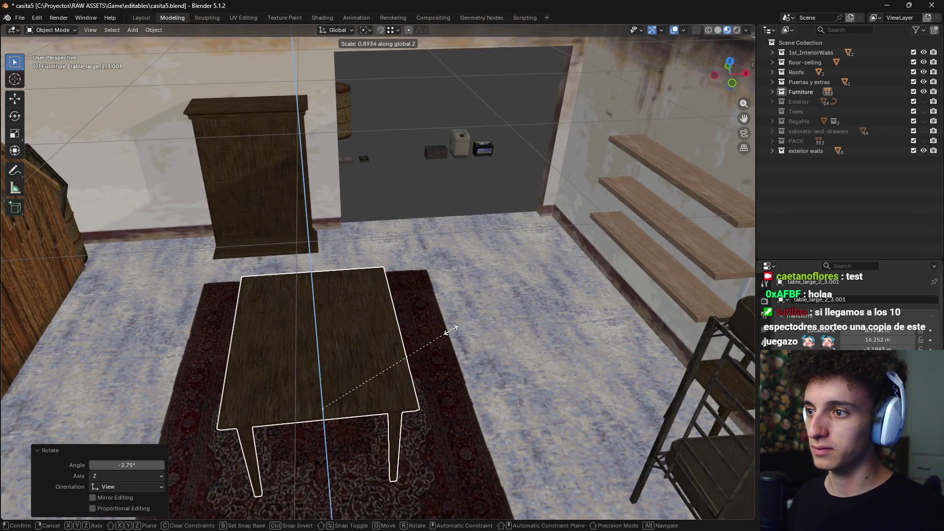
left_click(450, 330)
key("s")
key("z")
left_click(456, 328)
Zoom out over the room and select the jerrycan and concrete block props
mouse_move(445, 252)
middle_mouse_down()
mouse_move(486, 283)
mouse_move(622, 305)
mouse_move(523, 264)
mouse_move(482, 353)
mouse_move(447, 368)
mouse_move(407, 349)
mouse_move(513, 375)
mouse_move(403, 387)
mouse_move(356, 358)
mouse_move(294, 354)
mouse_move(281, 392)
mouse_move(448, 379)
mouse_move(385, 403)
middle_mouse_up()
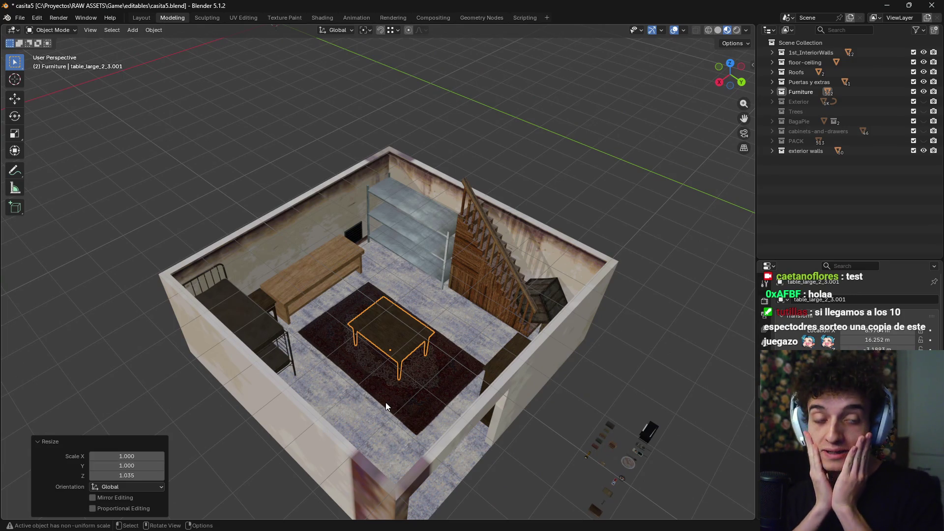
mouse_move(375, 270)
middle_mouse_down("ctrl")
mouse_move(437, 238)
mouse_move(507, 341)
middle_mouse_up("ctrl")
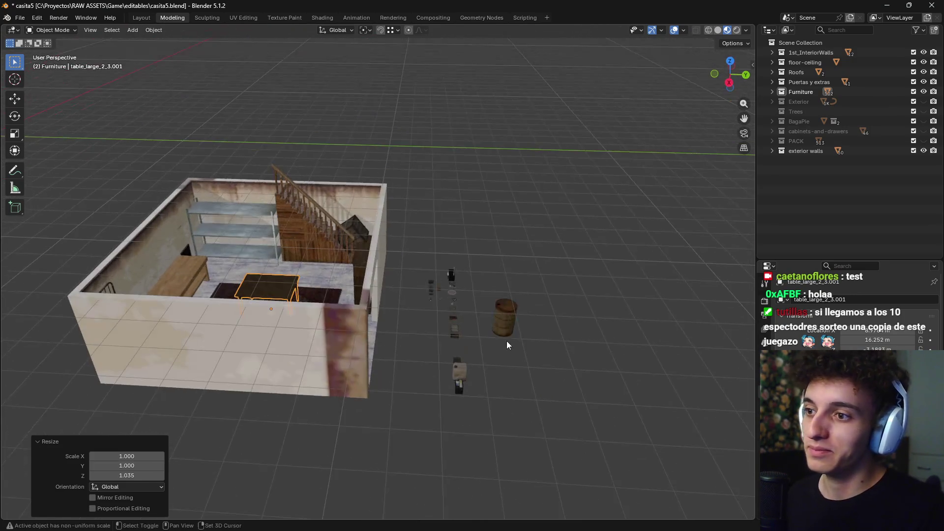
scroll(409, 275, "up", 3)
scroll(432, 283, "up", 2)
scroll(432, 261, "up", 2)
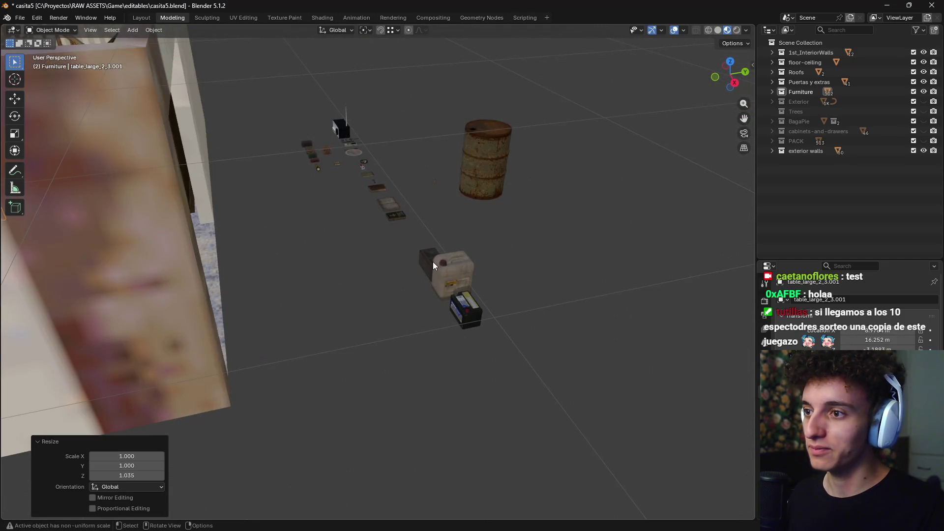
left_click(436, 261)
left_click(431, 252)
middle_click_drag(452, 251, 458, 295)
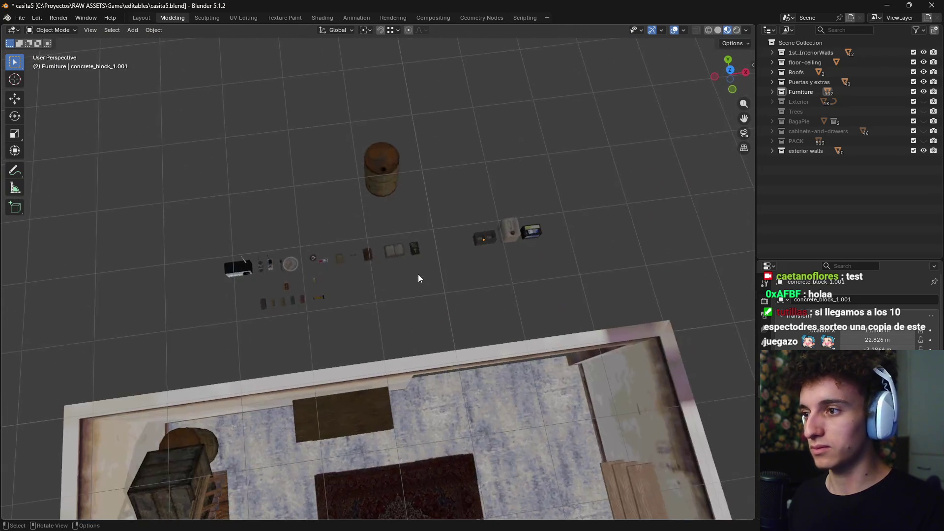
middle_click_drag(459, 293, 438, 297)
Select the radio and box-select the group of small props from top view
left_click(337, 335)
key("KP_7")
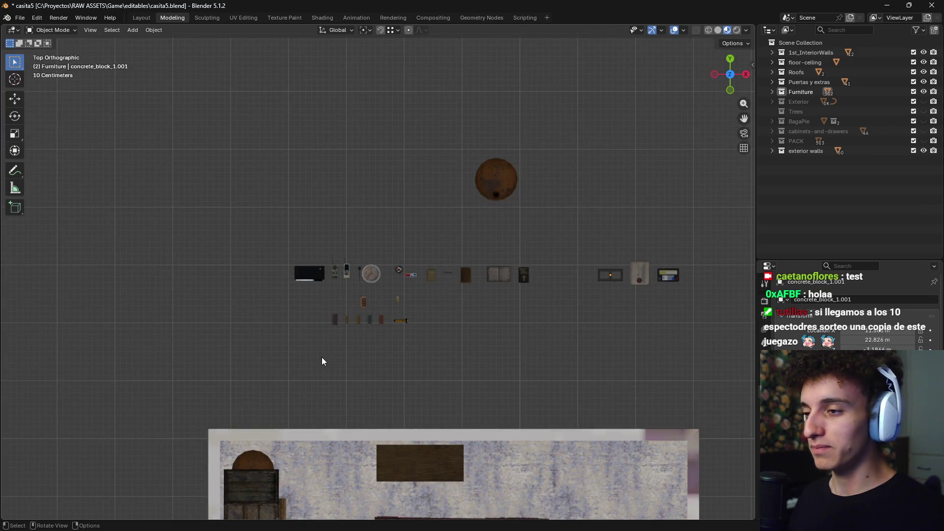
left_click(306, 275)
mouse_move(302, 278)
middle_mouse_down()
mouse_move(329, 269)
mouse_move(302, 314)
middle_mouse_up()
key("KP_7")
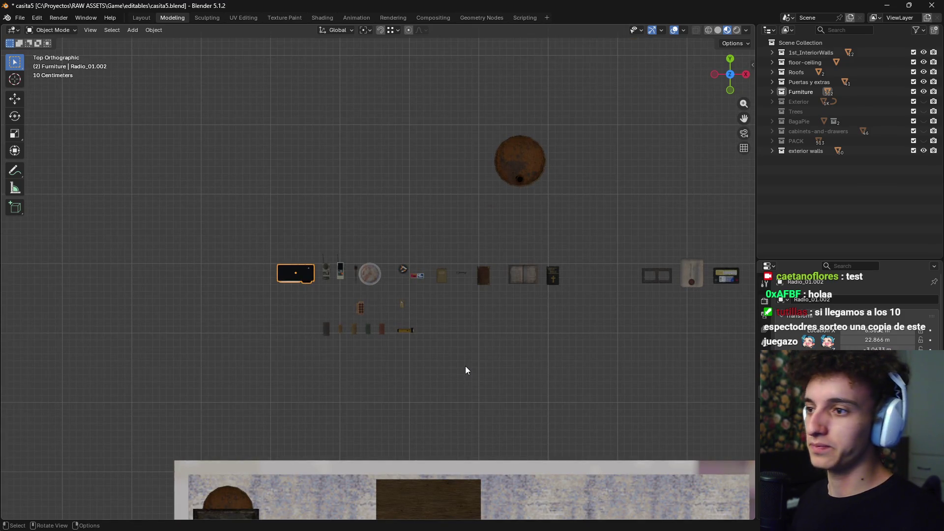
left_click_drag(382, 275, 576, 366)
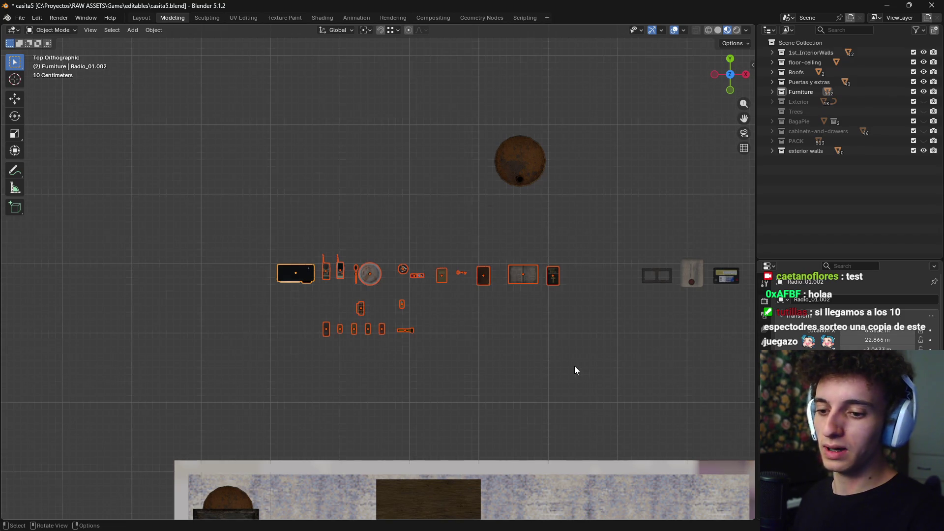
Show the props and table from the front in wireframe shading
key("KP_1")
middle_click_drag(567, 234, 485, 459, "shift")
key("z")
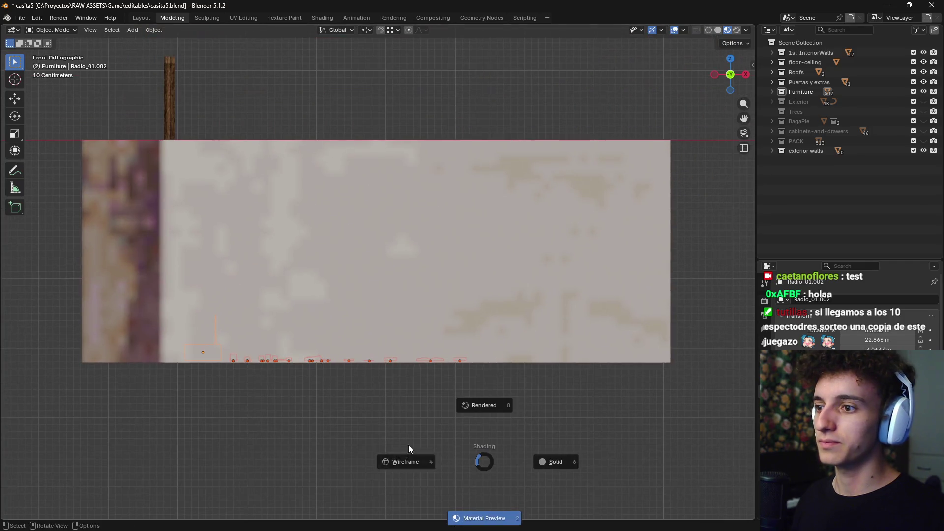
left_click(408, 445)
scroll(410, 452, "up", 2)
scroll(403, 414, "down", 1)
middle_click_drag(415, 429, 348, 435, "shift")
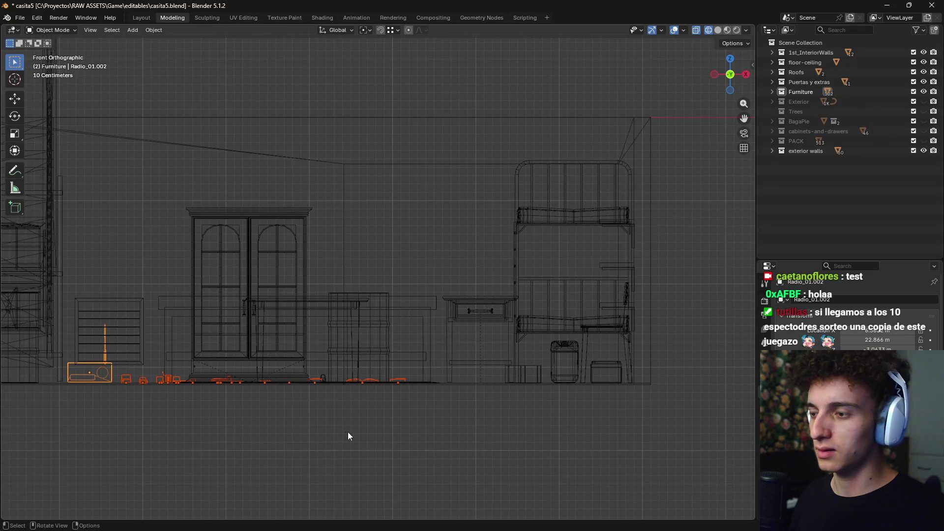
Lift the props about 1.04 m to tabletop height, with a small correction
left_click(476, 351)
scroll(479, 359, "up", 2)
scroll(404, 364, "up", 3)
scroll(407, 364, "up", 2)
key("g")
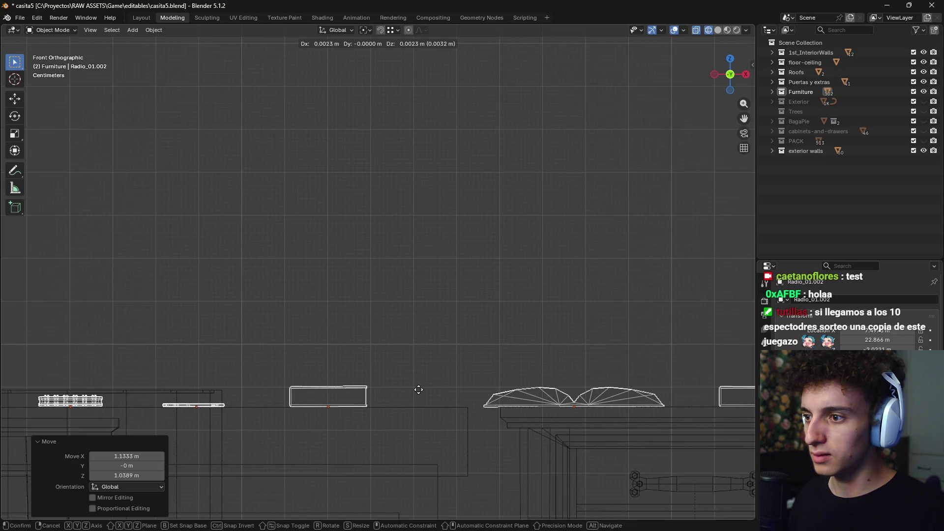
left_click(420, 388)
scroll(428, 368, "down", 5)
Deselect everything and return the viewport to Material Preview shading
mouse_move(435, 346)
middle_mouse_down()
mouse_move(444, 396)
mouse_move(415, 376)
mouse_move(542, 361)
mouse_move(524, 446)
middle_mouse_up()
left_click(543, 366)
left_click(521, 479)
mouse_move(522, 479)
middle_mouse_down()
mouse_move(497, 395)
mouse_move(591, 409)
mouse_move(355, 430)
mouse_move(366, 356)
mouse_move(352, 346)
mouse_move(178, 416)
middle_mouse_up()
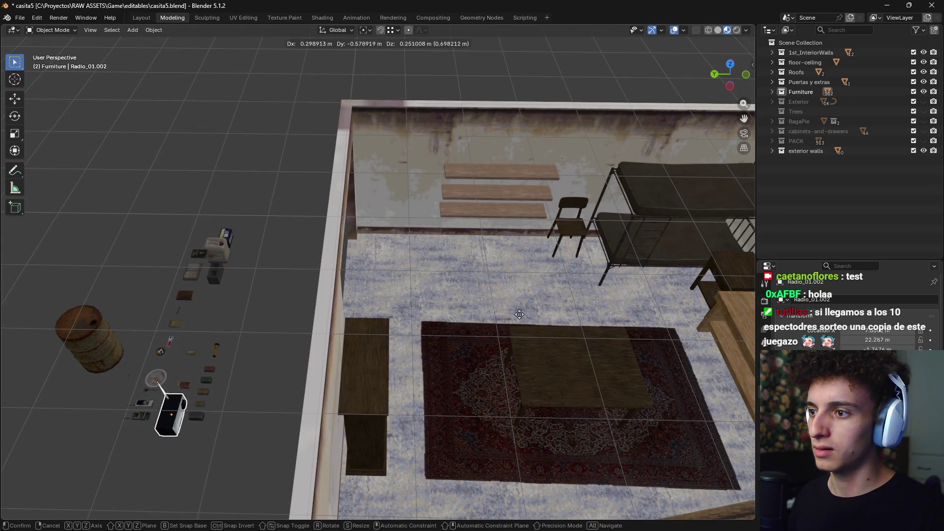
Drop the radio onto the long wooden table and turn it around
left_click(327, 251)
middle_click_drag(750, 354, 414, 320, "shift")
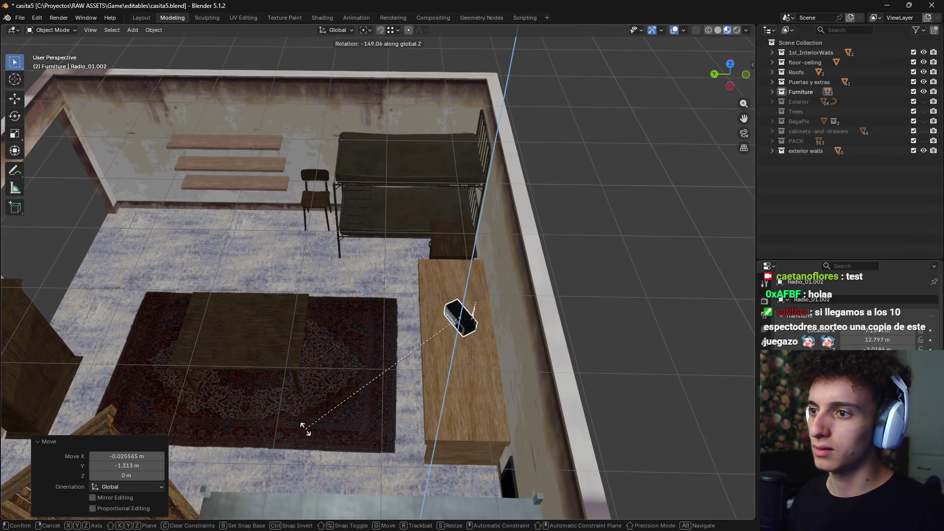
left_click(262, 393)
scroll(539, 375, "down", 2)
mouse_move(538, 375)
middle_mouse_down()
mouse_move(471, 323)
mouse_move(337, 275)
middle_mouse_up()
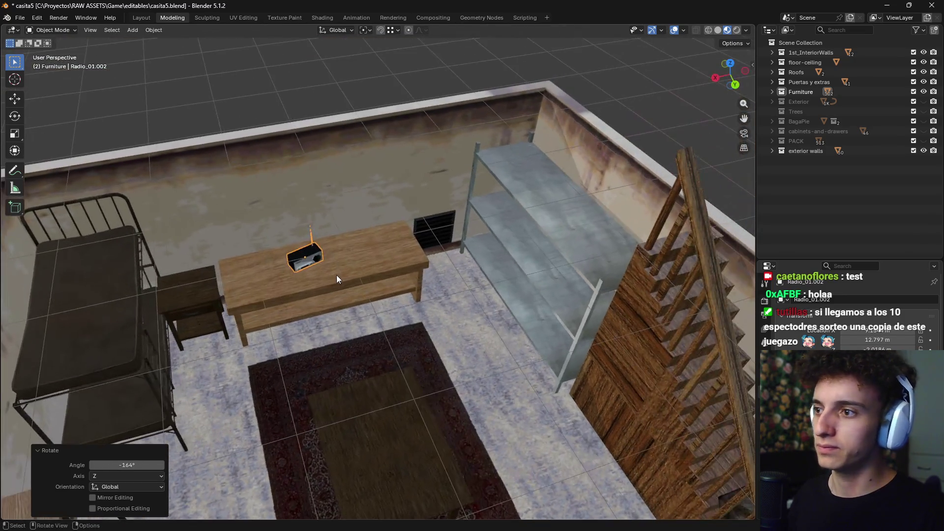
scroll(338, 273, "up", 4)
middle_click_drag(345, 316, 397, 335)
Turn the radio about 6.94° around Z and slide it along the tabletop
key("g")
key("shift+z")
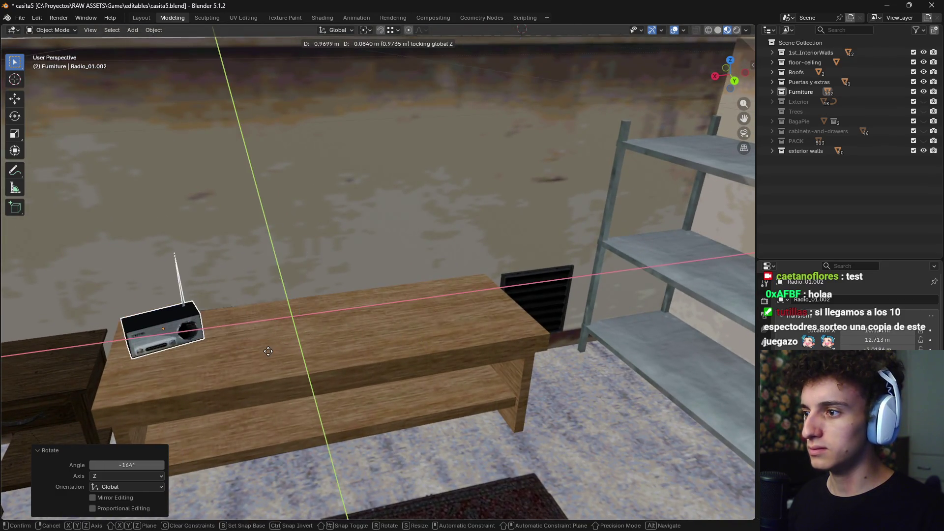
key("Escape")
key("r")
key("z")
left_click(354, 328)
key("g")
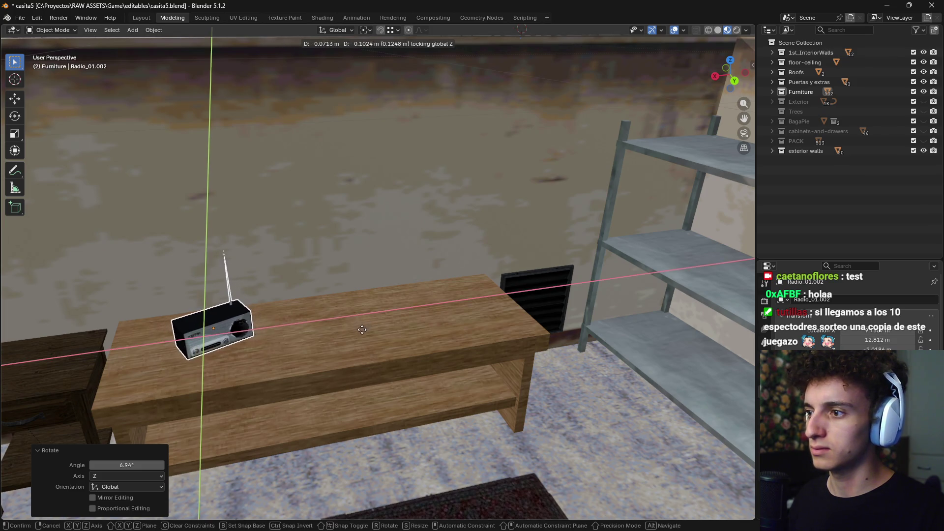
left_click(362, 330)
Zoom in on the remaining small props on the floor
scroll(435, 377, "down", 6)
scroll(385, 346, "down", 3)
mouse_move(388, 381)
middle_mouse_down()
mouse_move(396, 409)
mouse_move(370, 341)
middle_mouse_up()
scroll(350, 370, "up", 3)
scroll(356, 376, "up", 3)
mouse_move(356, 380)
middle_mouse_down("ctrl")
mouse_move(433, 324)
mouse_move(394, 320)
mouse_move(415, 313)
mouse_move(436, 358)
mouse_move(461, 313)
middle_mouse_up("ctrl")
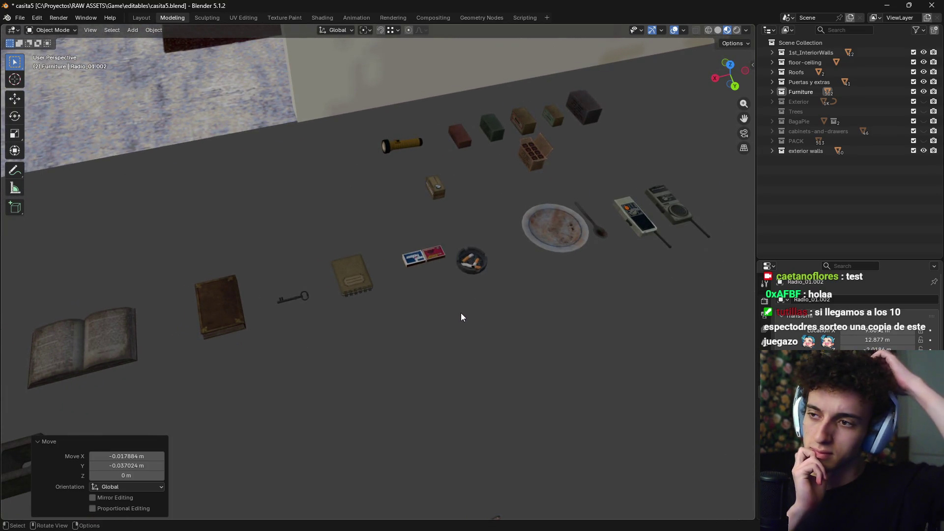
Select the open book, plate, spoon, walkie-talkie and matchbox together
scroll(461, 315, "down", 4)
scroll(447, 344, "down", 2)
mouse_move(430, 349)
middle_mouse_down("ctrl")
mouse_move(357, 346)
mouse_move(407, 348)
mouse_move(389, 366)
middle_mouse_up("ctrl")
left_click(247, 369)
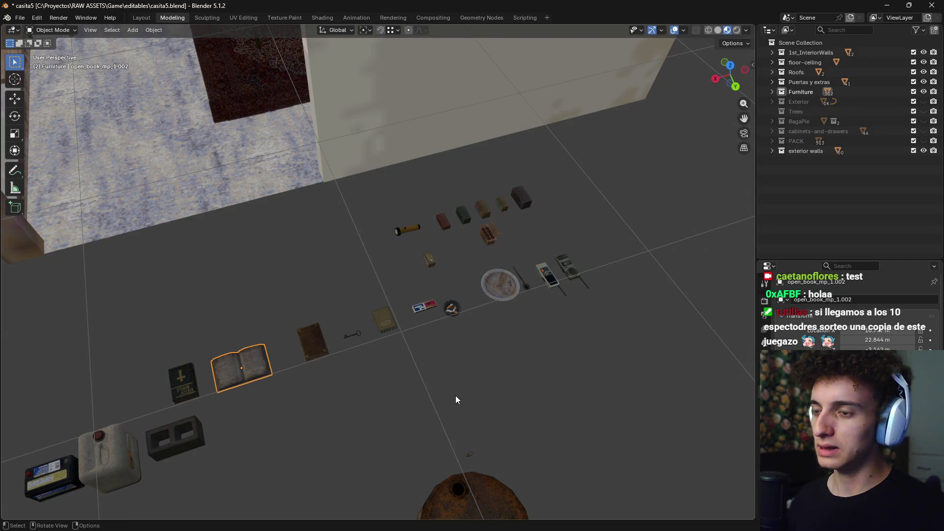
middle_click_drag(456, 395, 396, 417, "shift")
left_click(394, 360, "shift")
left_click(400, 361, "shift")
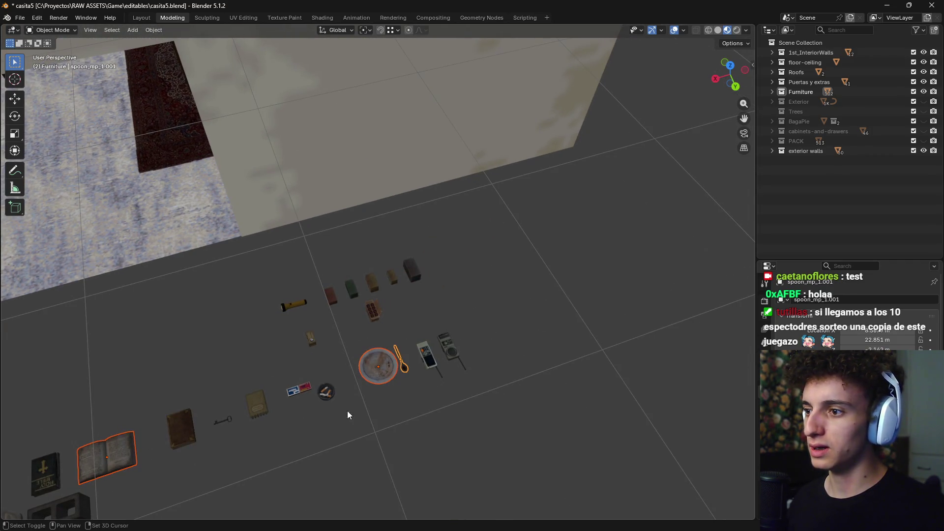
scroll(295, 403, "up", 2)
mouse_move(304, 413)
middle_mouse_down("shift")
mouse_move(336, 344)
mouse_move(354, 329)
mouse_move(253, 346)
middle_mouse_up("shift")
mouse_move(451, 350)
middle_mouse_down("shift")
mouse_move(445, 369)
mouse_move(371, 359)
mouse_move(361, 347)
mouse_move(312, 365)
mouse_move(376, 335)
mouse_move(412, 340)
middle_mouse_up("shift")
left_click(409, 338, "shift")
left_click(404, 298, "shift")
scroll(335, 383, "down", 3)
scroll(392, 343, "down", 2)
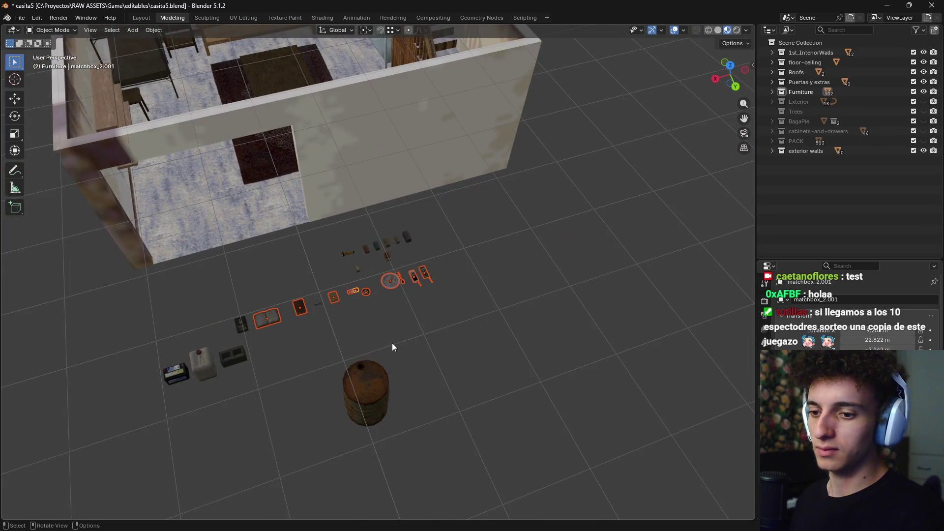
Isolate the selected props and view the house from directly above
key("KP_Divide")
key("KP_Divide")
scroll(391, 343, "down", 3)
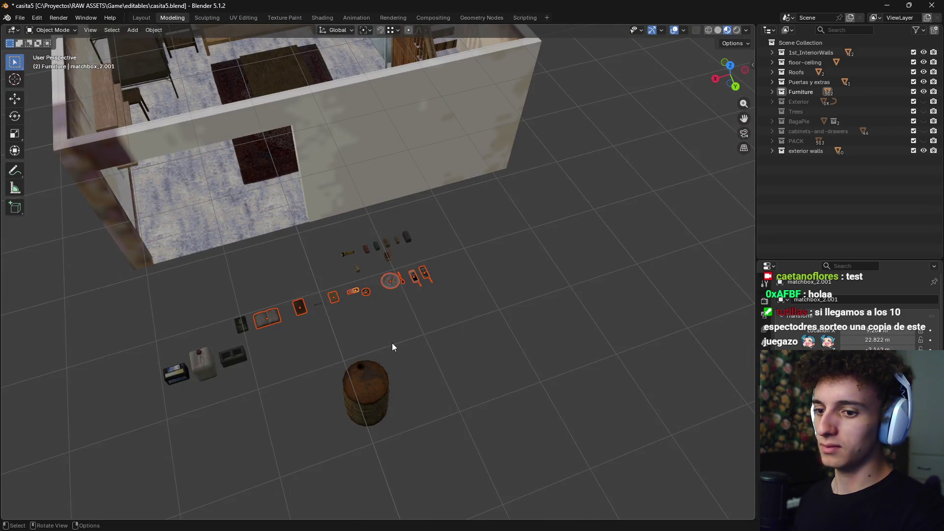
key("KP_7")
scroll(470, 204, "down", 2)
middle_click_drag(470, 202, 448, 220, "shift")
Move the selected props onto the wooden tabletop beside the radio
key("g")
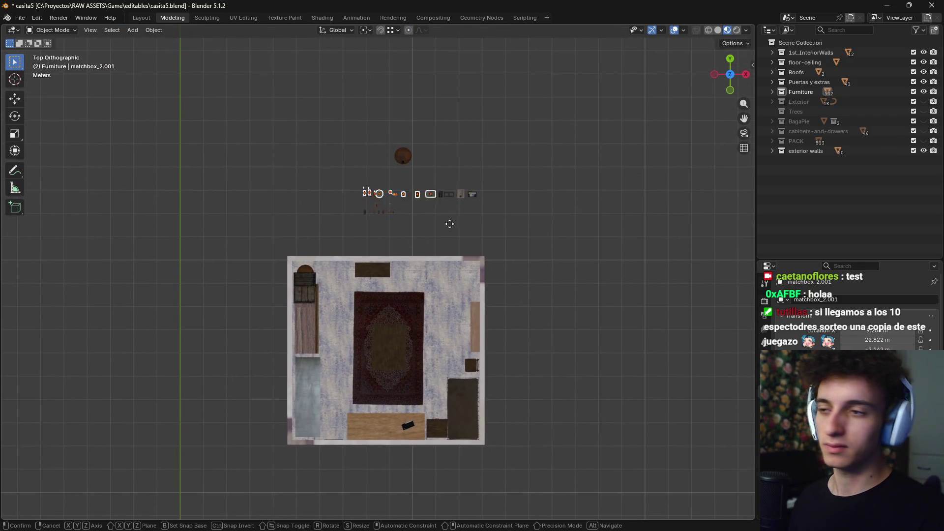
left_click(439, 445)
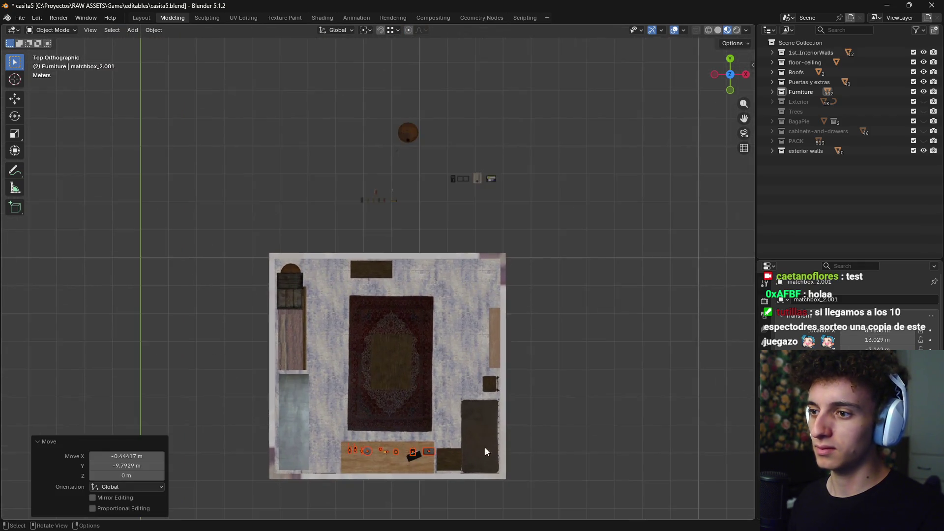
middle_click_drag(439, 445, 350, 401)
scroll(379, 388, "up", 4)
scroll(302, 416, "up", 2)
key("g")
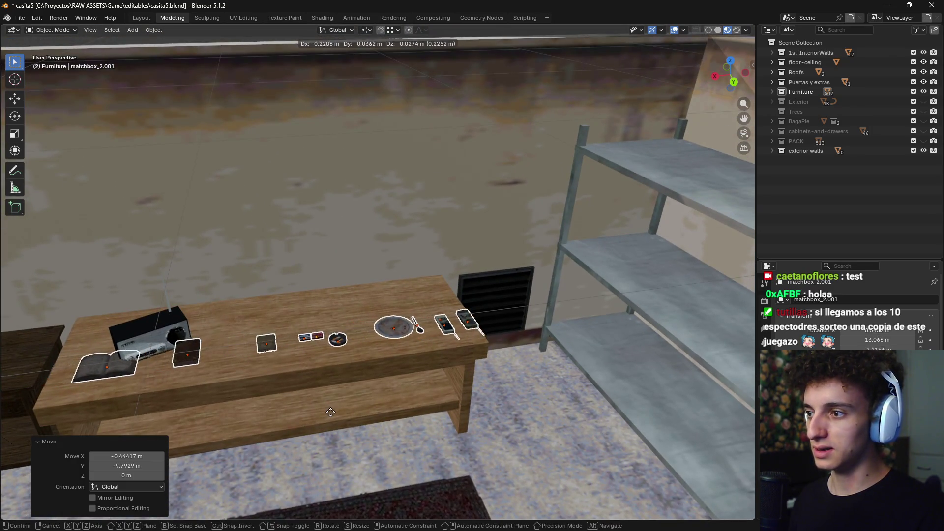
left_click(458, 391)
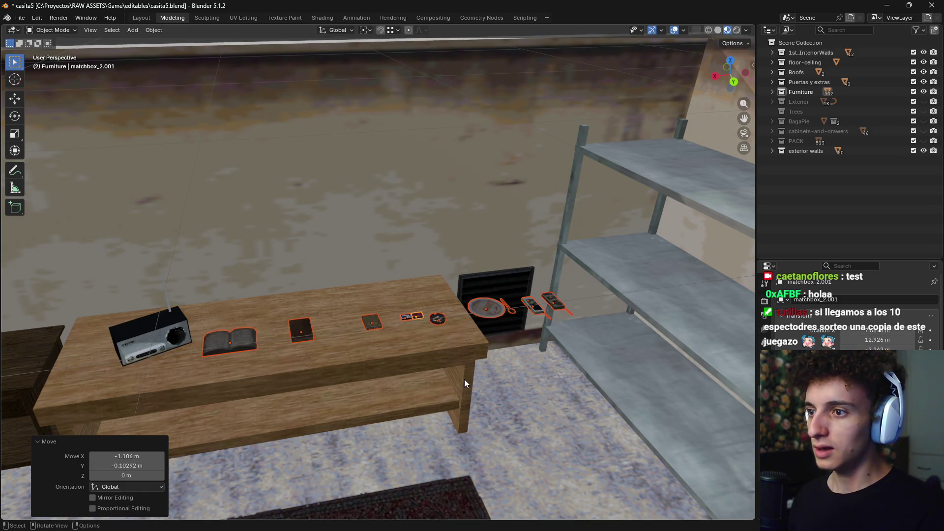
Slide the dark closed book to a new spot at table height
scroll(462, 360, "up", 3)
scroll(444, 383, "down", 2)
scroll(477, 362, "up", 1)
left_click(434, 321)
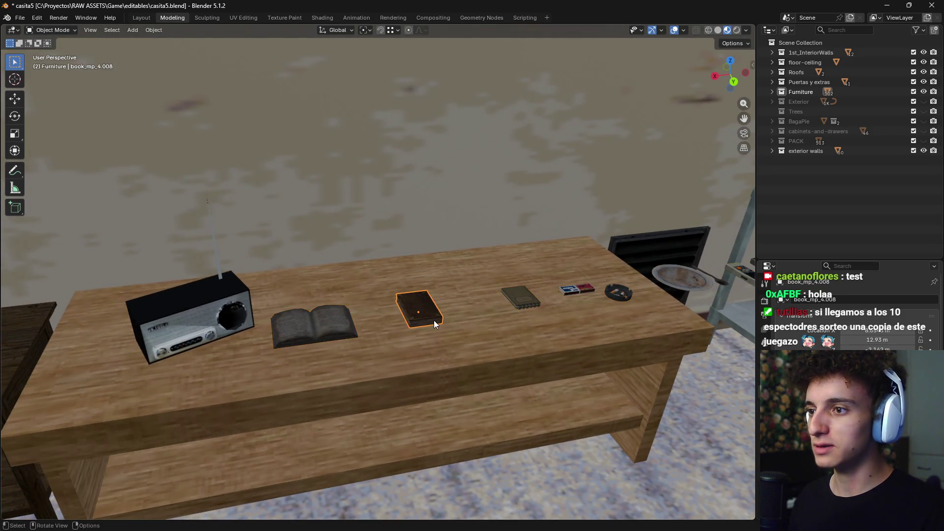
key("g")
key("shift+z")
left_click(403, 328)
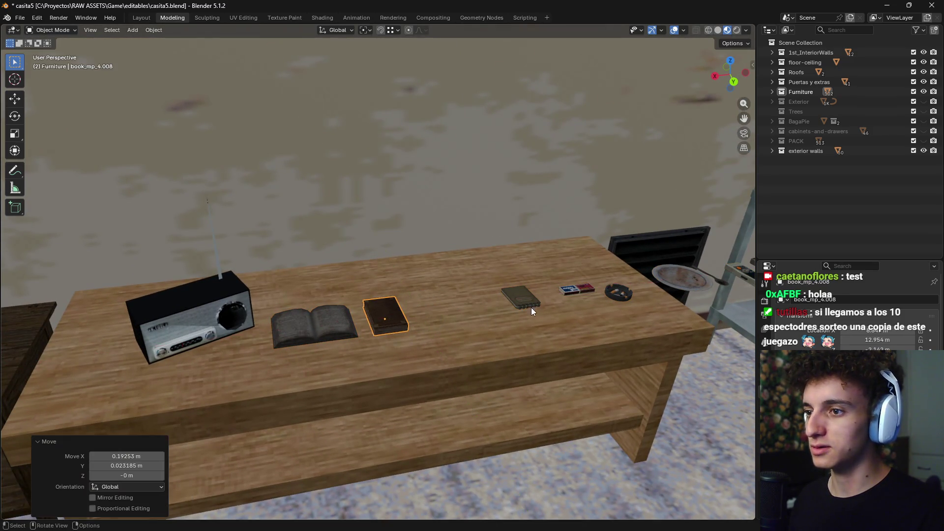
Rotate the notebook to a new angle on the table
left_click(527, 303)
mouse_move(515, 336)
middle_mouse_down()
mouse_move(469, 397)
mouse_move(482, 389)
middle_mouse_up()
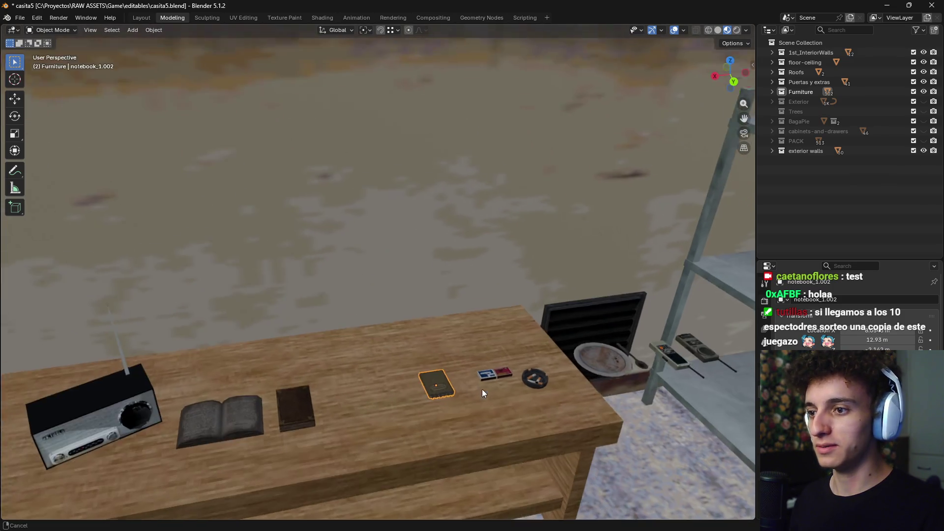
key("r")
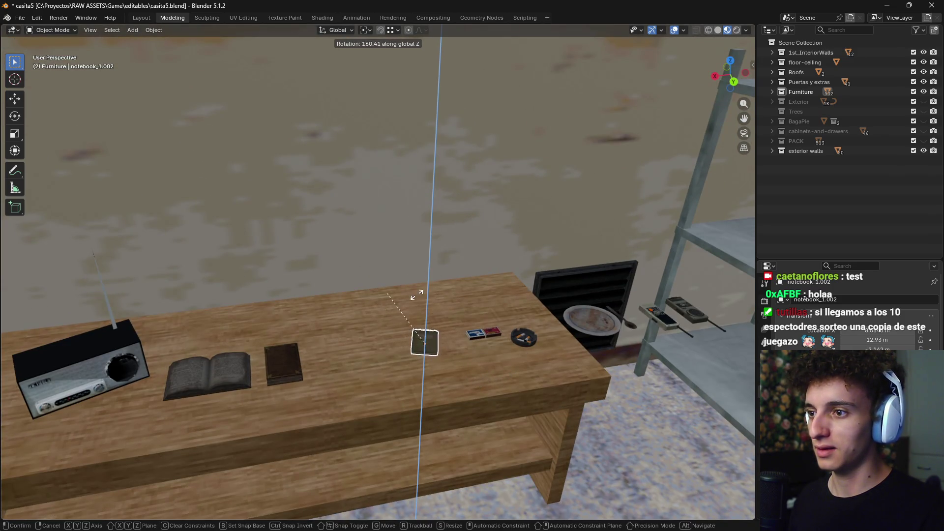
left_click(411, 309)
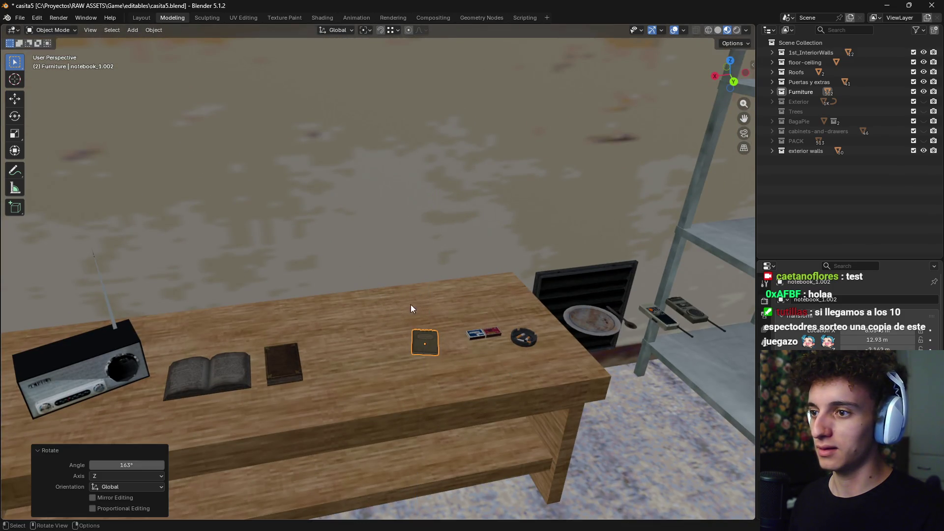
left_click(505, 262)
Move the ashtray off the table and onto the bedside nightstand
left_click(523, 341)
key("g")
key("shift+z")
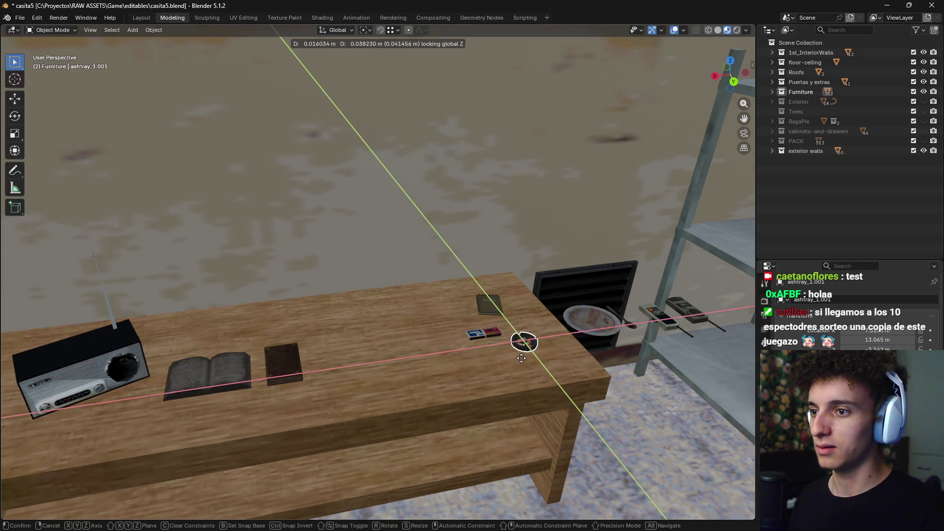
left_click(324, 371)
mouse_move(270, 410)
middle_mouse_down()
mouse_move(399, 377)
mouse_move(476, 379)
middle_mouse_up()
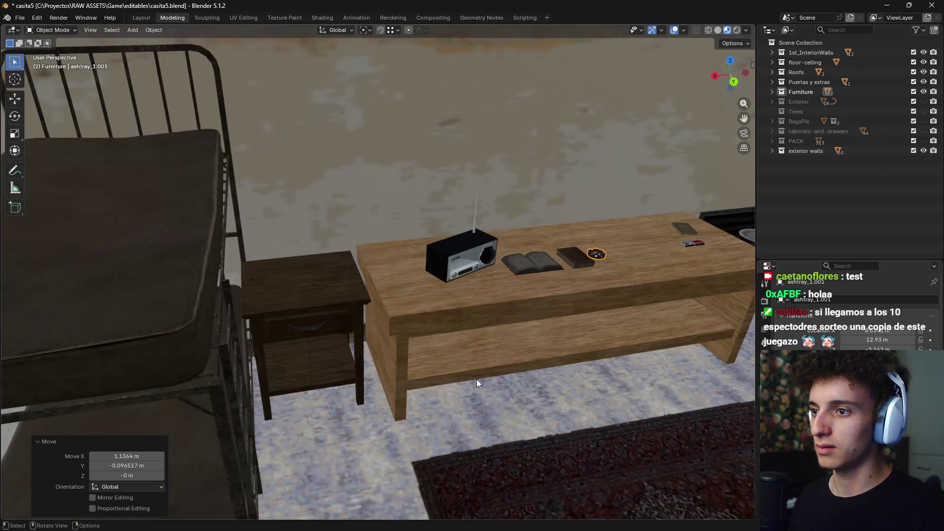
left_click(161, 403)
scroll(301, 356, "up", 2)
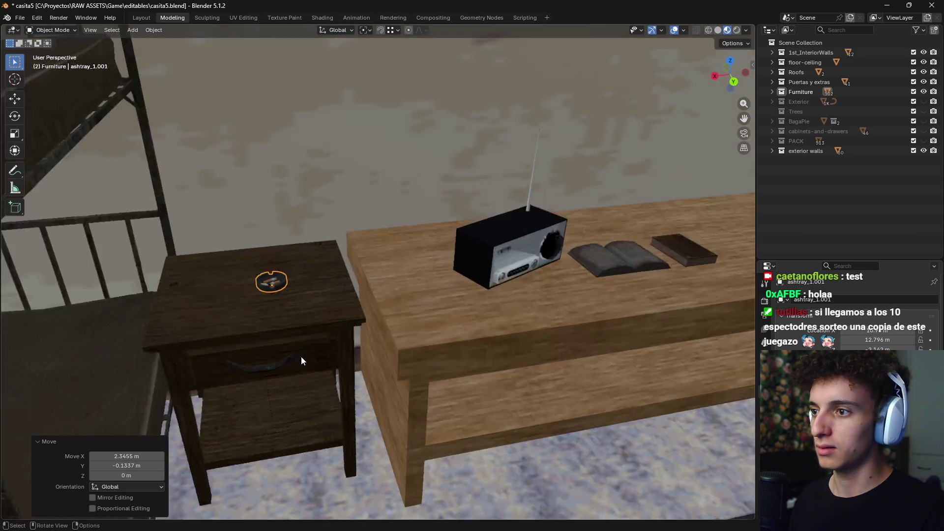
scroll(316, 352, "up", 2)
scroll(317, 358, "down", 2)
key("g")
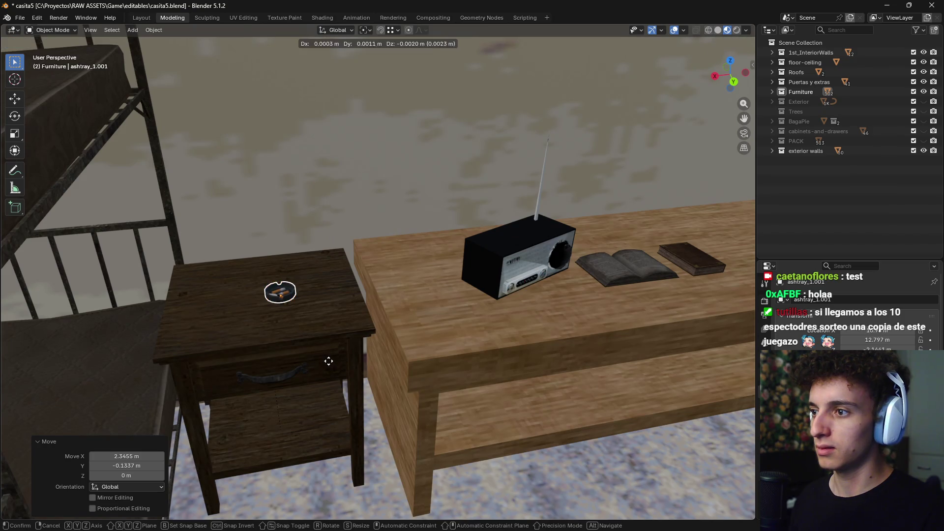
key("shift+z")
left_click(247, 369)
Place the plate and spoon on the nightstand, turned about 178° around Z
mouse_move(432, 365)
middle_mouse_down()
mouse_move(238, 415)
mouse_move(302, 385)
middle_mouse_up()
middle_click_drag(480, 379, 389, 376)
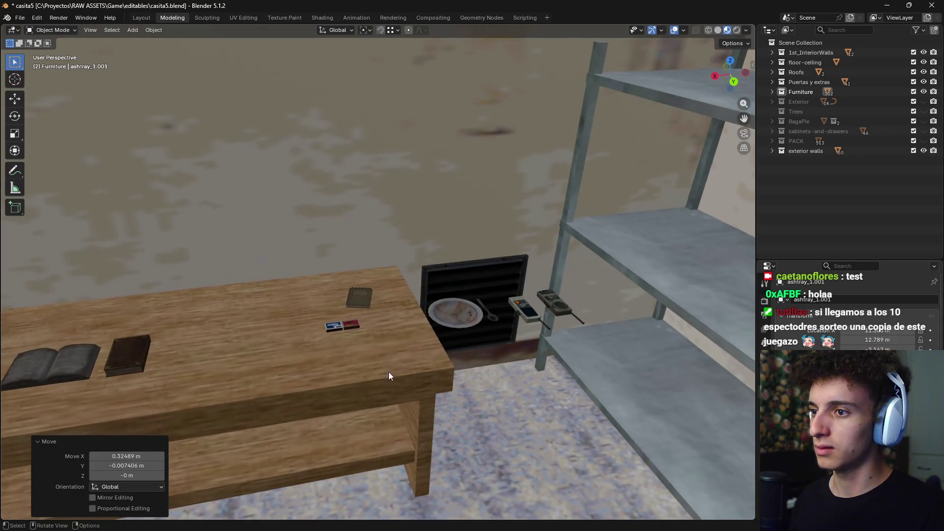
left_click(490, 317)
mouse_move(489, 317)
middle_mouse_down()
mouse_move(309, 355)
mouse_move(423, 350)
middle_mouse_up()
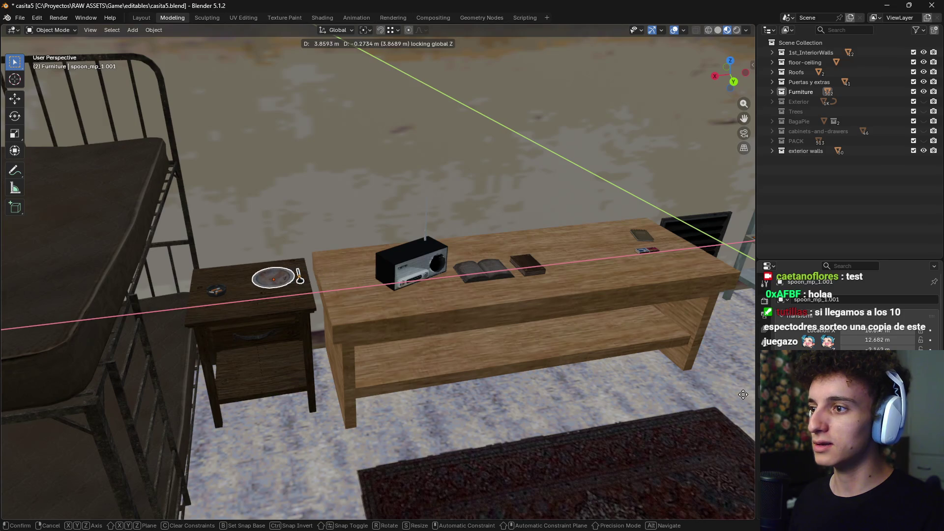
left_click(728, 406)
key("r")
key("z")
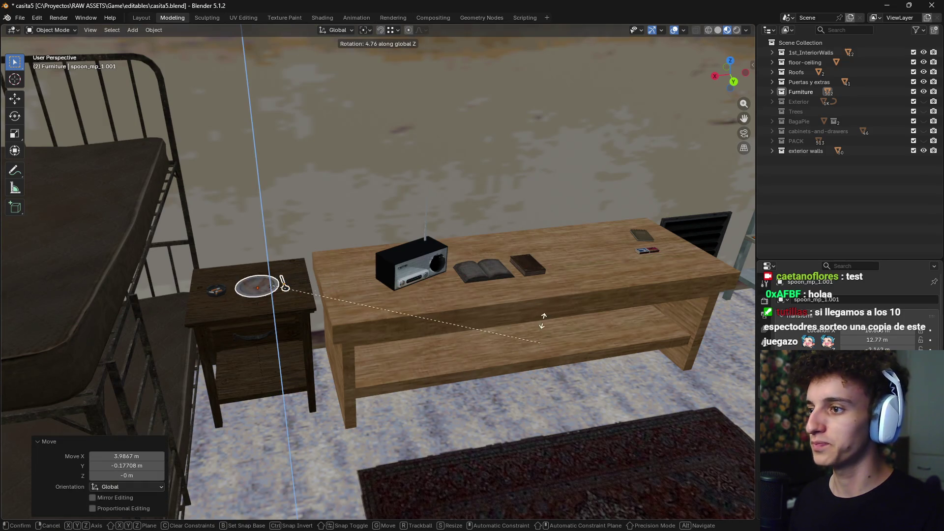
left_click(212, 266)
scroll(300, 291, "up", 2)
scroll(376, 293, "up", 2)
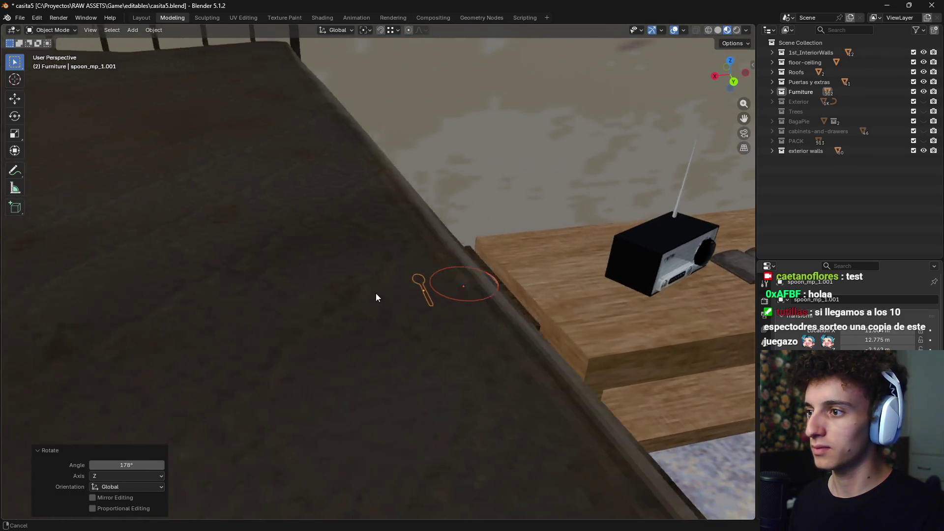
scroll(376, 293, "up", 2)
scroll(469, 315, "down", 4)
key("g")
key("shift+z")
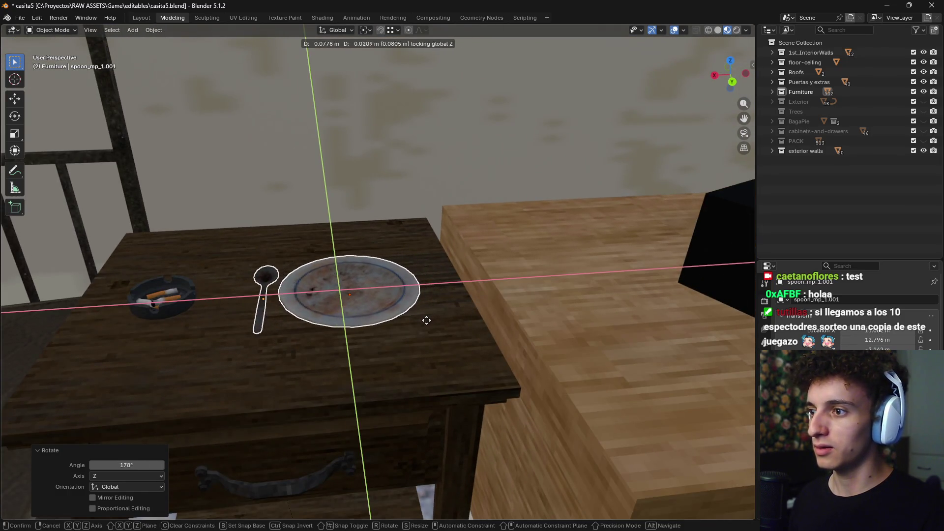
left_click(433, 324)
scroll(443, 348, "down", 2)
scroll(444, 349, "down", 5)
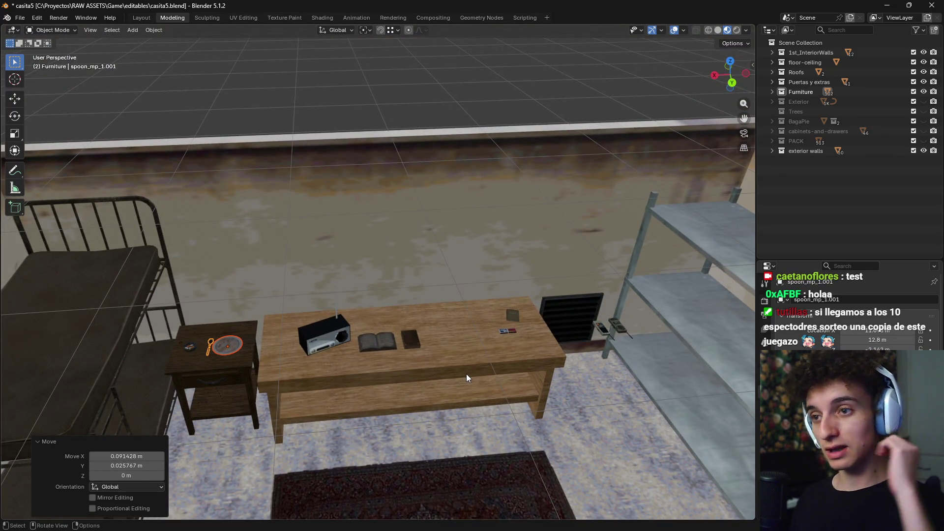
middle_click_drag(549, 343, 517, 361)
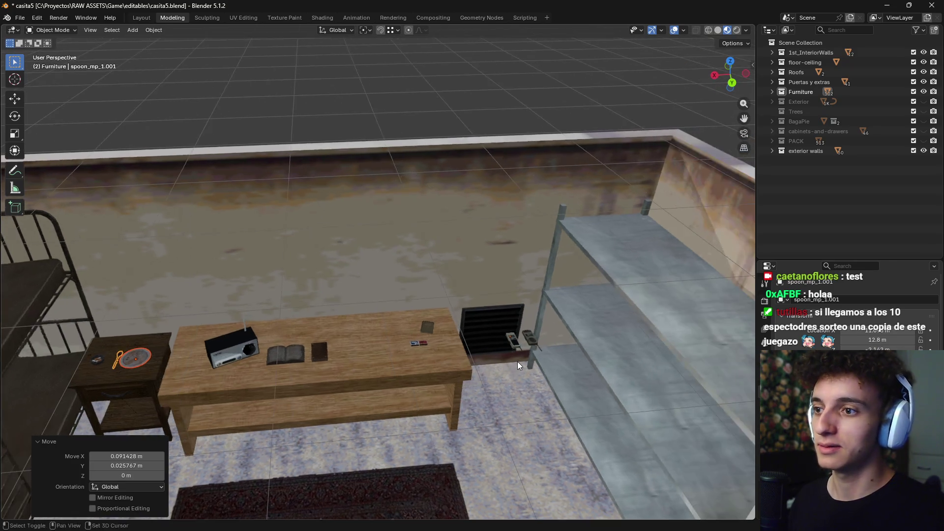
Move both walkie-talkies from the shelf onto the tabletop and turn them around
scroll(518, 362, "up", 3)
scroll(483, 372, "up", 2)
left_click(656, 322)
left_click(696, 319, "shift")
key("g")
key("shift+z")
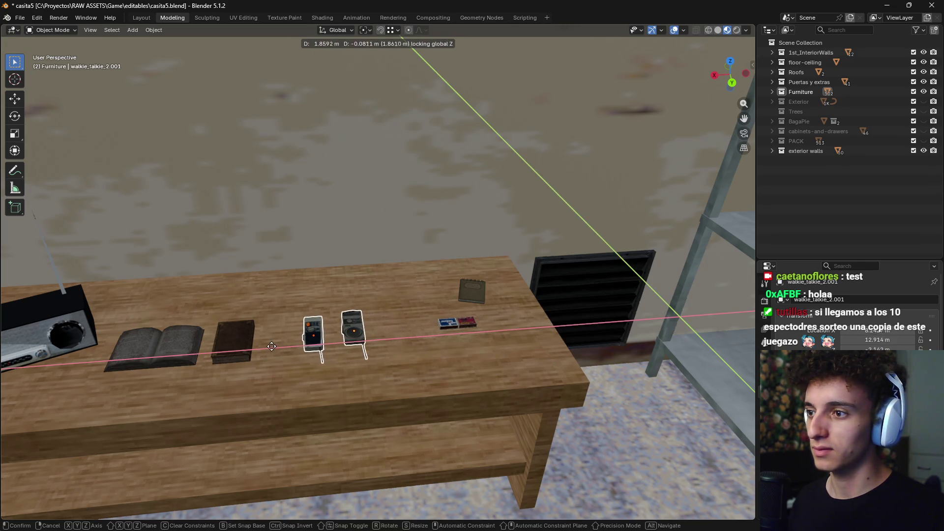
left_click(288, 347)
key("r")
key("z")
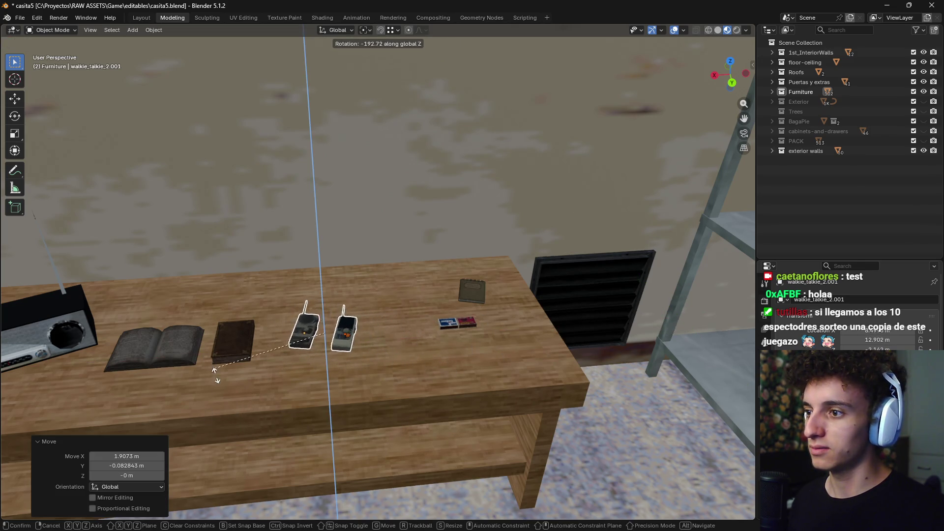
left_click(224, 394)
Slide the walkie-talkies to a new spot on the table
mouse_move(368, 379)
middle_mouse_down()
mouse_move(445, 381)
mouse_move(488, 338)
mouse_move(453, 354)
middle_mouse_up()
scroll(453, 354, "up", 3)
key("g")
key("shift+z")
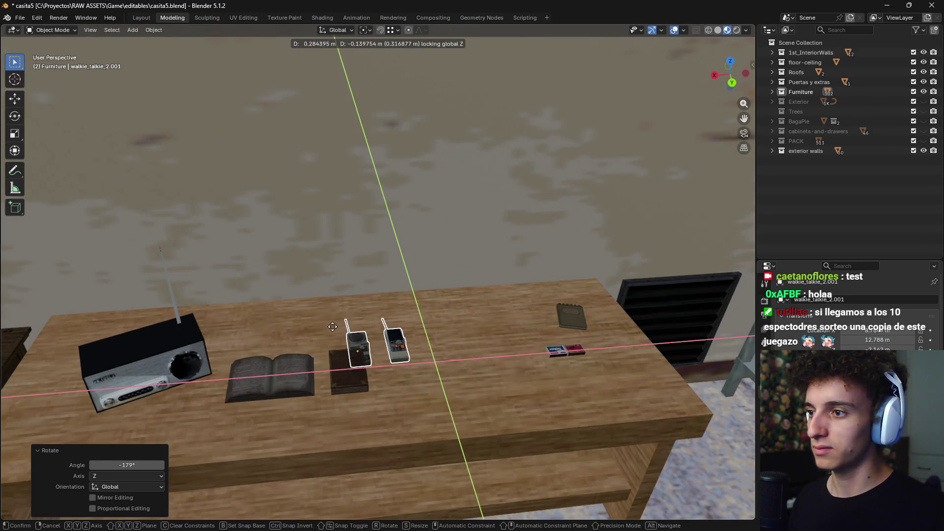
left_click(256, 310)
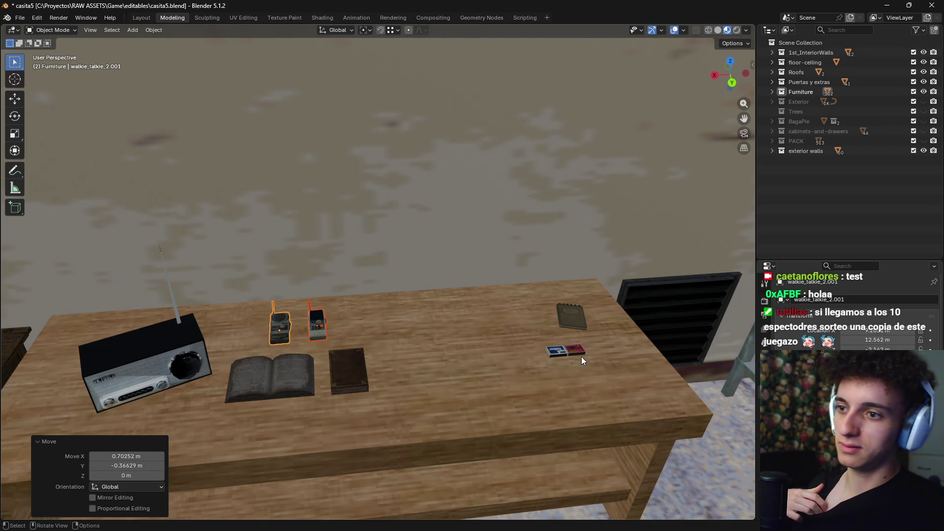
Place both matchbox halves beside the walkie-talkies
left_click(559, 352)
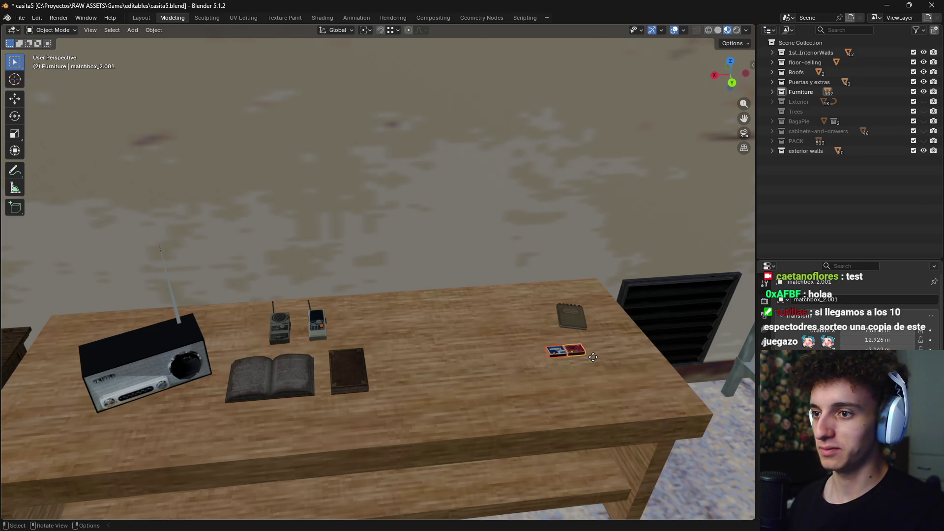
left_click(576, 351, "shift")
key("g")
key("shift+z")
left_click(339, 345)
Start moving the notebook, then cancel the move
left_click(575, 318)
key("g")
key("shift+z")
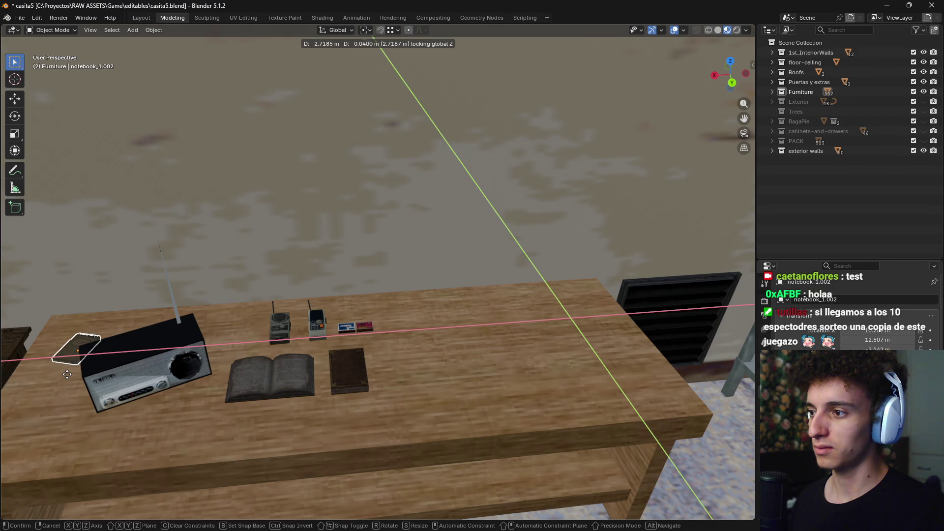
key("Escape")
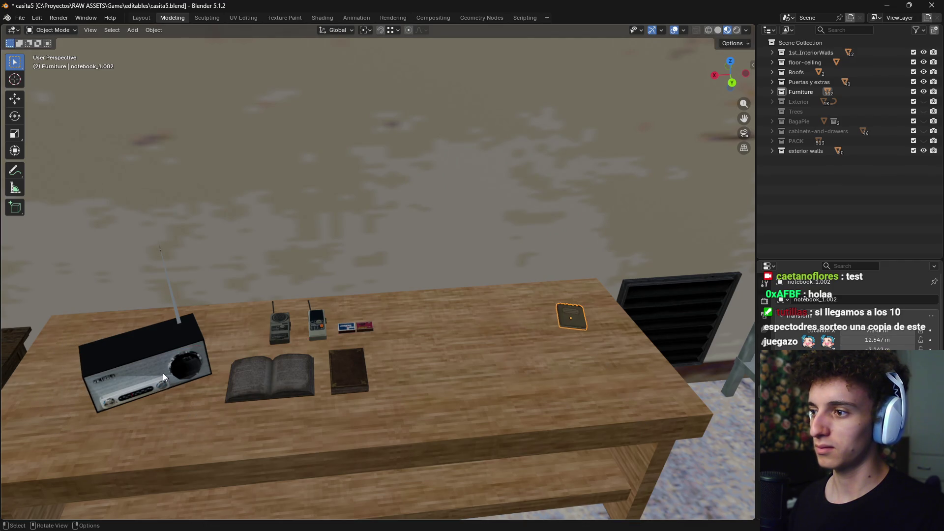
Reposition the radio on the tabletop with a slight 8.59° turn
left_click(163, 373)
key("g")
key("shift+z")
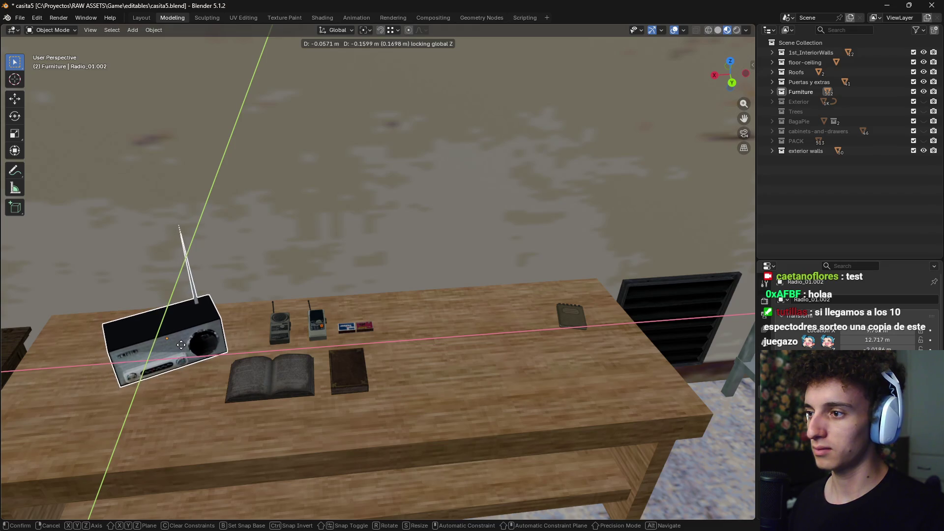
left_click(172, 351)
key("r")
key("z")
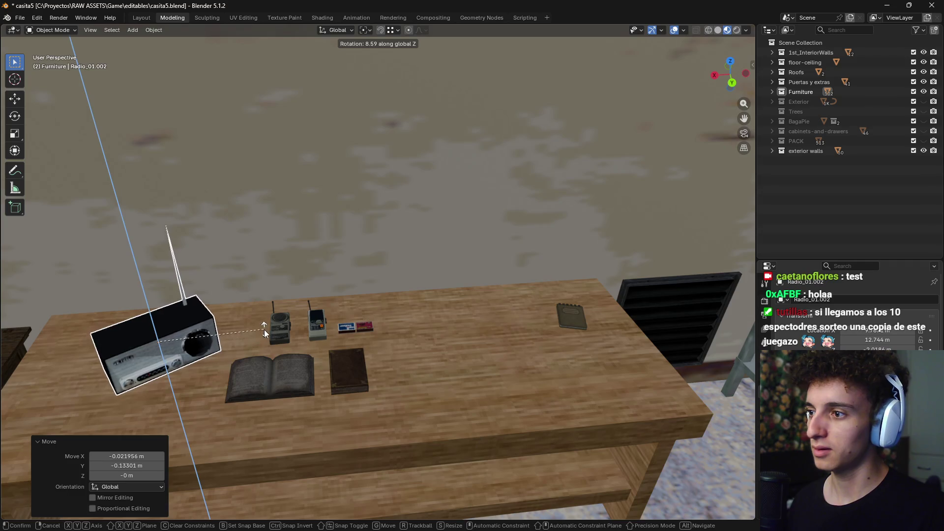
left_click(262, 353)
key("g")
key("shift+z")
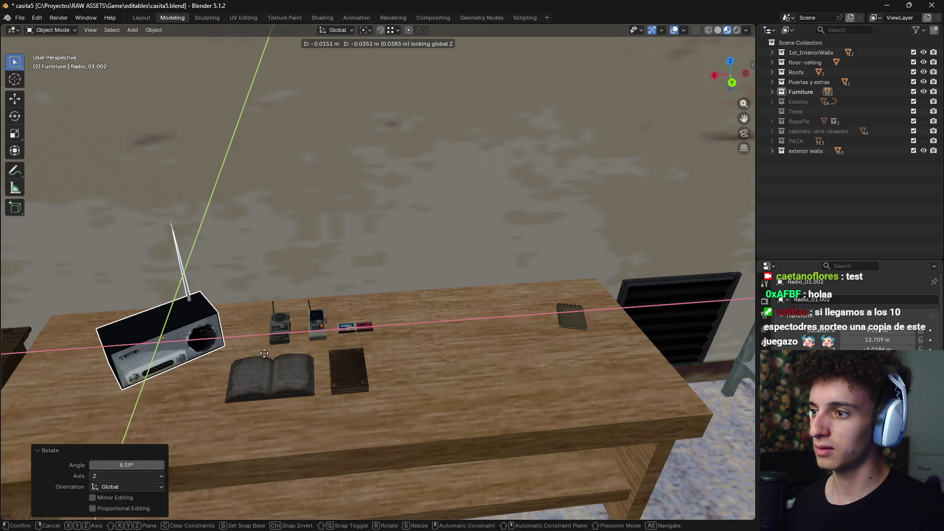
left_click(265, 353)
Slide the notebook into place on the tabletop
left_click(565, 320)
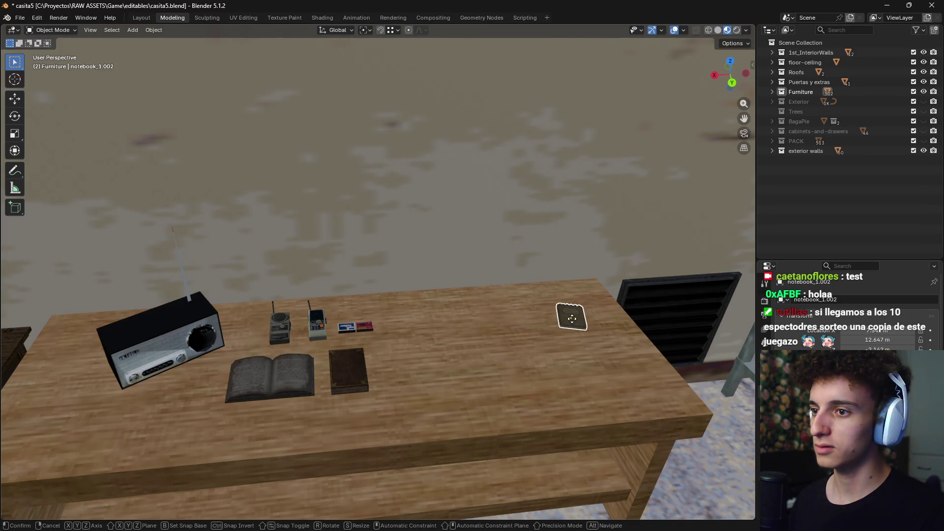
key("g")
key("shift+z")
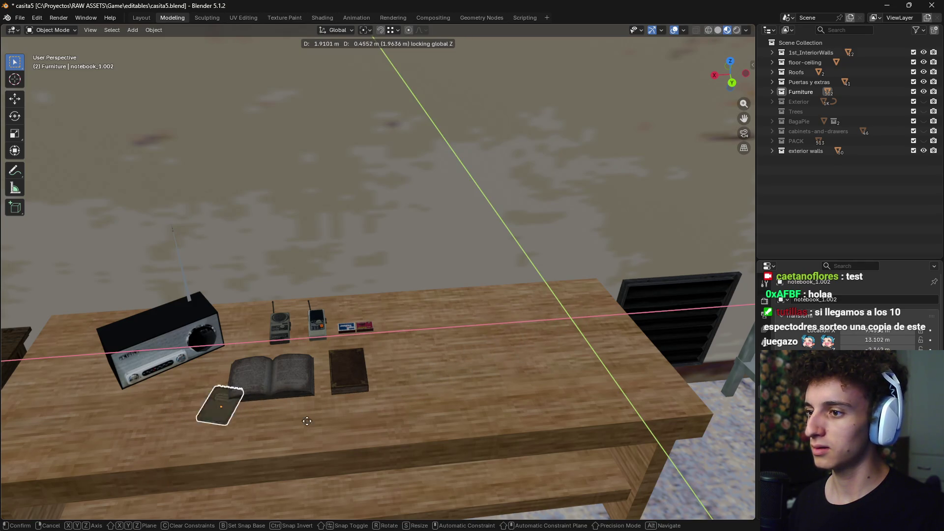
left_click(387, 341)
Turn each walkie-talkie individually to a casual angle
left_click(319, 331)
key("r")
key("z")
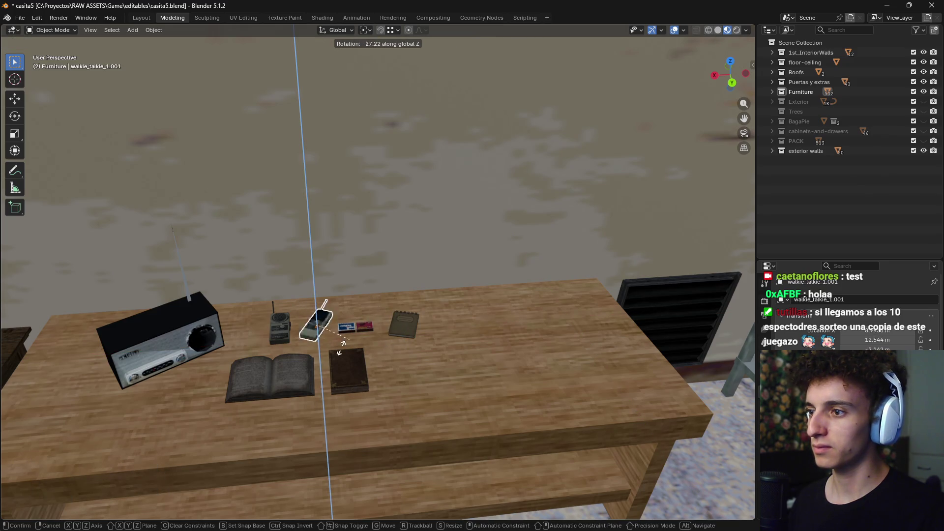
left_click(357, 343)
left_click(287, 329)
key("r")
key("z")
left_click(362, 298)
Place one matchbox half beside the open book, turned -14.4°
left_click(354, 327)
key("g")
key("z")
key("shift+z")
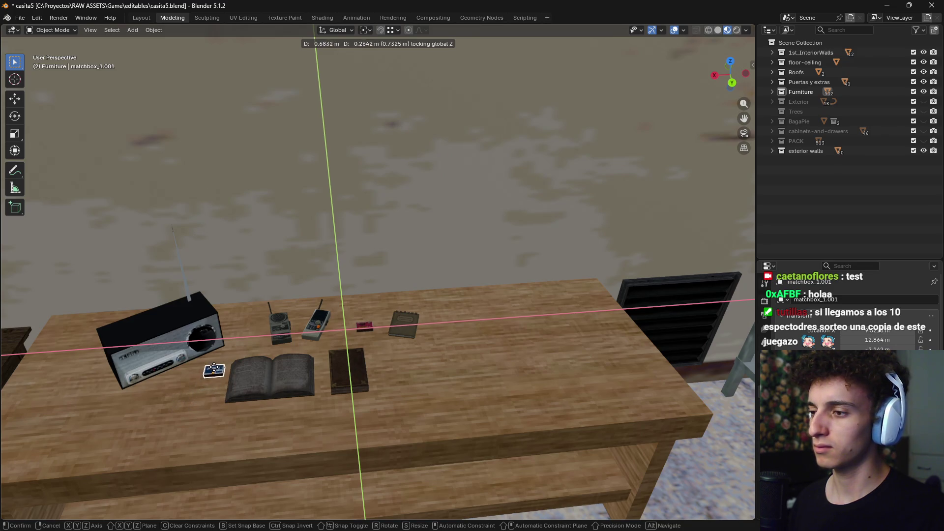
left_click(198, 377)
key("r")
key("z")
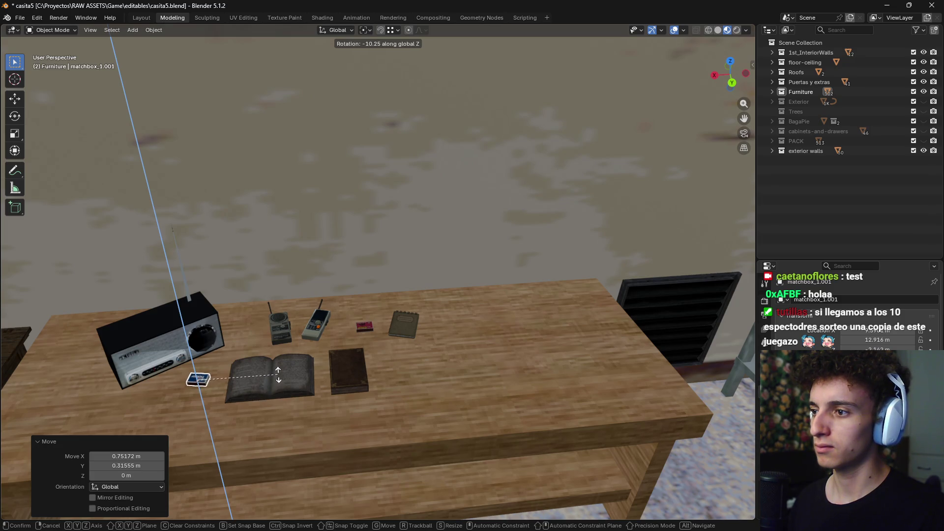
left_click(279, 380)
Zoom and orbit out to a high view of the whole house
scroll(426, 349, "down", 5)
mouse_move(425, 349)
middle_mouse_down()
mouse_move(482, 373)
mouse_move(489, 415)
mouse_move(445, 340)
middle_mouse_up()
scroll(507, 382, "down", 3)
scroll(490, 427, "down", 2)
scroll(485, 428, "up", 2)
scroll(485, 429, "down", 5)
scroll(444, 388, "up", 6)
mouse_move(444, 387)
middle_mouse_down()
mouse_move(455, 318)
mouse_move(442, 336)
middle_mouse_up()
scroll(438, 332, "up", 3)
scroll(444, 335, "up", 4)
scroll(444, 335, "down", 4)
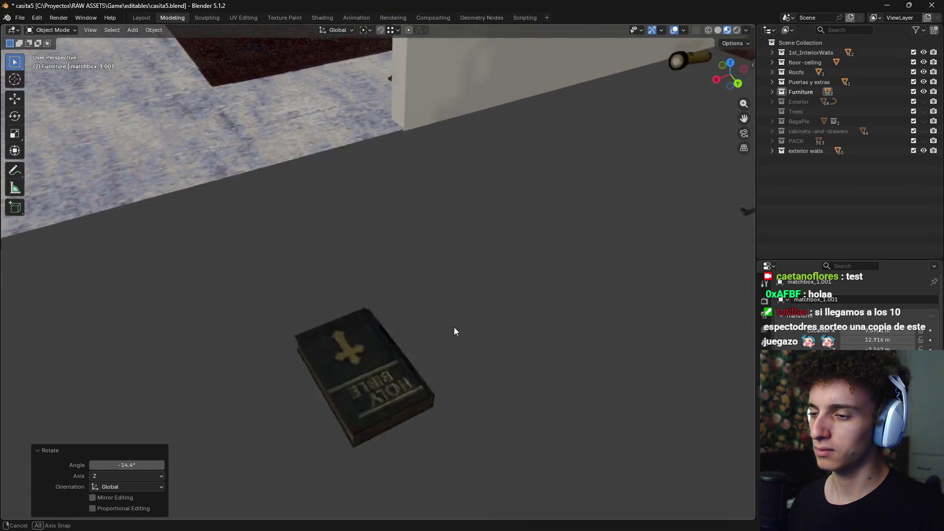
scroll(454, 327, "down", 3)
scroll(453, 327, "down", 6)
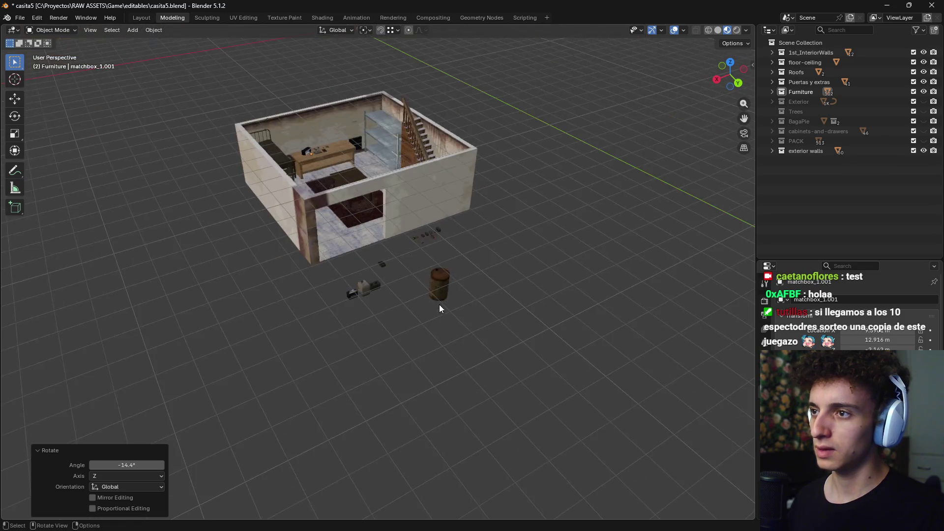
middle_click_drag(438, 308, 447, 384)
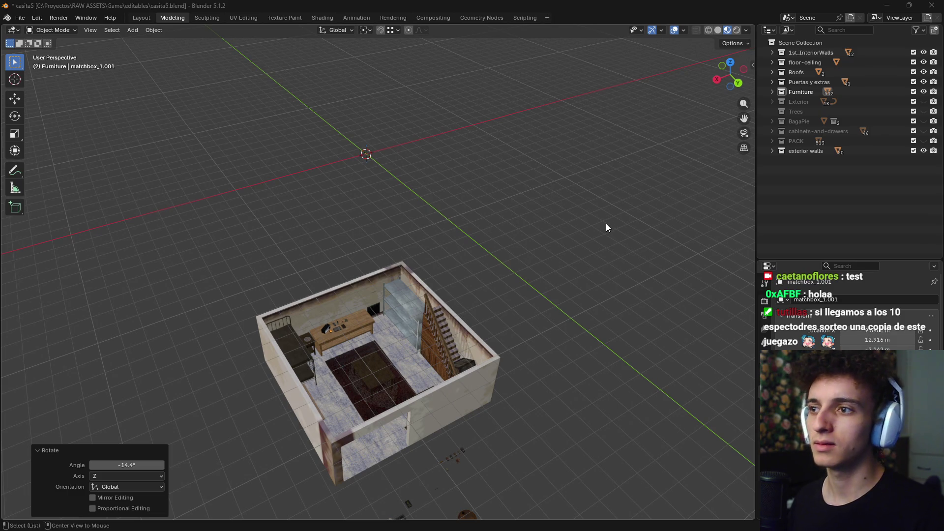
Switch from Blender to the File Pilot window showing the DISTR folder
key("alt+Tab")
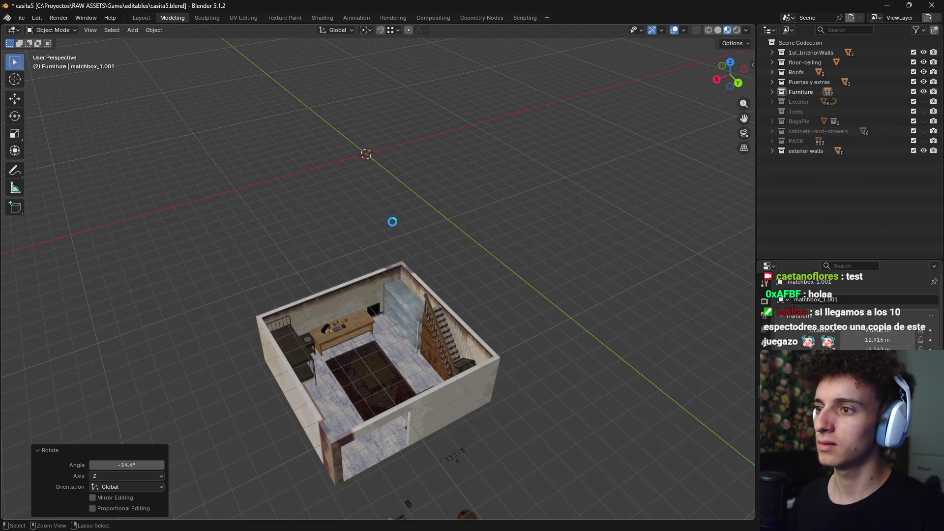
key("alt+Tab")
left_click(302, 317)
key("alt+Tab")
left_click(405, 345)
key("alt+Tab")
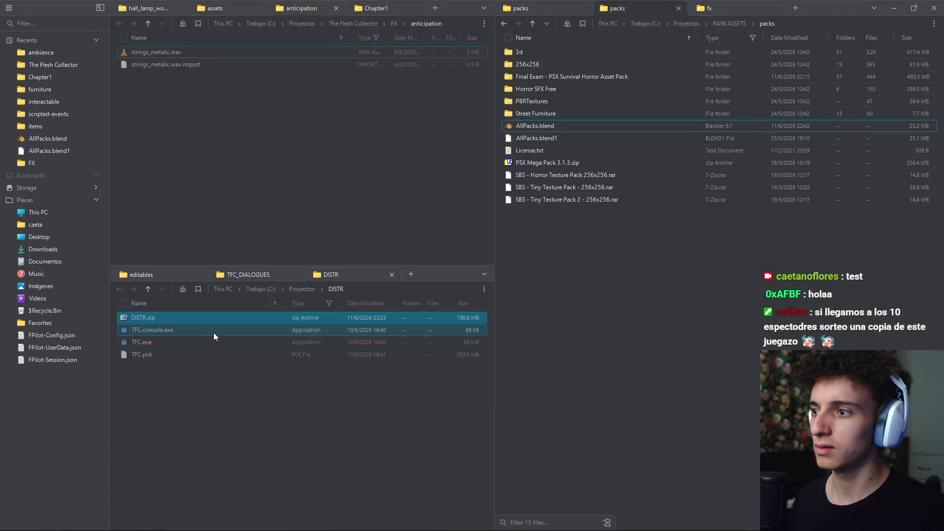
Open AllPacks.blend from the editables folder in Blender
left_click(194, 274)
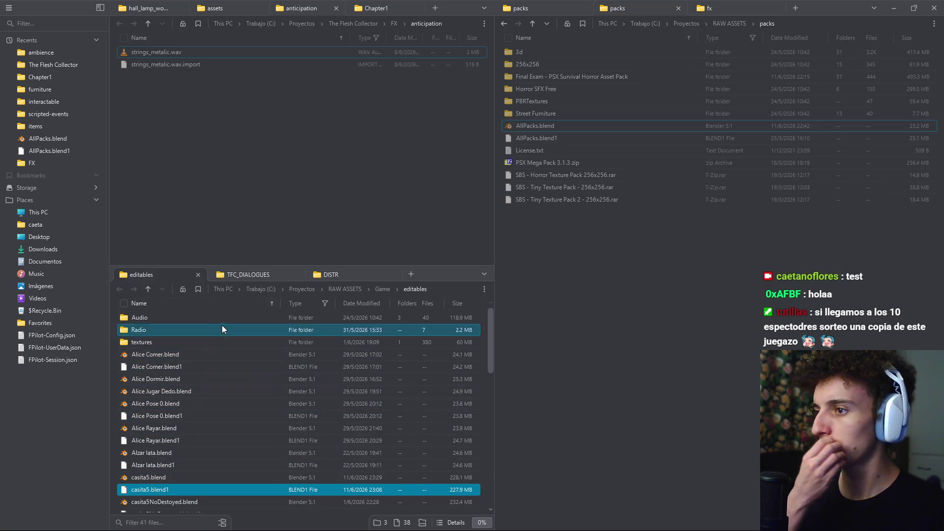
double_click(555, 127)
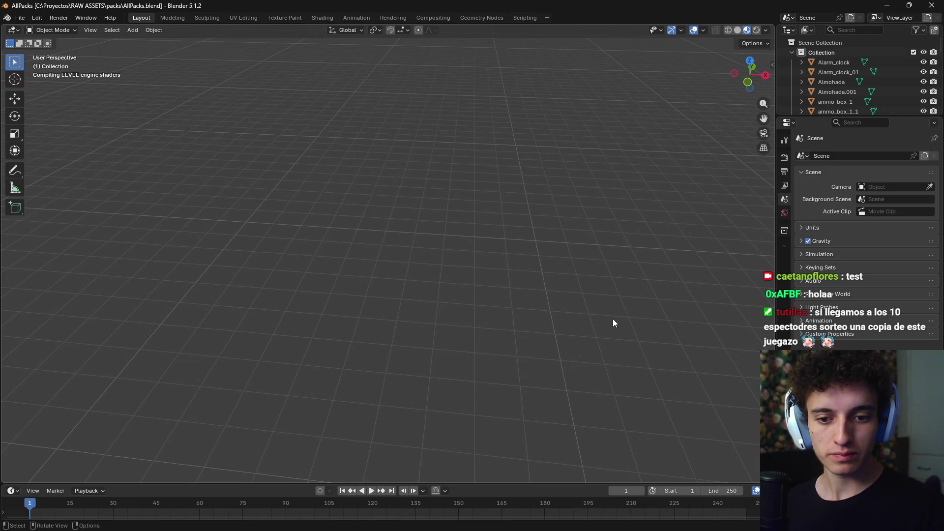
Browse the AllPacks asset layout and select the electrical outlet prop
middle_click_drag(677, 361, 535, 345)
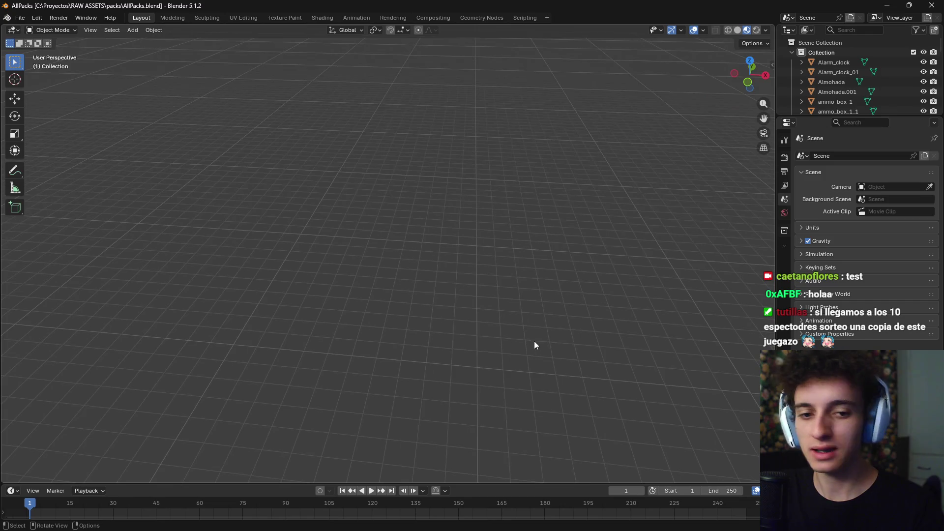
mouse_move(531, 323)
middle_mouse_down()
mouse_move(538, 291)
mouse_move(435, 232)
mouse_move(299, 242)
middle_mouse_up()
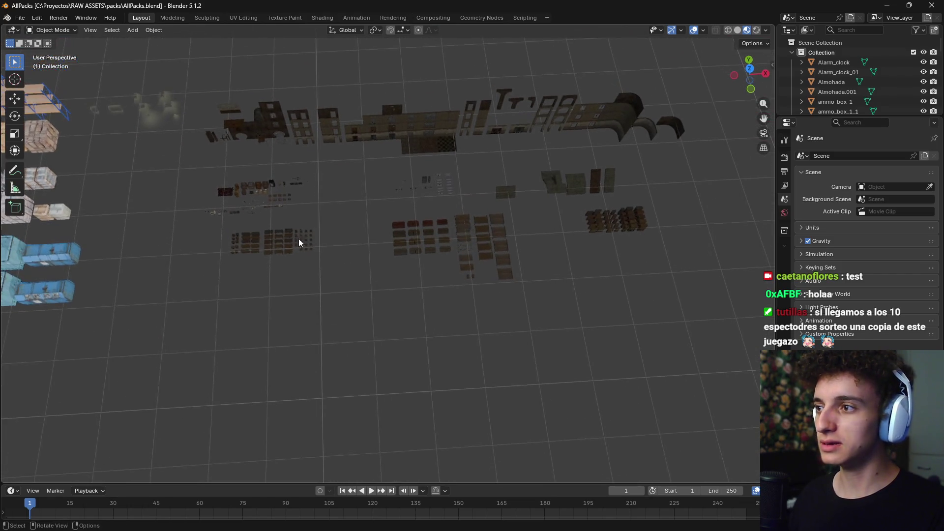
scroll(299, 242, "up", 5)
mouse_move(538, 221)
middle_mouse_down("shift")
mouse_move(264, 260)
mouse_move(387, 247)
middle_mouse_up("shift")
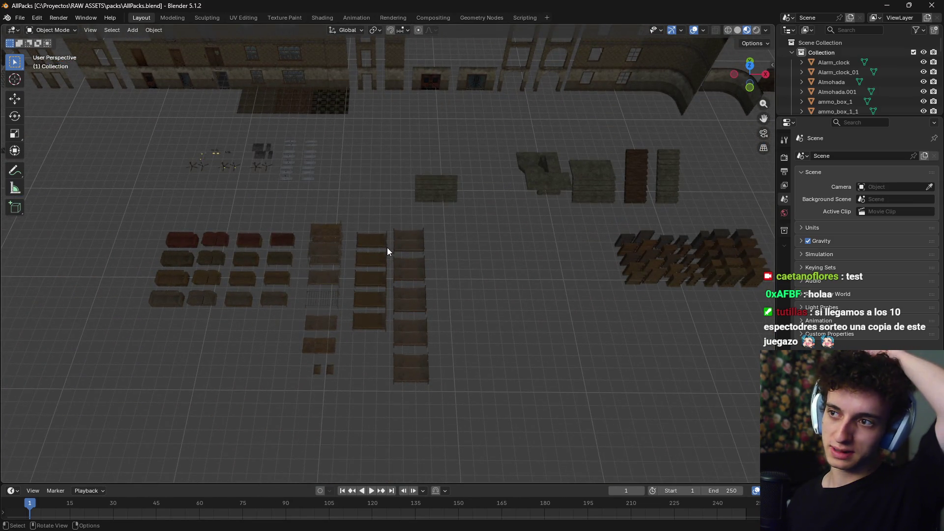
mouse_move(485, 279)
middle_mouse_down("shift")
mouse_move(326, 296)
mouse_move(349, 285)
middle_mouse_up("shift")
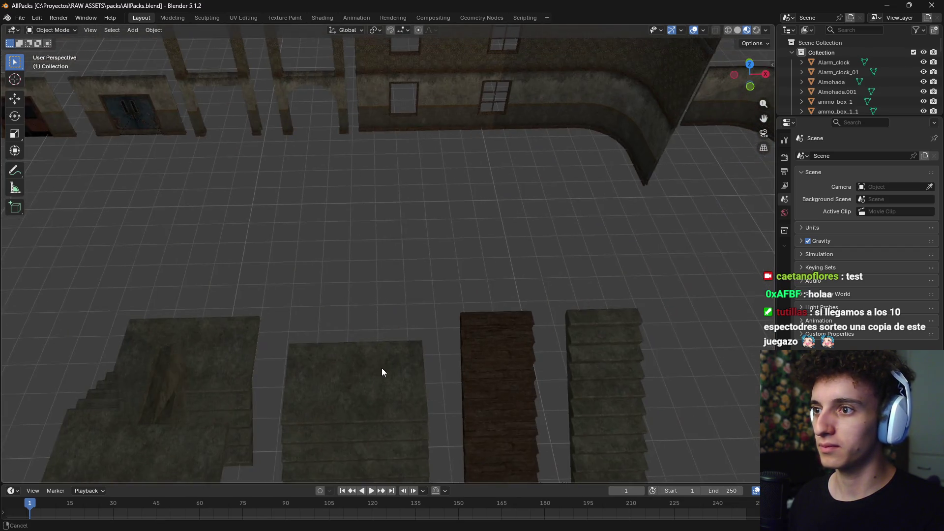
mouse_move(347, 285)
middle_mouse_down("ctrl")
mouse_move(377, 365)
mouse_move(384, 306)
mouse_move(397, 292)
middle_mouse_up("ctrl")
scroll(377, 365, "down", 5)
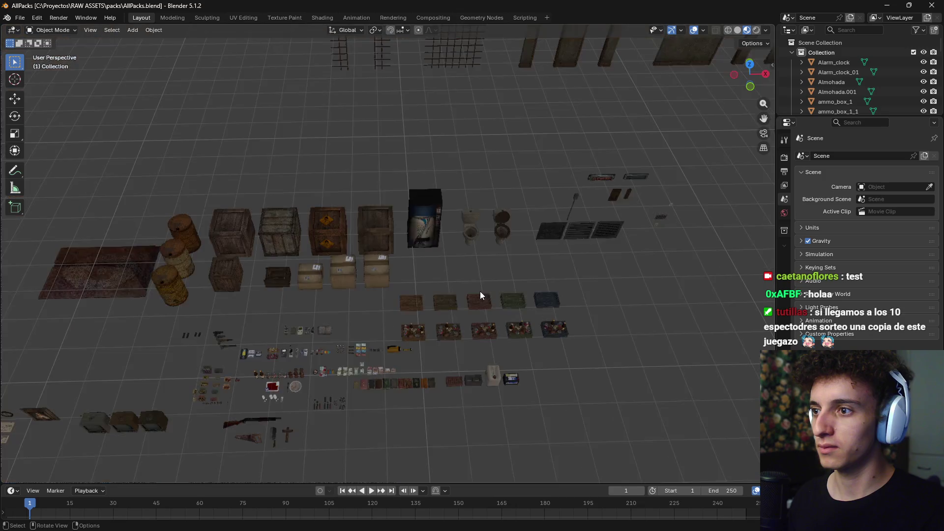
middle_click_drag(480, 291, 544, 294, "shift")
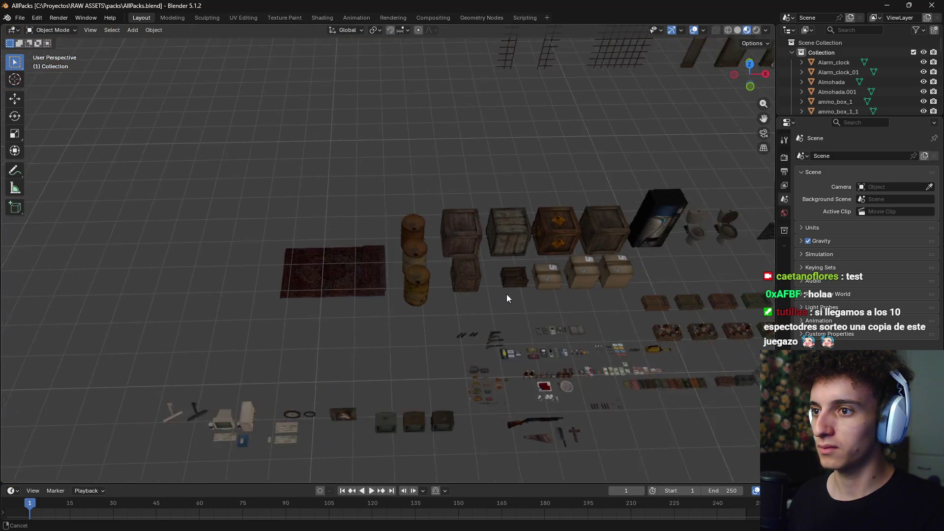
left_click_drag(545, 294, 453, 299, "shift")
scroll(456, 298, "up", 8)
middle_click_drag(457, 301, 449, 303, "shift")
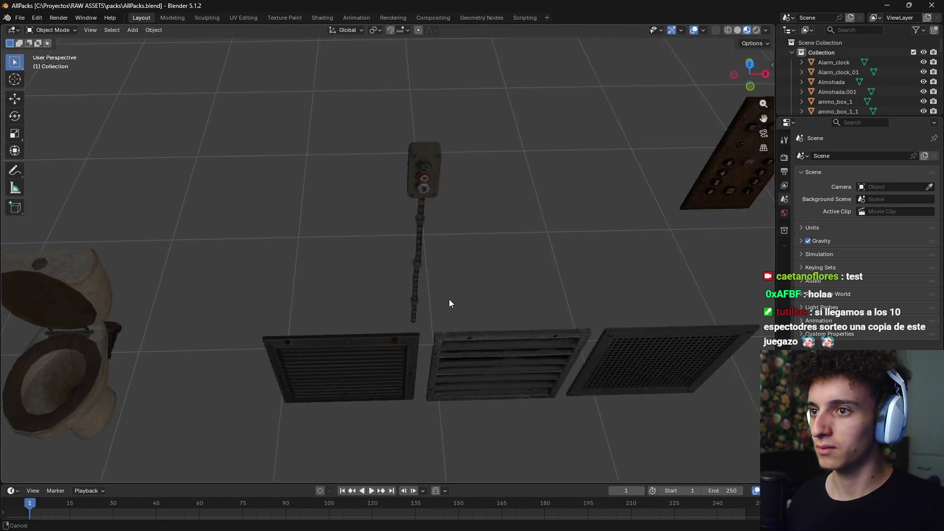
middle_click_drag(400, 189, 505, 240, "shift")
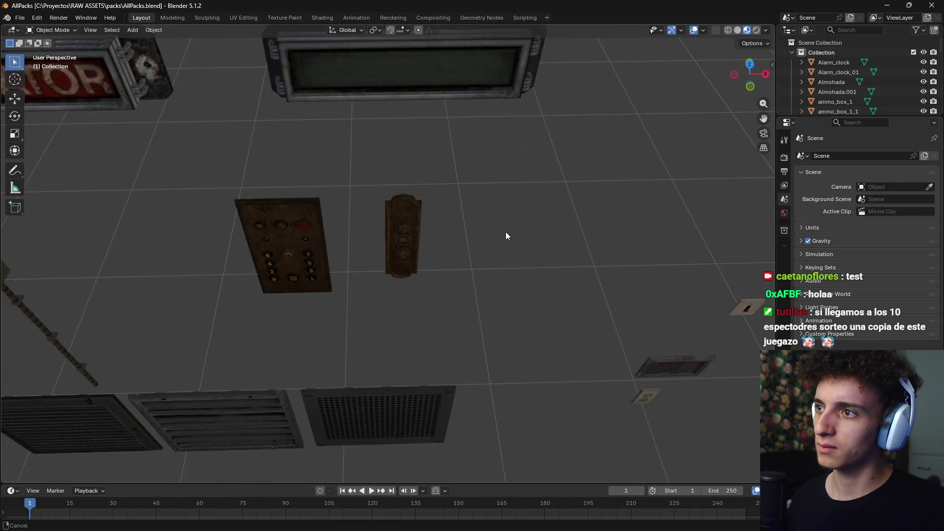
middle_click_drag(504, 235, 513, 213, "shift")
left_click(514, 216)
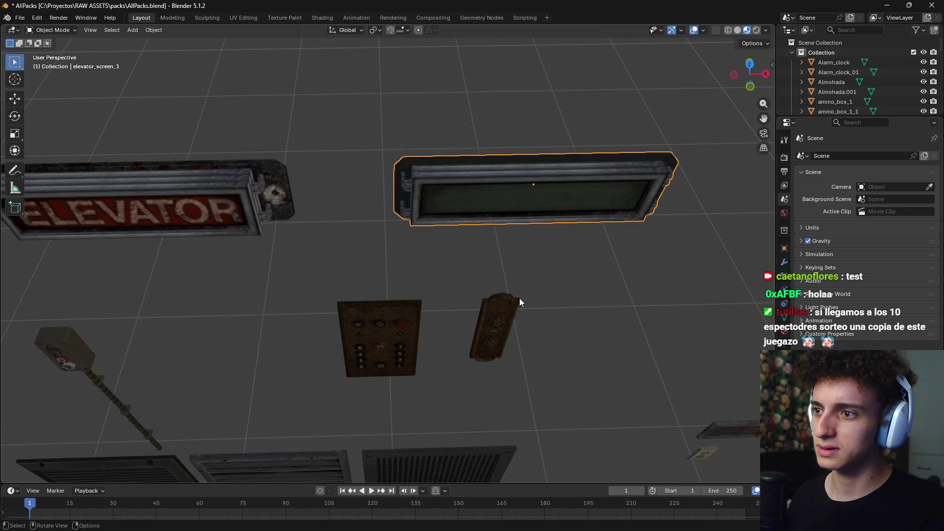
middle_click_drag(520, 299, 565, 341, "shift")
left_click(541, 246)
left_click(518, 282)
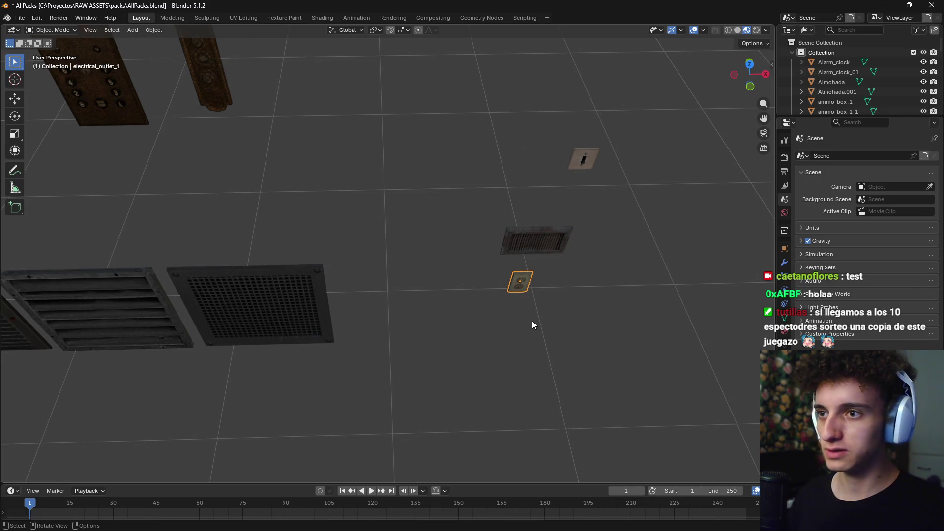
Duplicate the electrical outlet, copy it to the clipboard and return to casita5
scroll(532, 321, "down", 10)
mouse_move(425, 363)
middle_mouse_down("shift")
mouse_move(371, 316)
mouse_move(394, 318)
middle_mouse_up("shift")
scroll(326, 335, "up", 8)
key("KP_7")
scroll(414, 320, "down", 6)
key("shift+d")
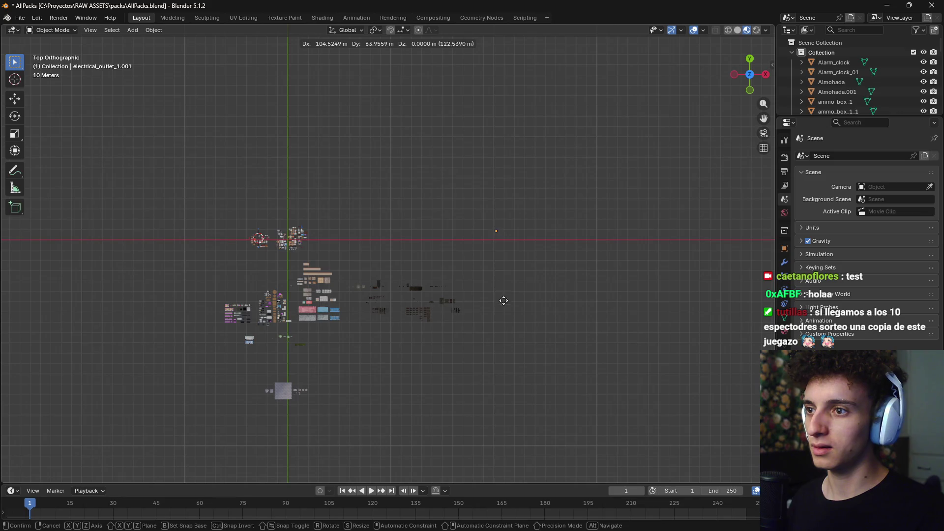
left_click(485, 307)
scroll(551, 271, "up", 3)
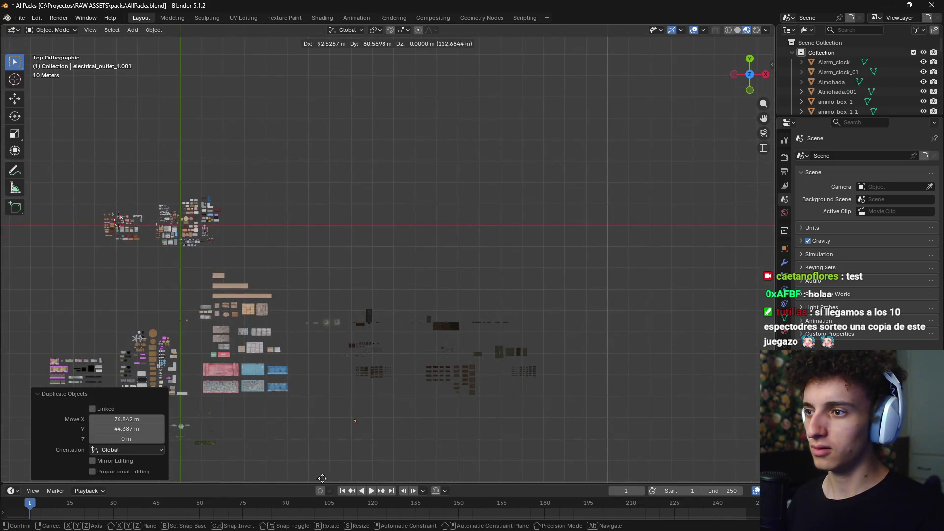
mouse_move(375, 446)
middle_mouse_down()
mouse_move(446, 183)
mouse_move(447, 271)
middle_mouse_up()
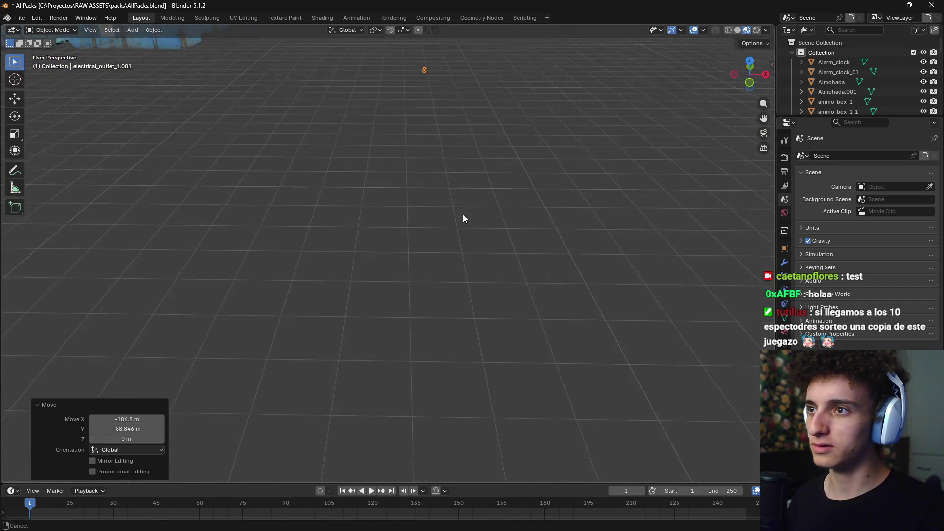
key("ctrl+c")
key("alt+Tab")
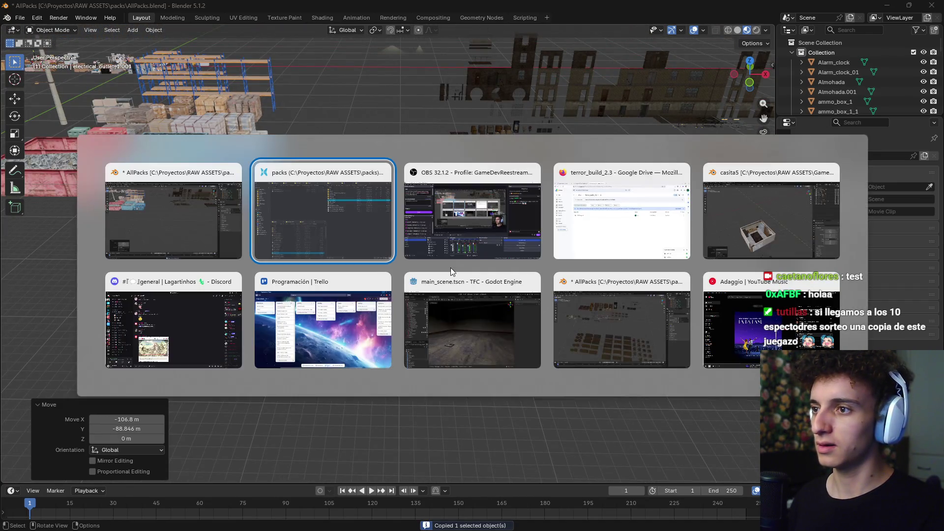
left_click(716, 228)
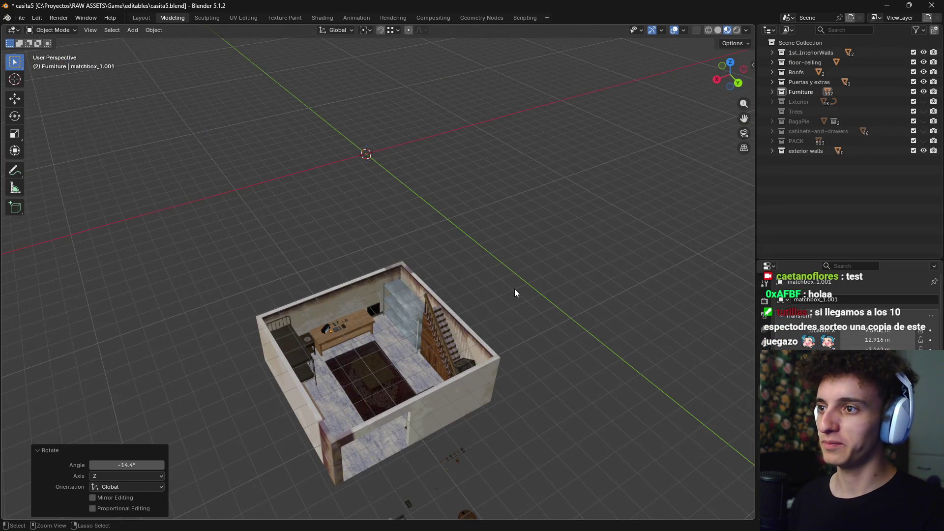
Paste the outlet into the casita5 scene and move it beside the house
key("ctrl+v")
scroll(512, 293, "down", 5)
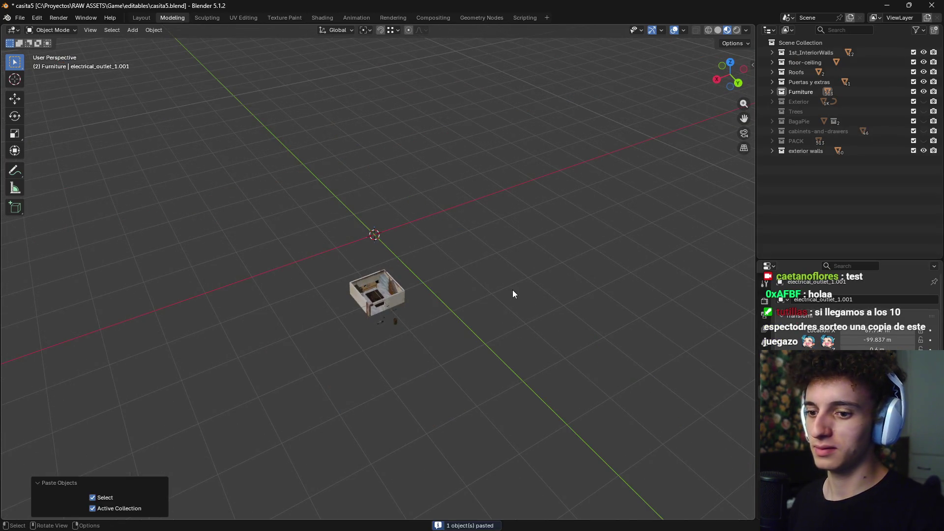
key("KP_7")
scroll(516, 294, "down", 3)
key("g")
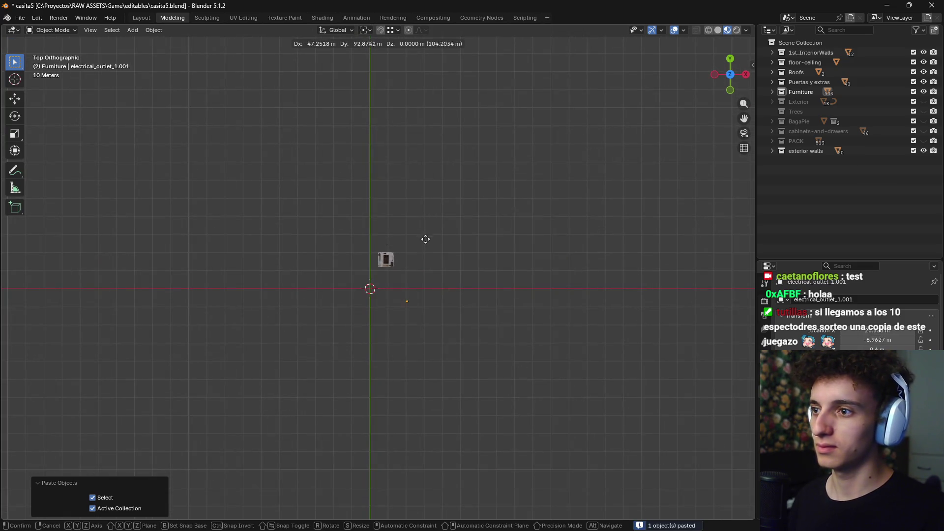
left_click(403, 192)
scroll(414, 249, "up", 5)
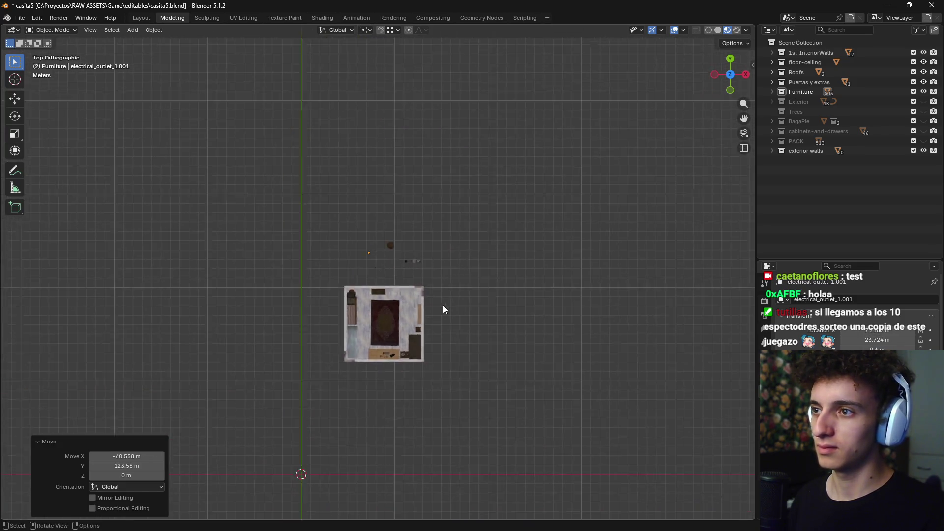
scroll(448, 285, "up", 10)
key("g")
left_click(606, 477)
middle_click_drag(606, 477, 580, 376)
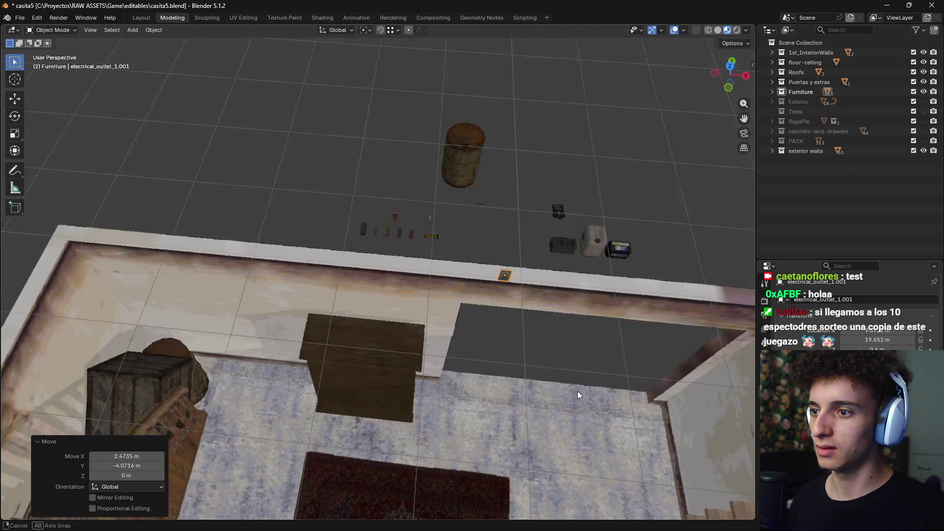
Lower the outlet about 3 m along Z onto the wall beside the wardrobe
key("g")
key("z")
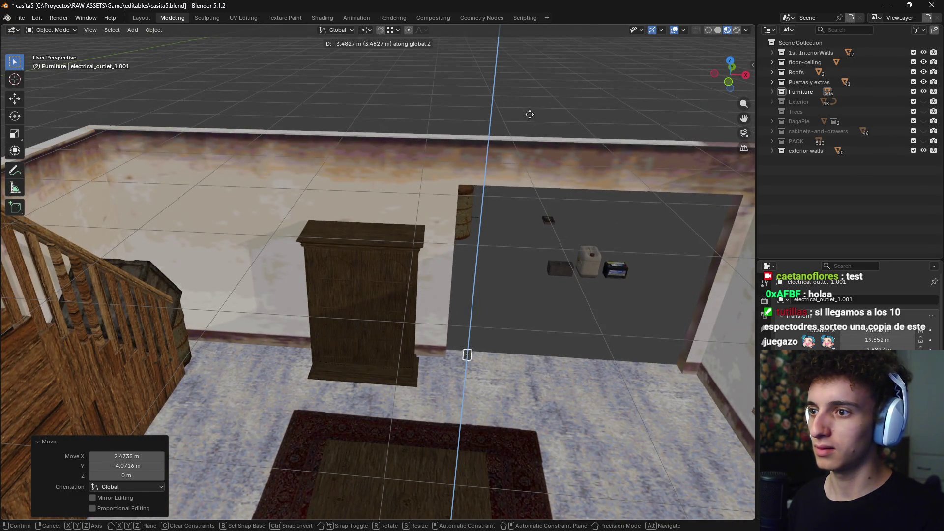
left_click(530, 114)
scroll(624, 263, "up", 5)
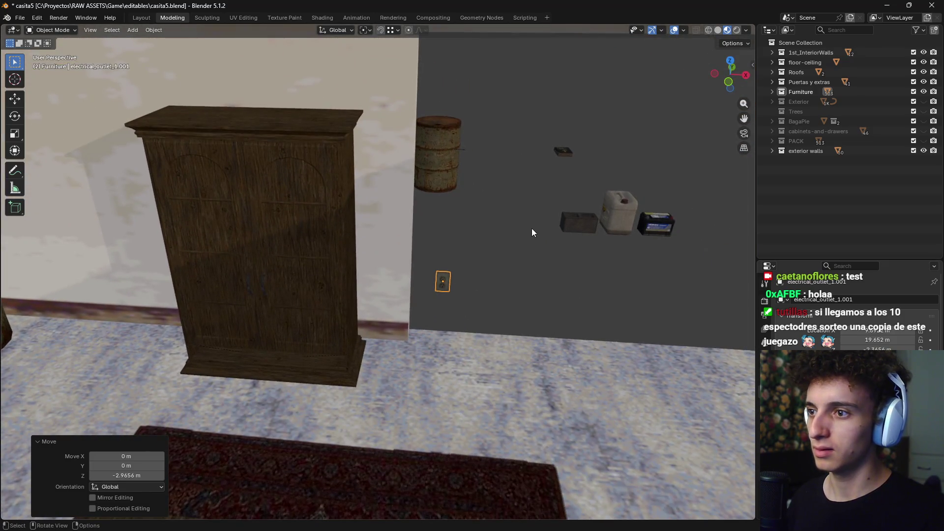
key("alt+Tab")
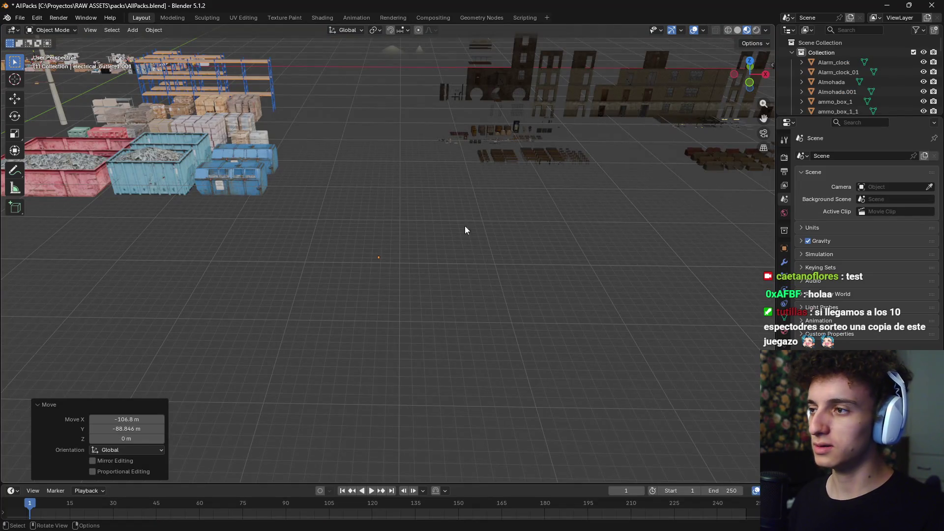
Navigate the asset pack view over to the cardboard boxes and crates
middle_click_drag(462, 261, 455, 299)
scroll(524, 270, "down", 3)
mouse_move(523, 270)
middle_mouse_down()
mouse_move(541, 286)
mouse_move(337, 316)
middle_mouse_up()
scroll(329, 296, "up", 5)
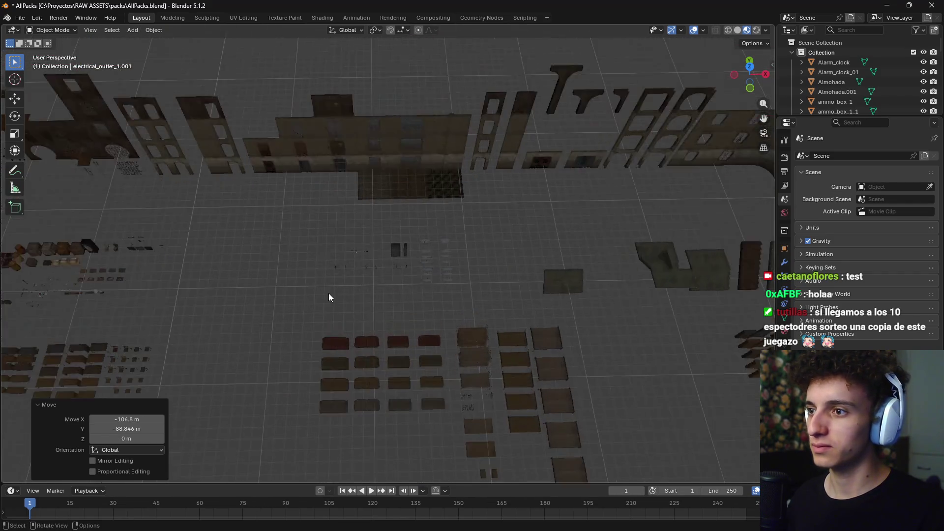
middle_click_drag(478, 305, 220, 209, "shift")
scroll(520, 181, "down", 5)
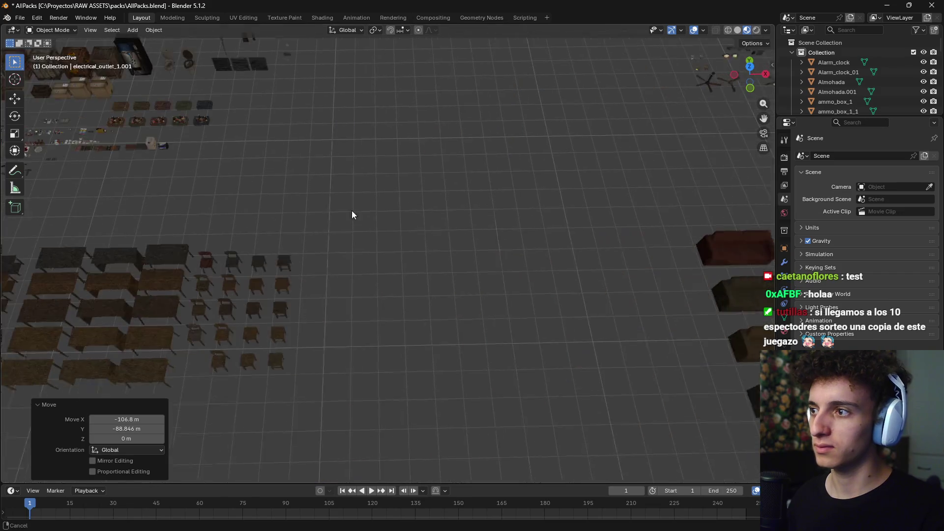
middle_click_drag(352, 213, 411, 278, "shift")
scroll(509, 231, "up", 6)
middle_click_drag(509, 231, 519, 271, "shift")
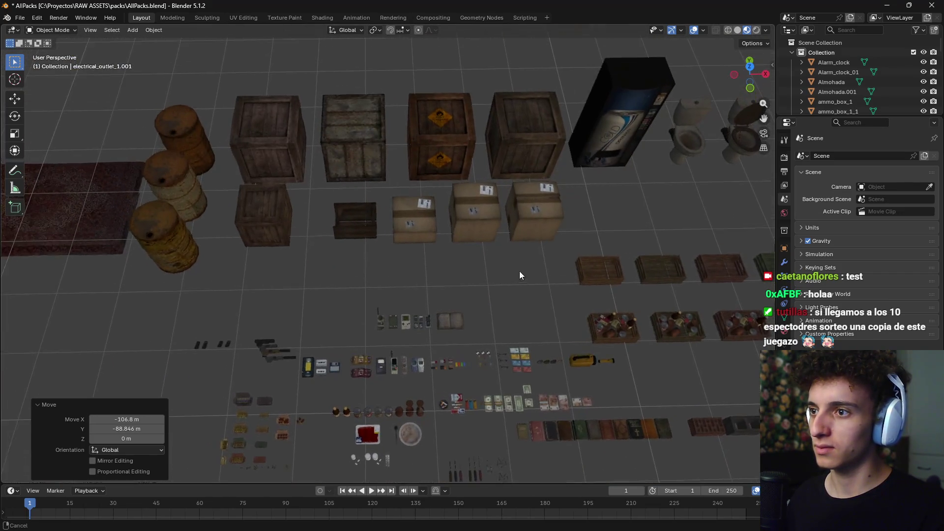
scroll(494, 352, "up", 5)
middle_click_drag(494, 352, 357, 233, "shift")
scroll(412, 254, "down", 2)
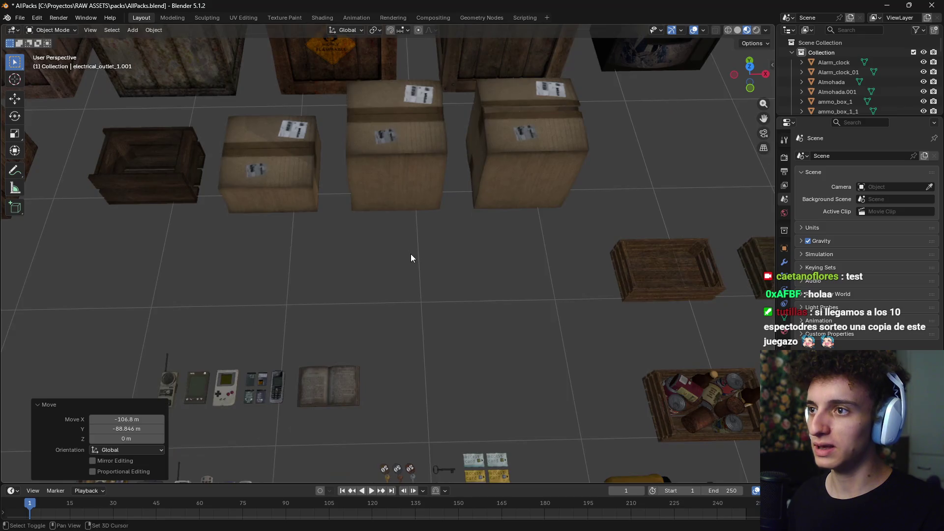
middle_click_drag(411, 254, 486, 311, "shift")
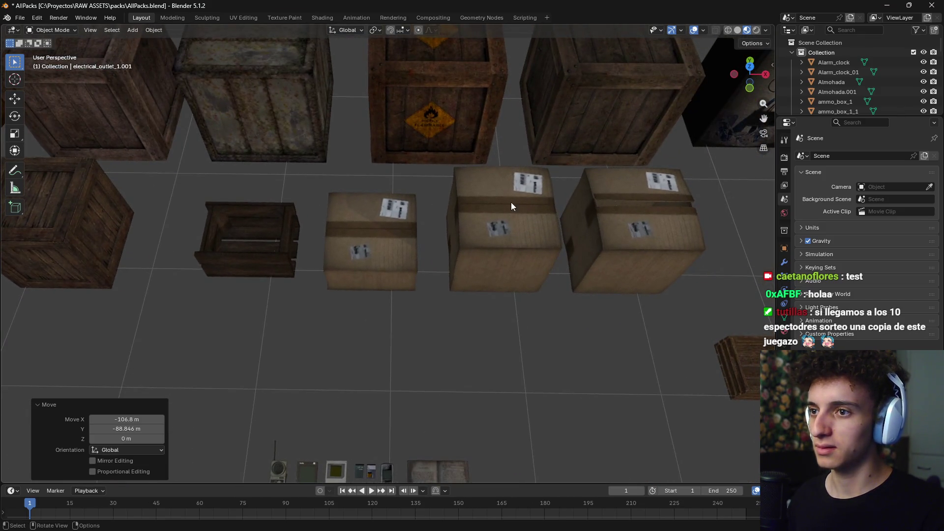
middle_click_drag(512, 202, 624, 215)
Select the rightmost and middle cardboard boxes plus the open wooden crate
left_click(623, 215)
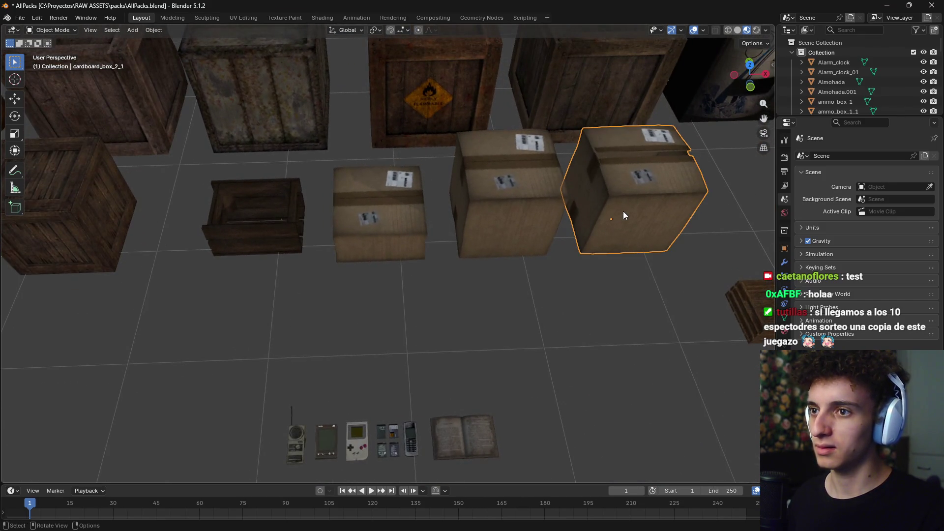
left_click(392, 248, "shift")
left_click(270, 246, "shift")
scroll(450, 315, "down", 2)
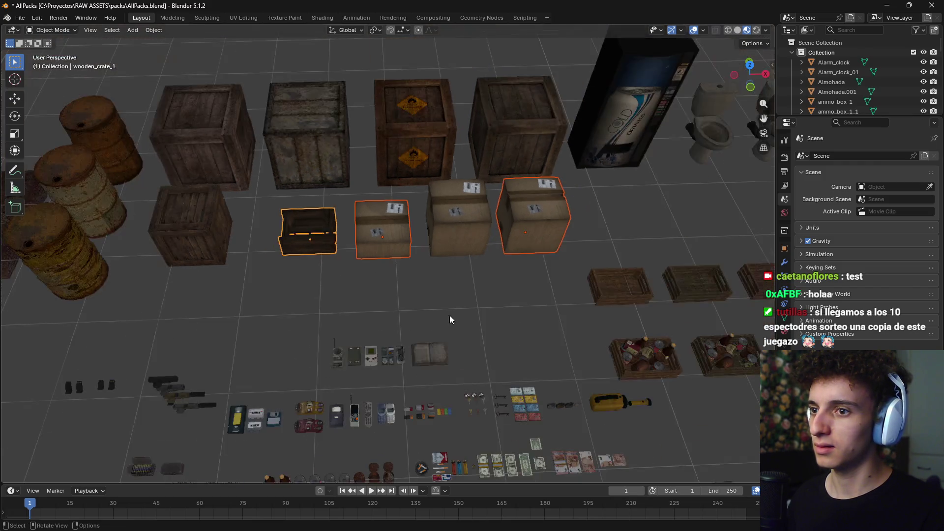
middle_click_drag(449, 314, 375, 271, "shift")
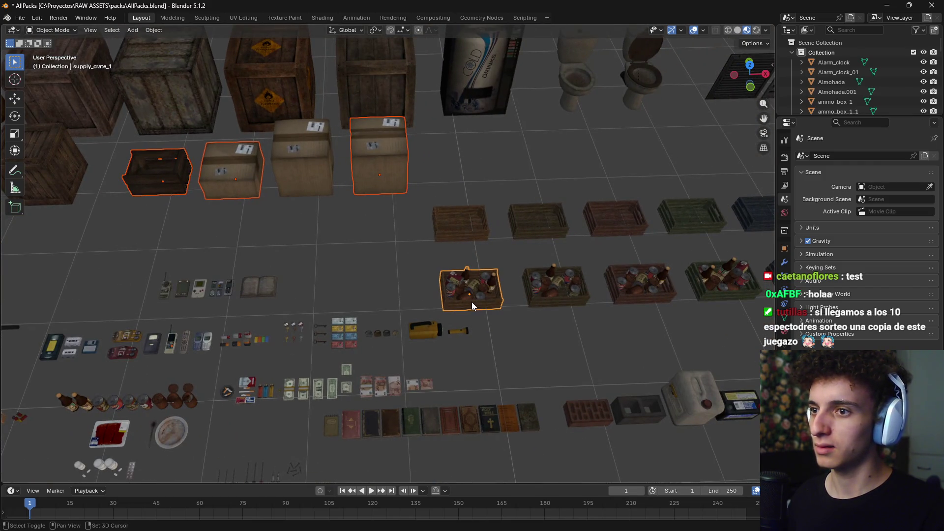
key("alt+Tab")
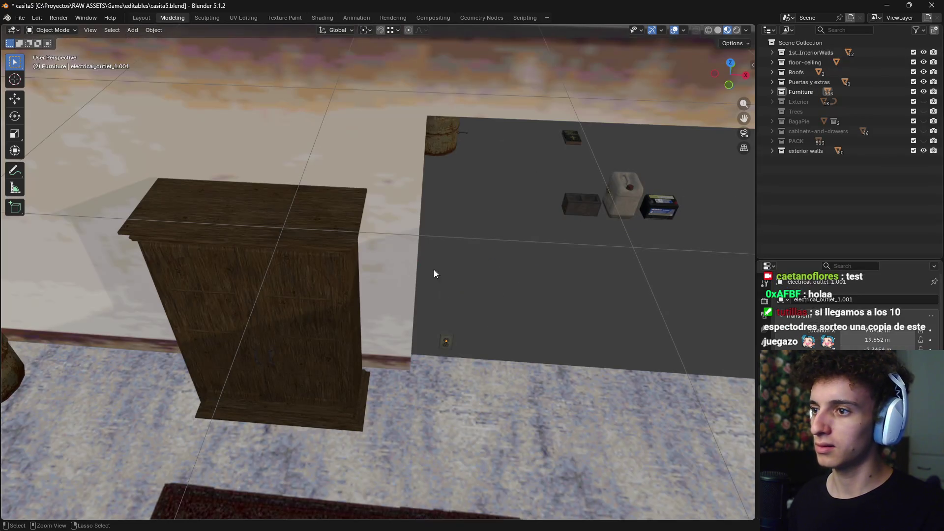
Paste the four crate and box props into casita5 and move them above the house
key("ctrl+v")
key("KP_7")
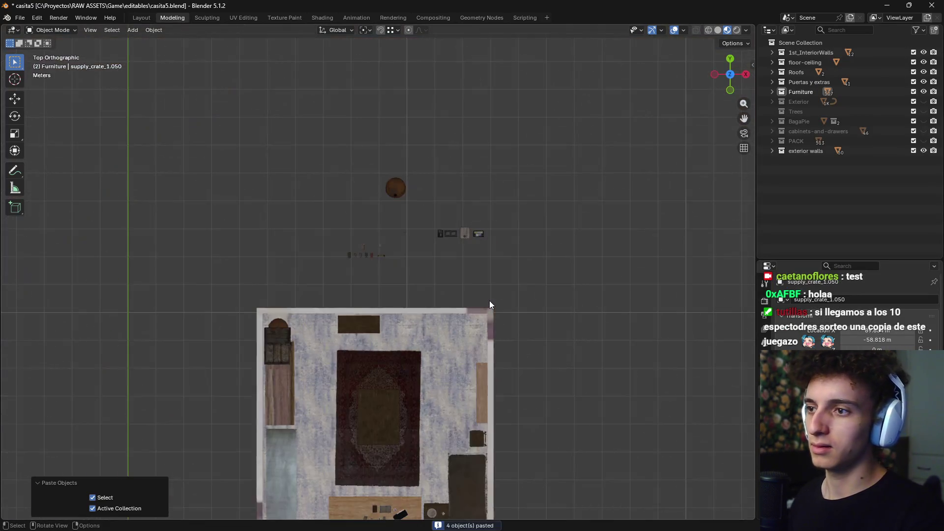
scroll(491, 301, "down", 5)
scroll(492, 374, "up", 3)
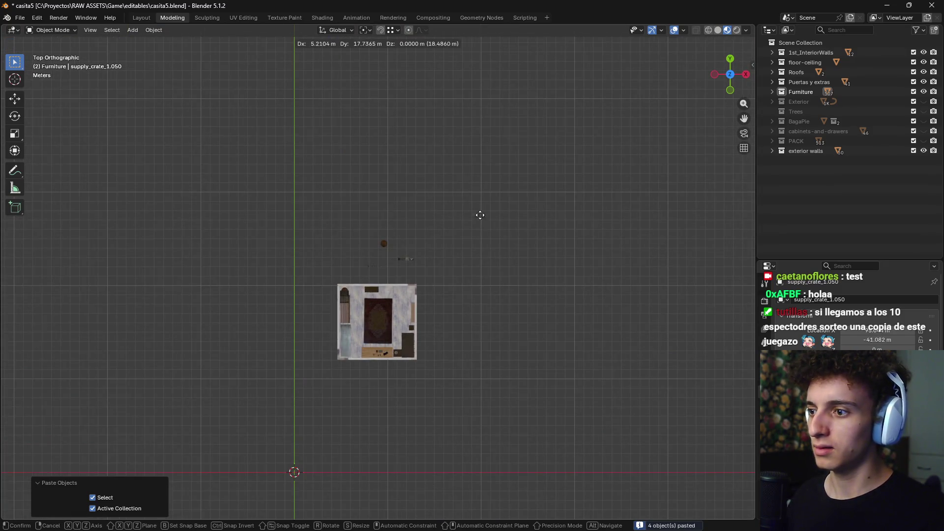
scroll(472, 320, "down", 9)
key("g")
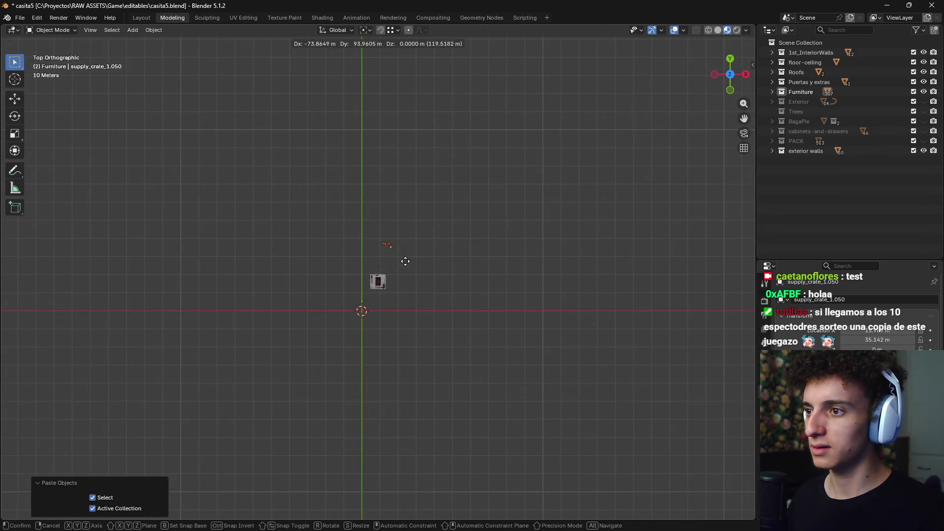
left_click(406, 261)
scroll(408, 284, "up", 4)
scroll(407, 284, "up", 4)
key("g")
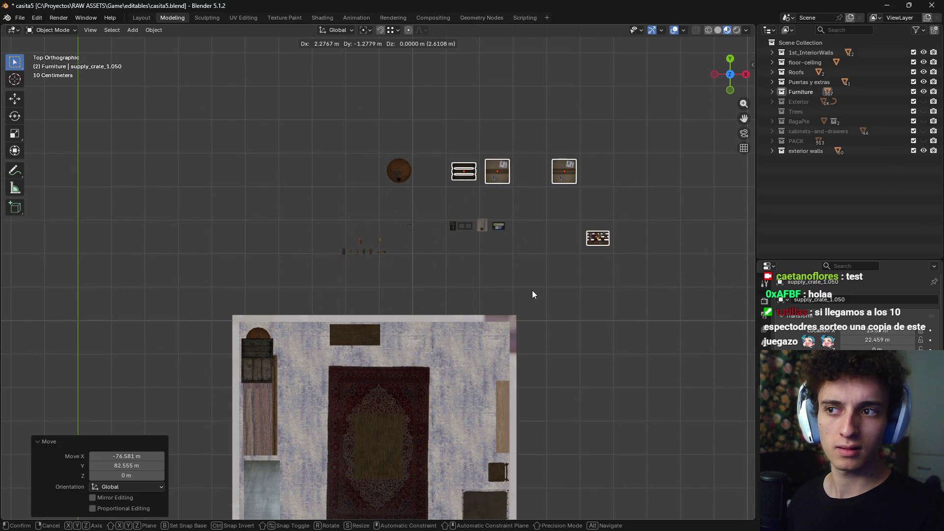
left_click(532, 293)
middle_click_drag(532, 297, 513, 302, "shift")
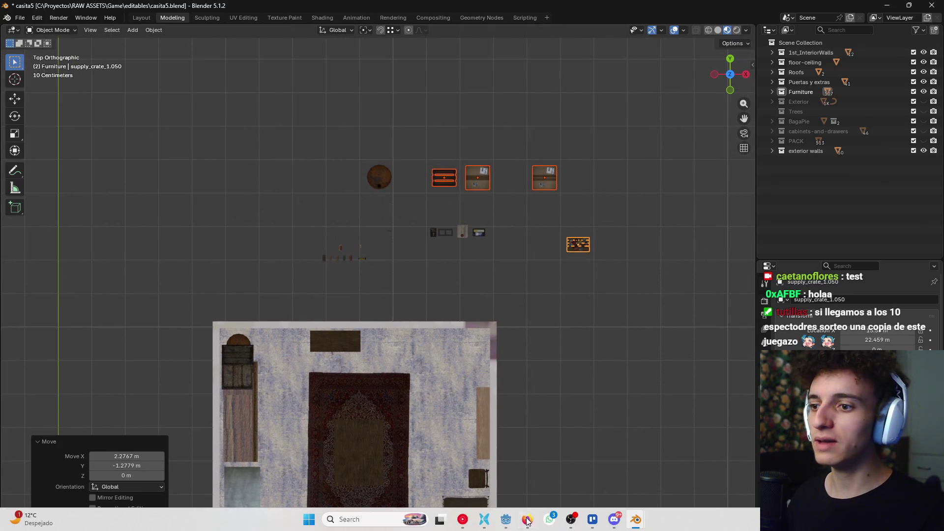
Slide one cardboard box along X beside the other and place the supply crate below the wooden crate
left_click(548, 186)
key("g")
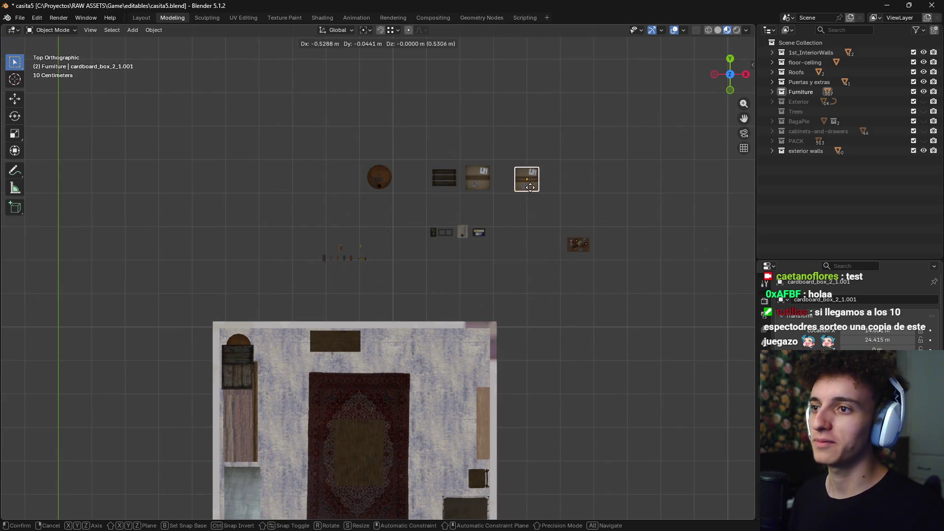
key("x")
left_click(513, 185)
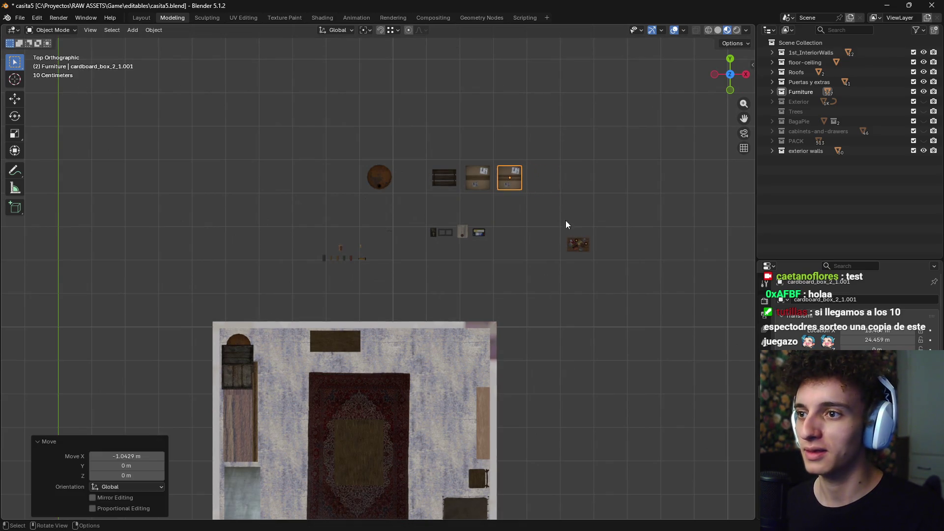
left_click(580, 247)
key("g")
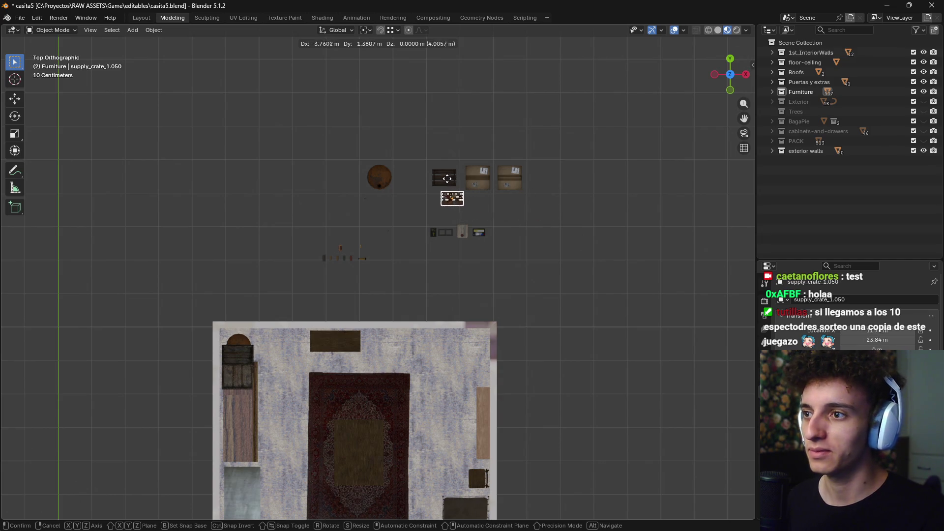
left_click(440, 178)
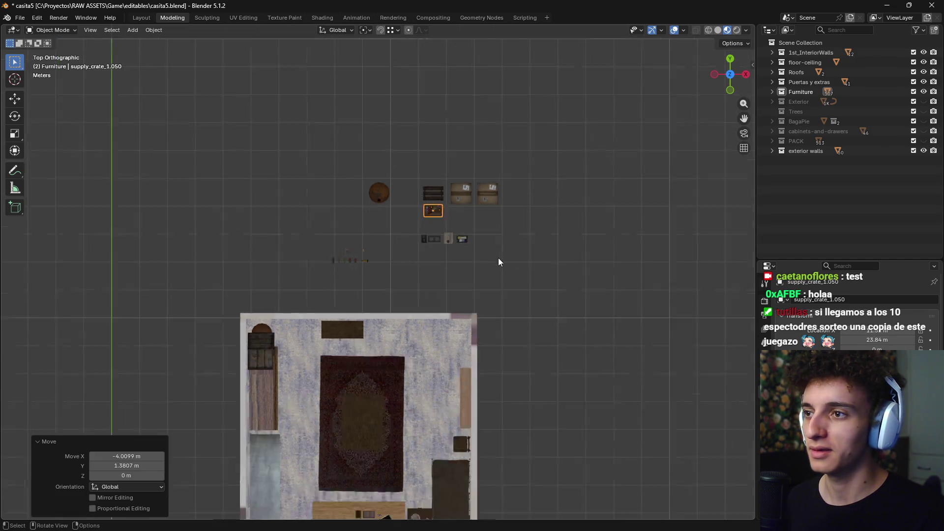
middle_click_drag(498, 258, 409, 228)
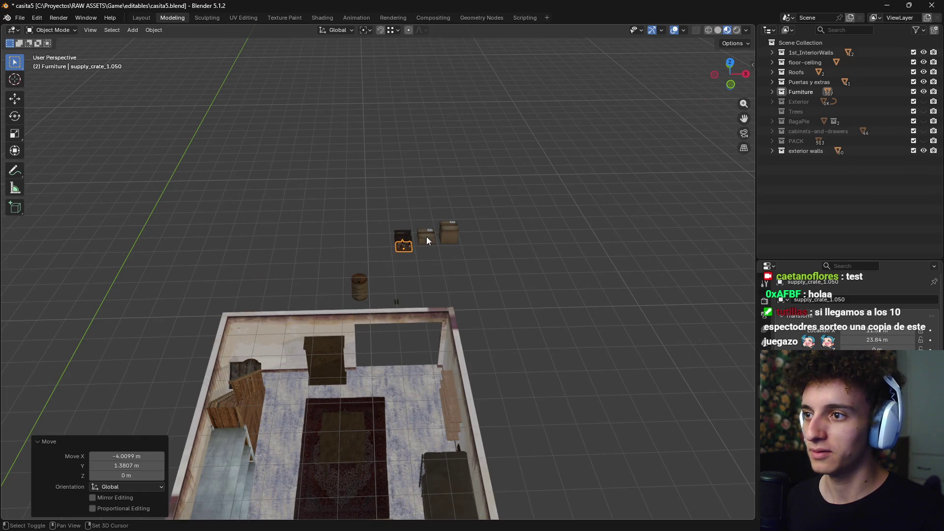
Lower the supply crate and cardboard box along Z to the house's ground level
left_click(426, 237, "shift")
key("KP_1")
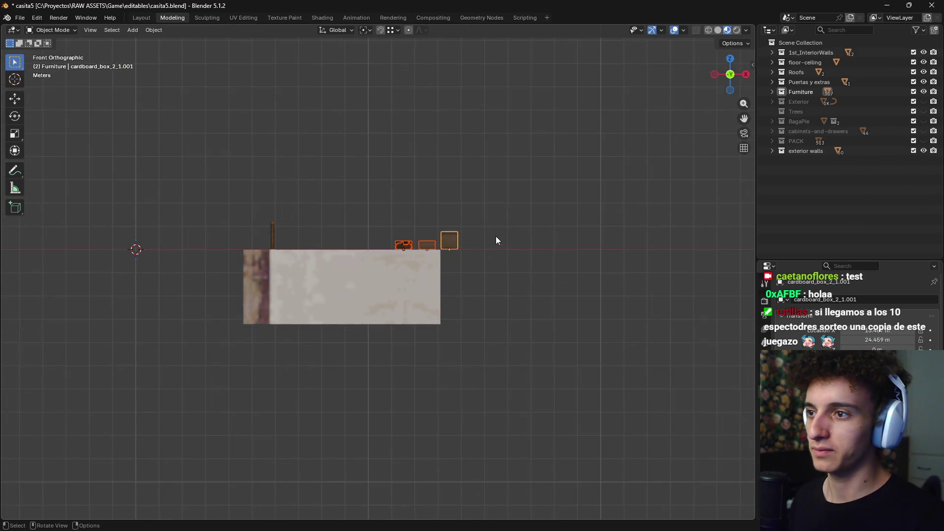
key("g")
key("z")
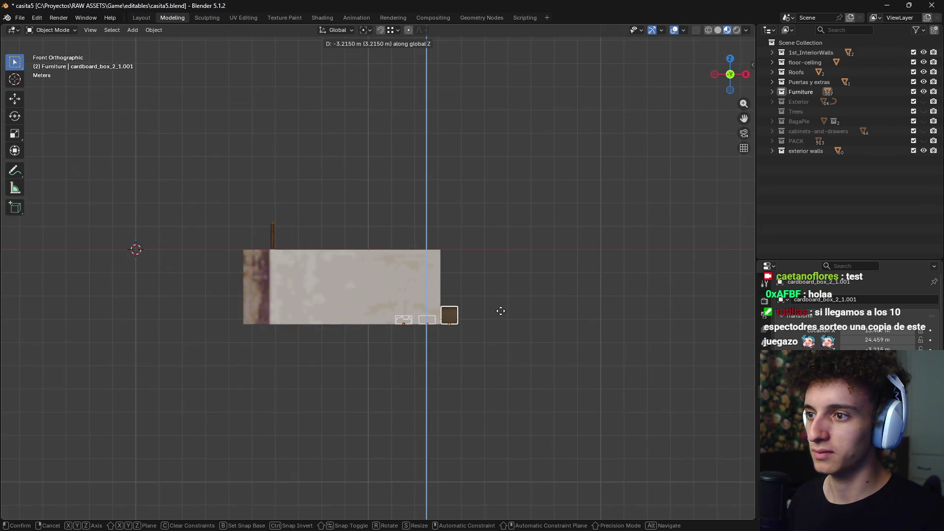
left_click(501, 311)
mouse_move(546, 327)
middle_mouse_down()
mouse_move(547, 353)
mouse_move(532, 359)
middle_mouse_up()
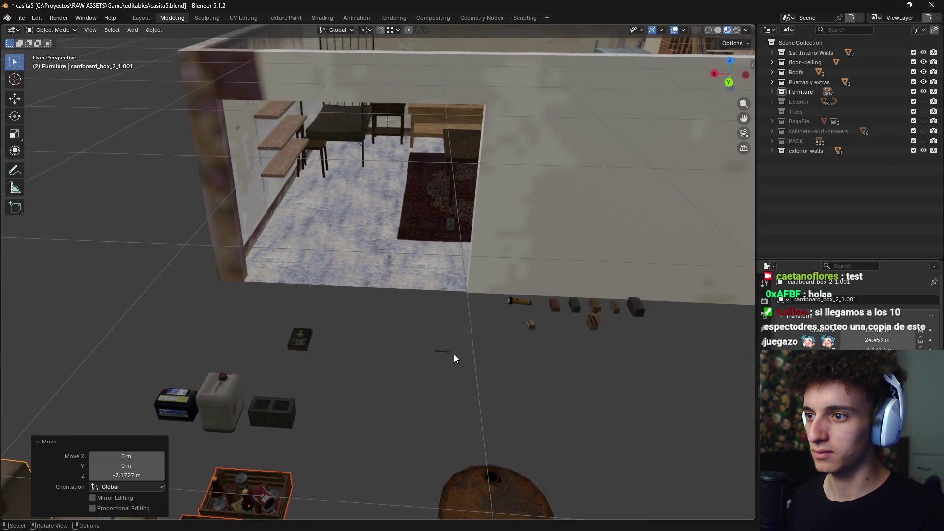
Select the key and move it from top view into the room near the wardrobe
left_click(448, 352)
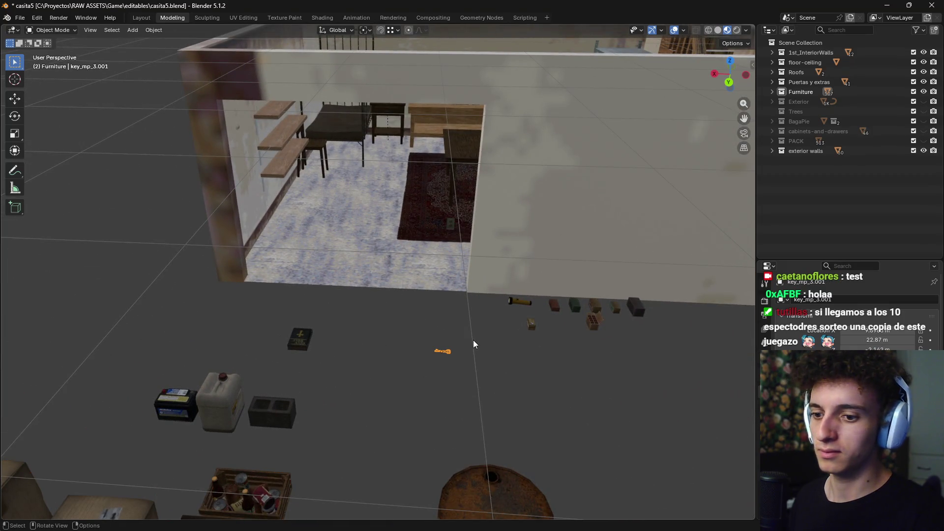
key("KP_7")
middle_click_drag(449, 367, 478, 83, "shift")
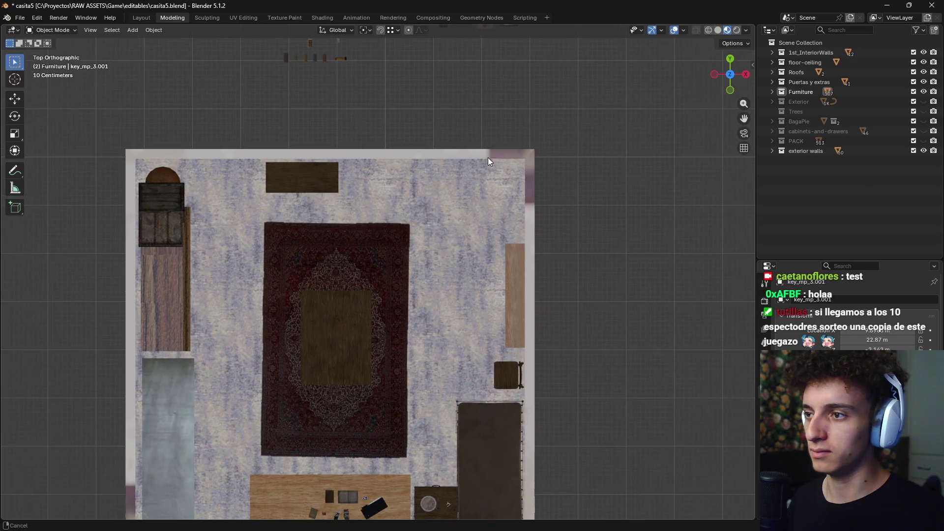
key("g")
left_click(384, 334)
Reposition the key across the room to a spot by the wall shelves
mouse_move(419, 288)
middle_mouse_down()
mouse_move(434, 241)
mouse_move(315, 297)
middle_mouse_up()
scroll(426, 274, "up", 4)
middle_click_drag(426, 274, 335, 290)
scroll(380, 251, "up", 3)
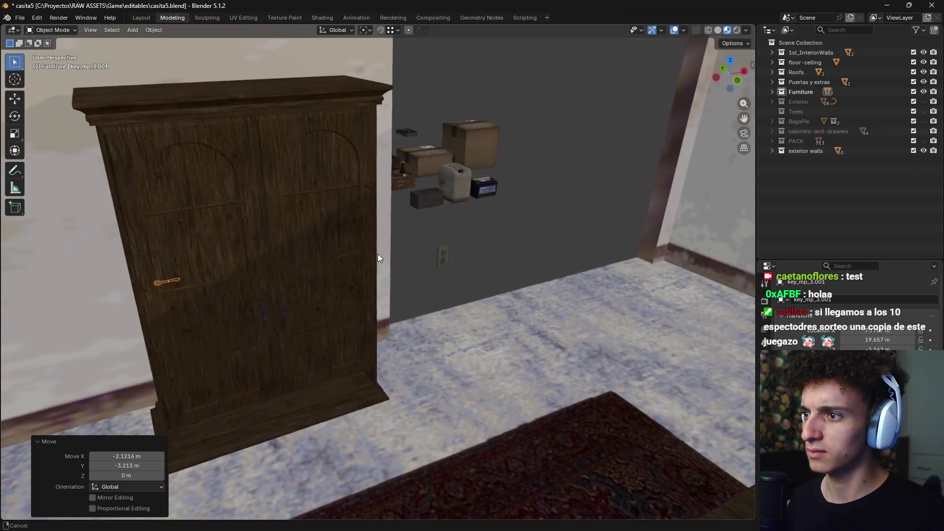
scroll(255, 263, "up", 3)
mouse_move(256, 263)
middle_mouse_down()
mouse_move(403, 264)
mouse_move(517, 226)
middle_mouse_up()
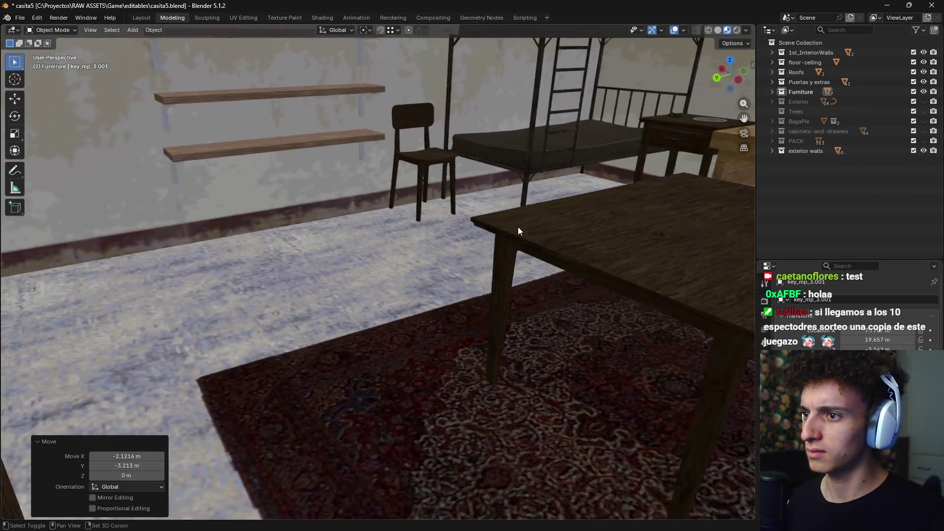
scroll(330, 244, "up", 5)
scroll(374, 264, "down", 5)
middle_click_drag(411, 266, 337, 290)
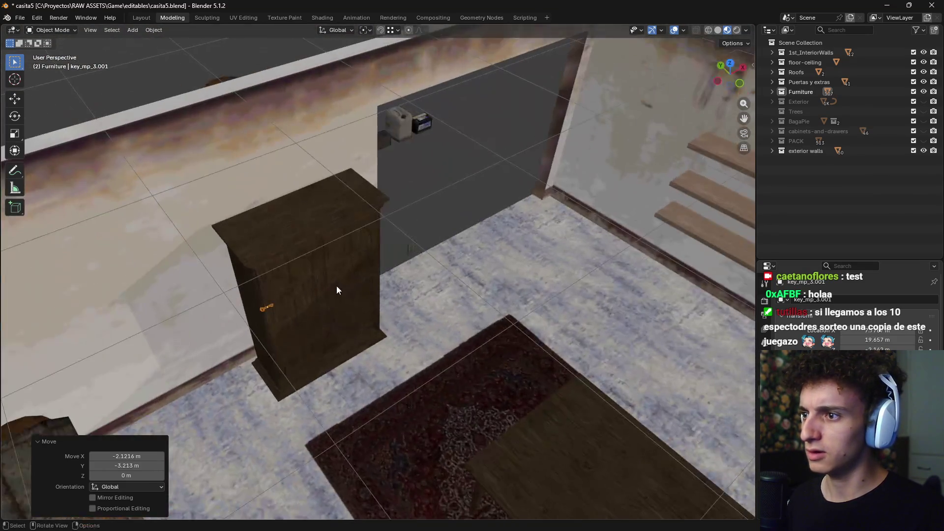
scroll(362, 276, "down", 2)
key("KP_7")
scroll(361, 276, "down", 5)
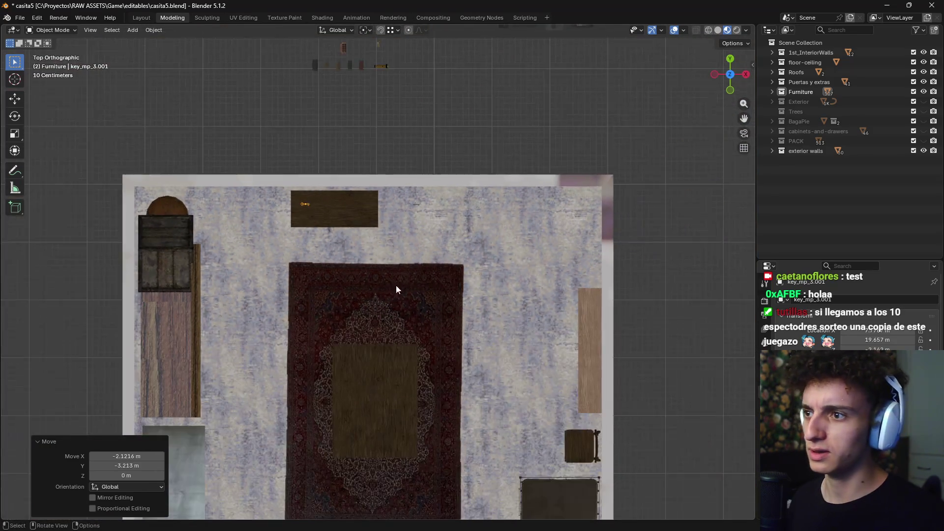
middle_click_drag(396, 285, 401, 185, "shift")
key("g")
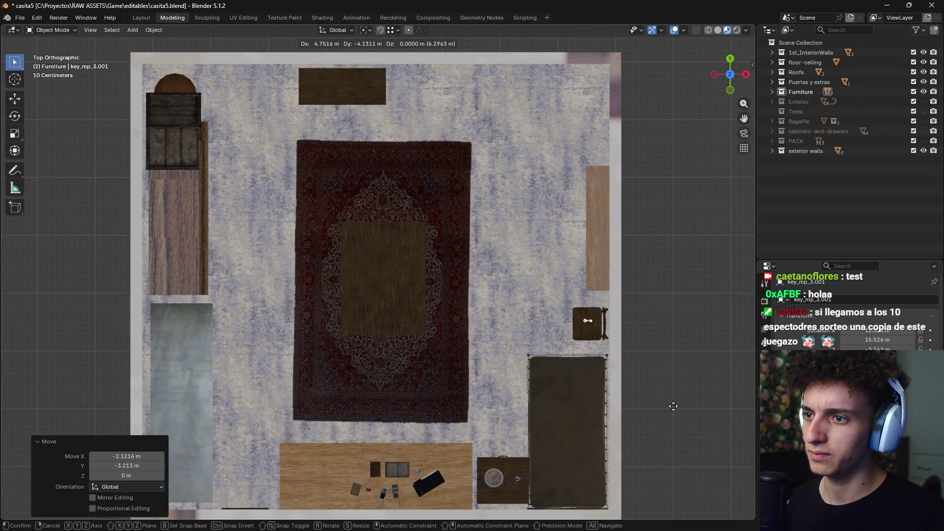
left_click(679, 373)
Frame the key and lower it vertically so it rests on the bottom shelf
middle_click_drag(682, 352, 413, 333)
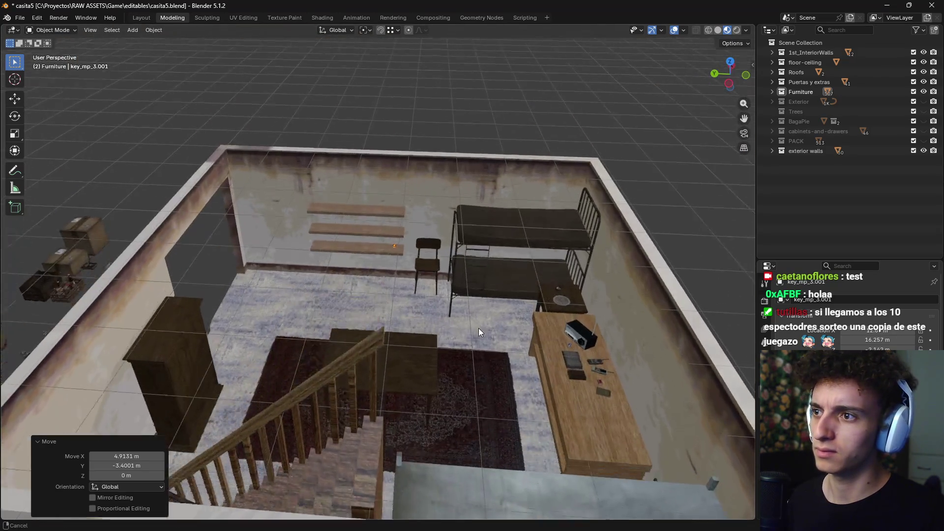
scroll(423, 325, "up", 3)
scroll(467, 280, "up", 2)
scroll(489, 276, "up", 1)
scroll(501, 280, "up", 1)
key("KP_Decimal")
scroll(520, 249, "down", 4)
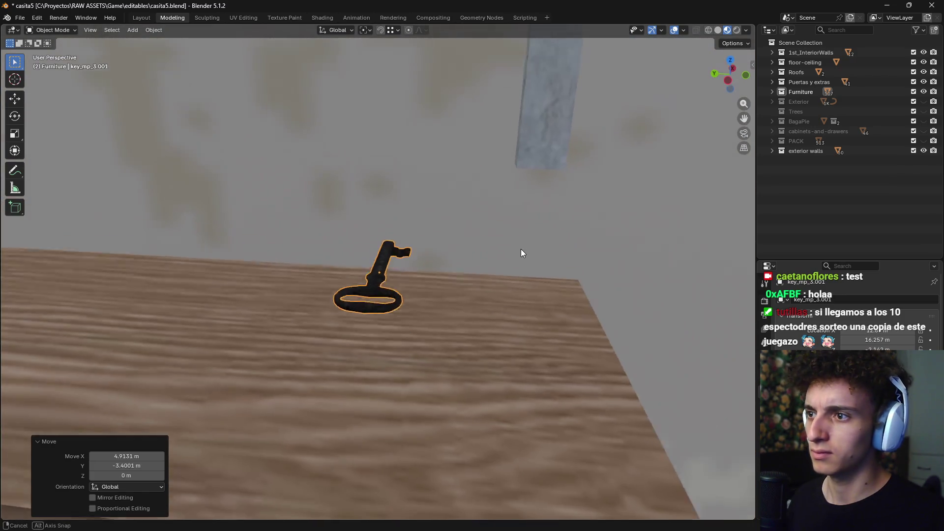
scroll(521, 253, "down", 2)
key("g")
key("z")
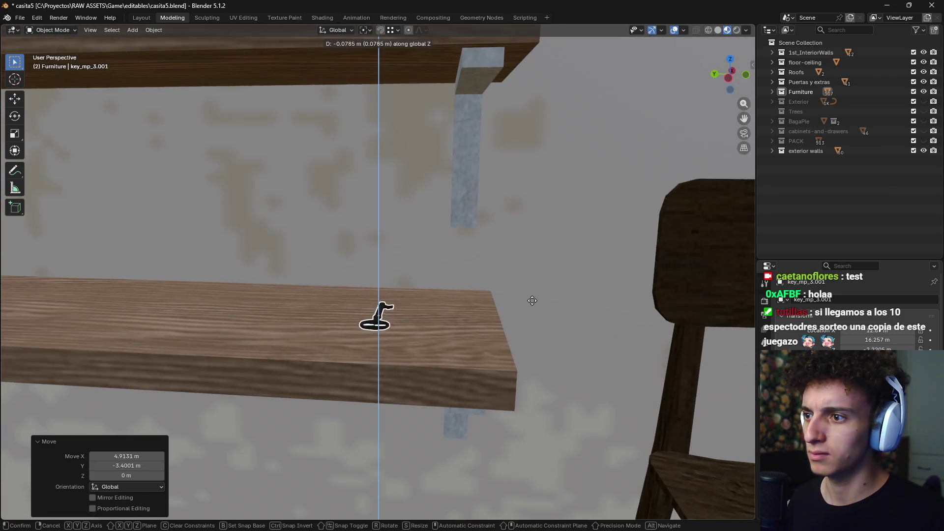
left_click(545, 282)
Turn the key -33.5° around the vertical axis
key("r")
key("z")
left_click(554, 366)
scroll(489, 355, "down", 3)
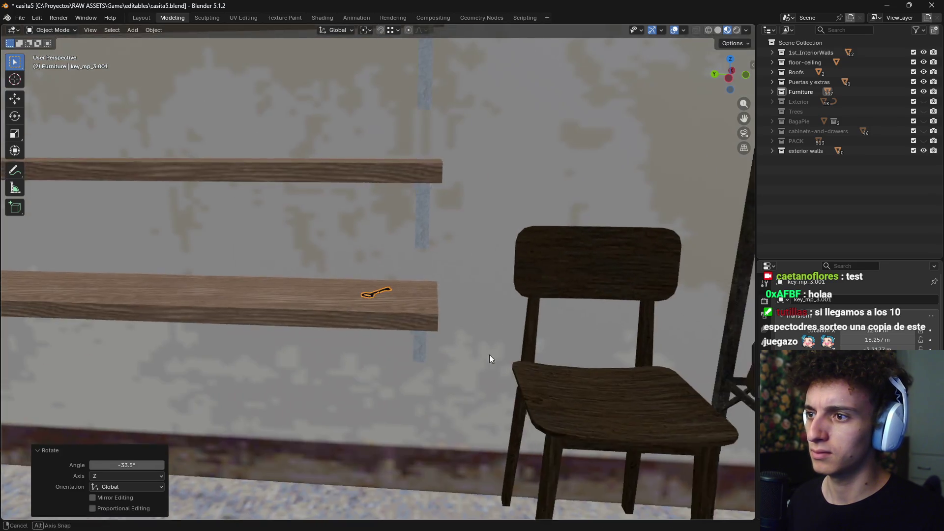
scroll(458, 347, "down", 3)
scroll(518, 324, "up", 4)
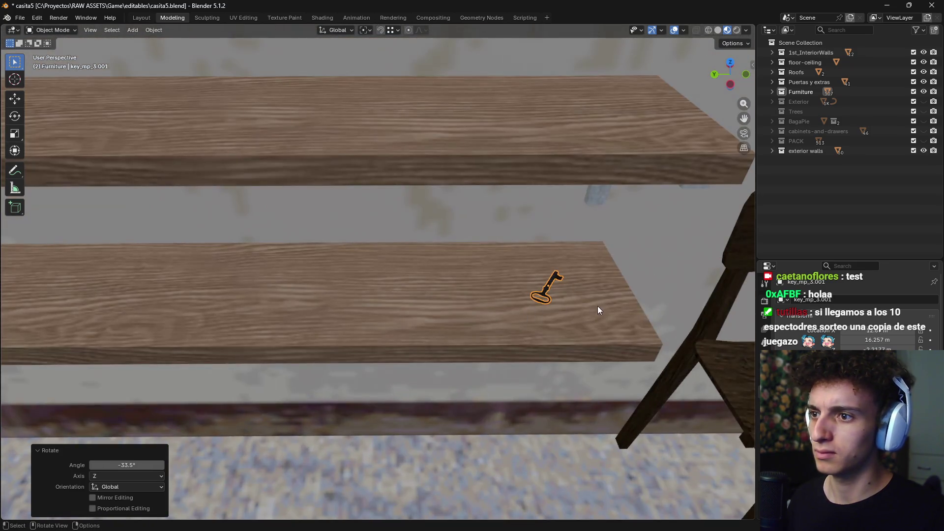
Duplicate the key and place the copy flat beside the original on the shelf
key("shift+d")
key("g")
key("shift+z")
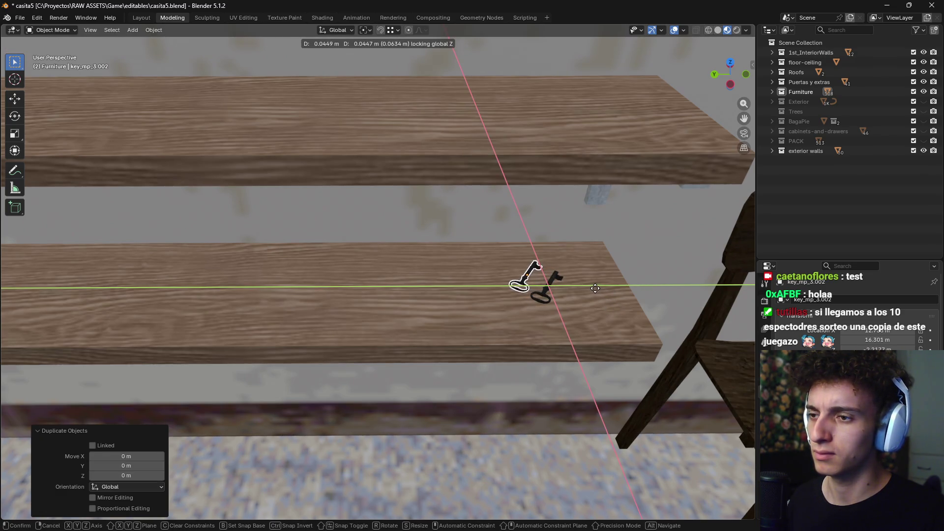
left_click(592, 289)
Select both keys and slide them together horizontally along the shelf
left_click(545, 294, "shift")
key("g")
key("shift+z")
left_click(217, 310)
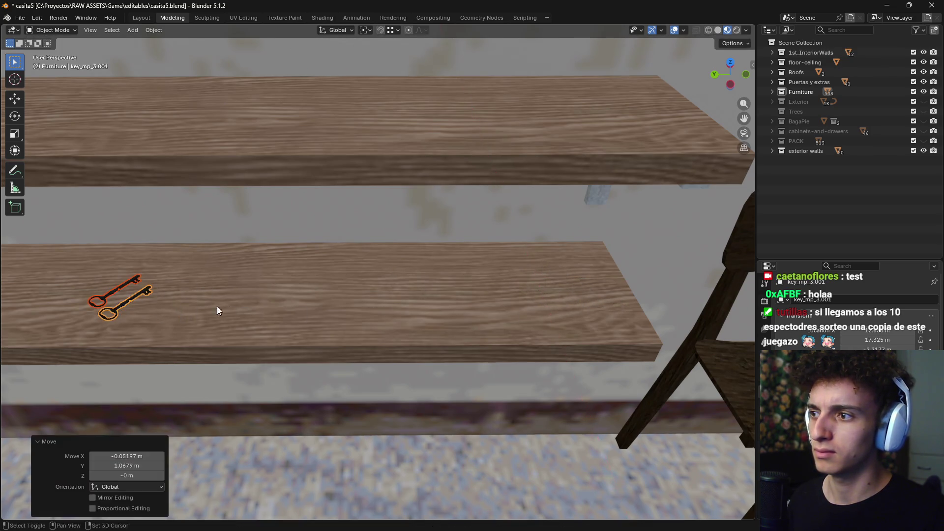
middle_click_drag(217, 310, 650, 299)
Settle both keys at the shelf's left end, then view the house and props from further out
key("g")
left_click(359, 282)
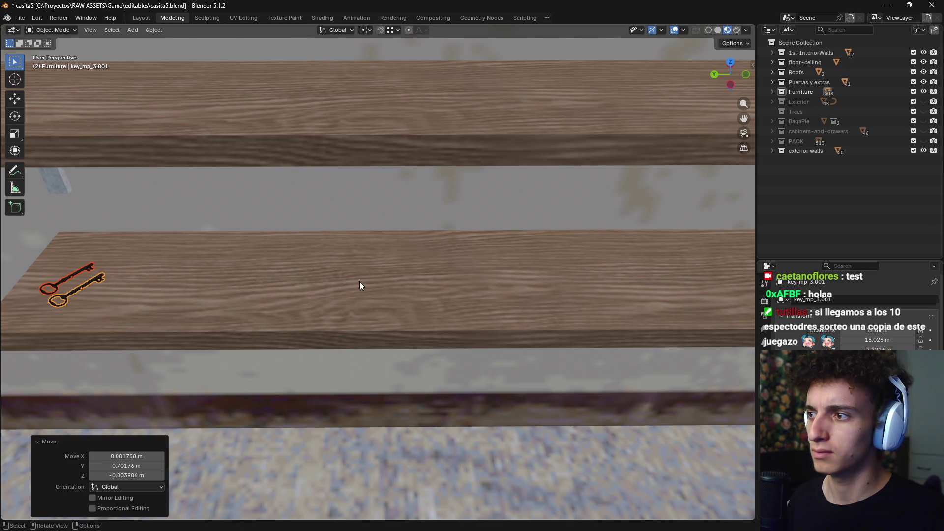
key("r")
key("z")
key("Escape")
key("g")
key("shift+z")
left_click(165, 206)
scroll(241, 298, "down", 3)
scroll(241, 298, "down", 5)
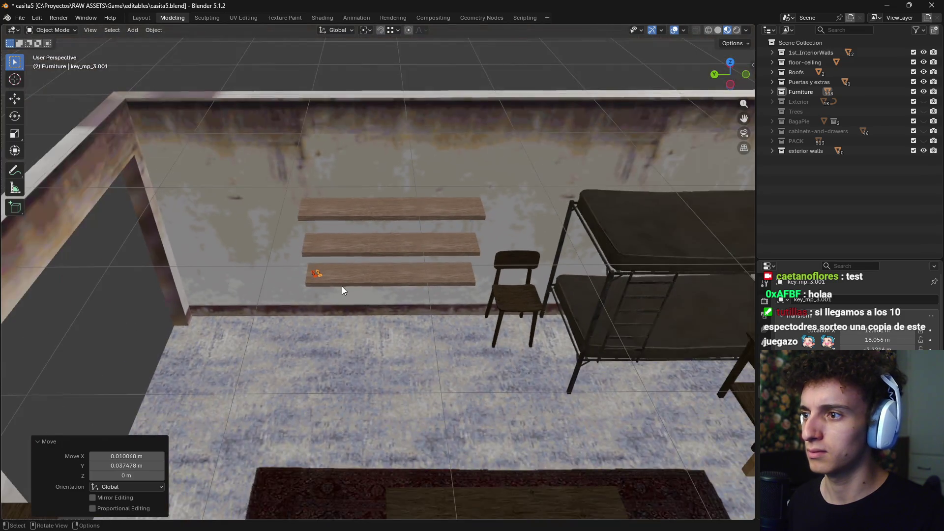
middle_click_drag(110, 337, 421, 306)
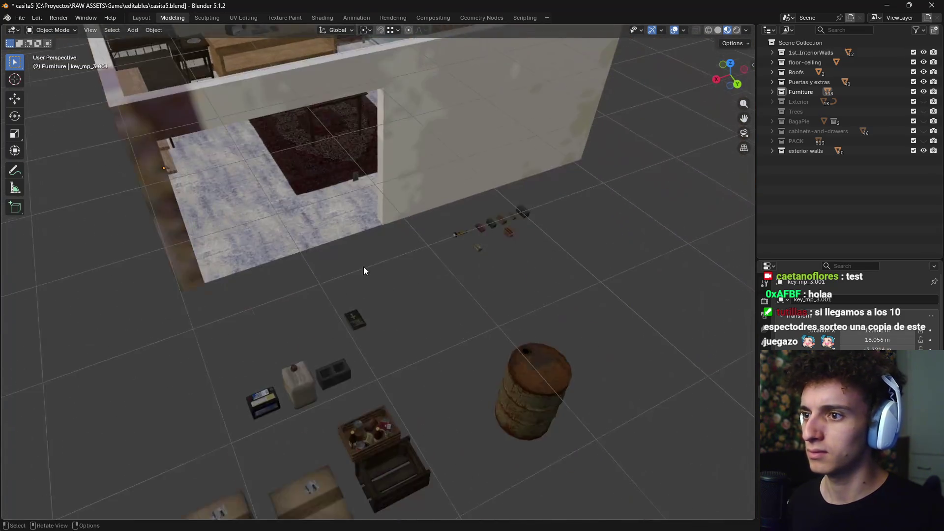
Select the two crates and switch to a front wireframe view
scroll(410, 323, "up", 3)
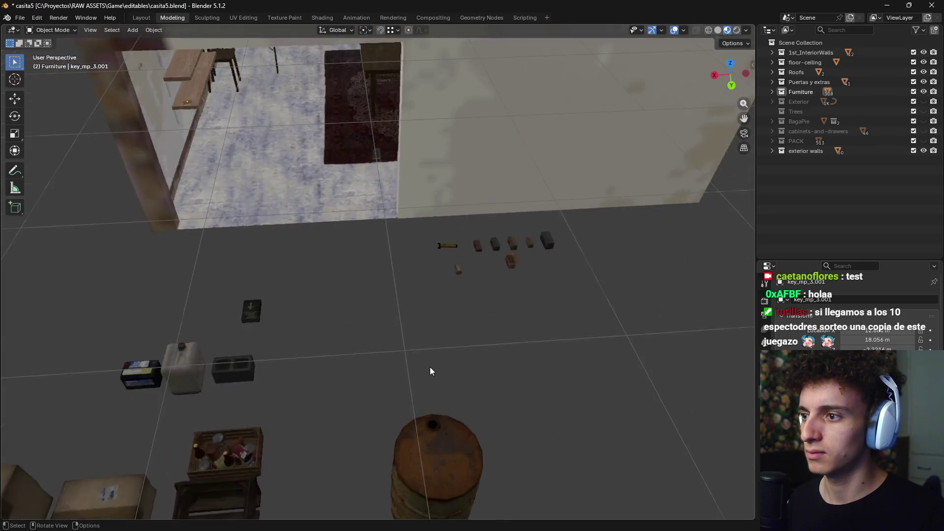
middle_click_drag(430, 366, 515, 287, "shift")
left_click(360, 391)
middle_click_drag(359, 391, 531, 341)
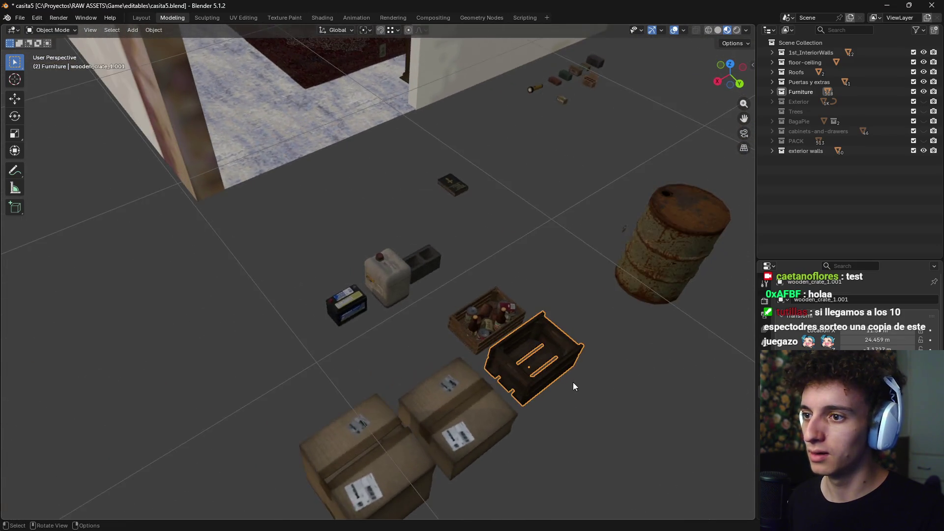
scroll(448, 361, "down", 4)
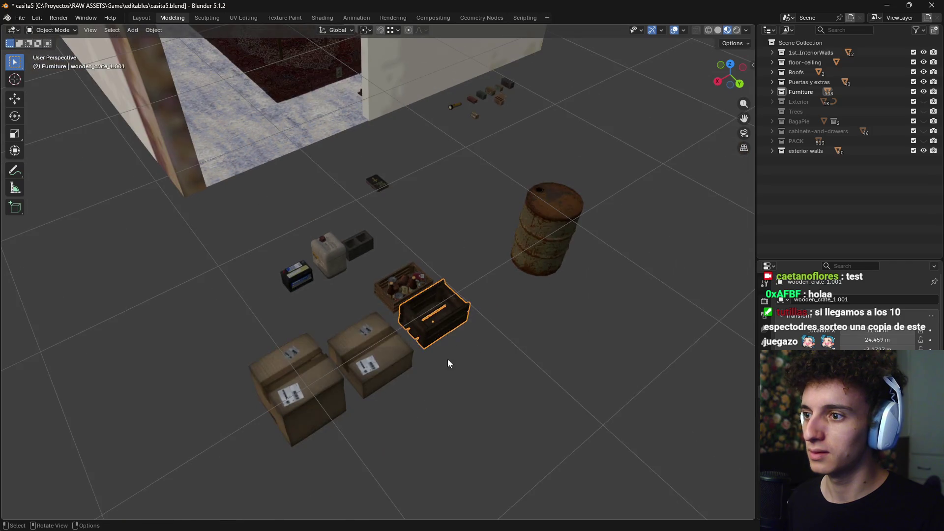
middle_click_drag(469, 353, 479, 330)
mouse_move(508, 258)
middle_mouse_down()
mouse_move(472, 254)
mouse_move(441, 324)
mouse_move(480, 297)
middle_mouse_up()
left_click(441, 325, "shift")
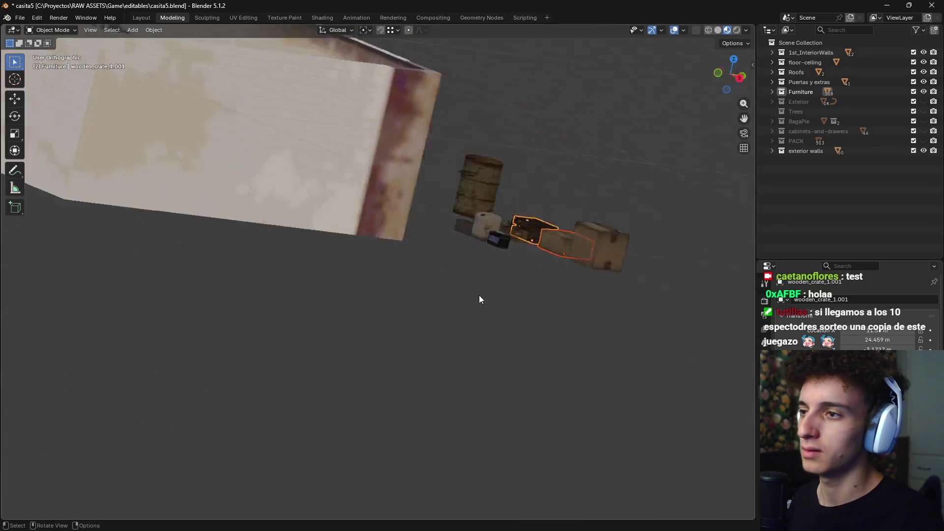
key("KP_1")
key("z")
left_click(419, 297)
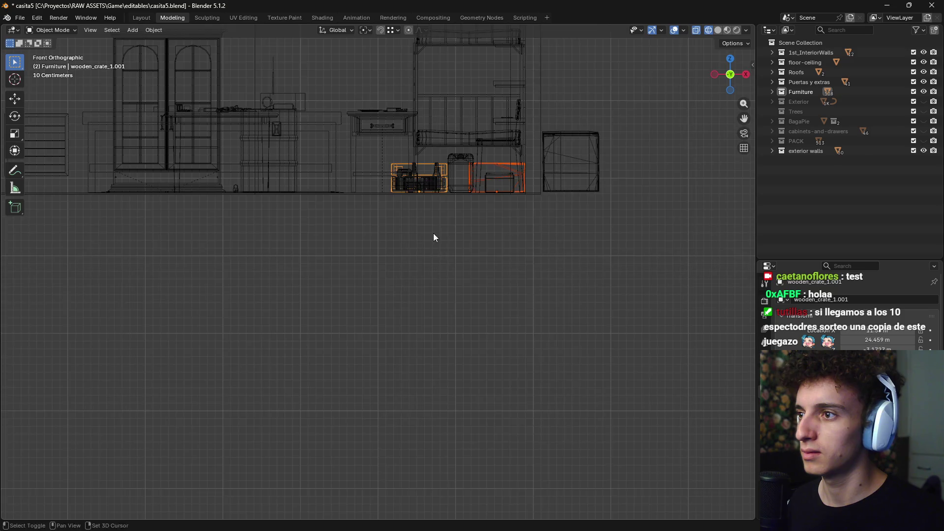
Raise the crates about 0.4 m, slide them sideways and move them inside the house
scroll(503, 300, "up", 2)
key("g")
key("z")
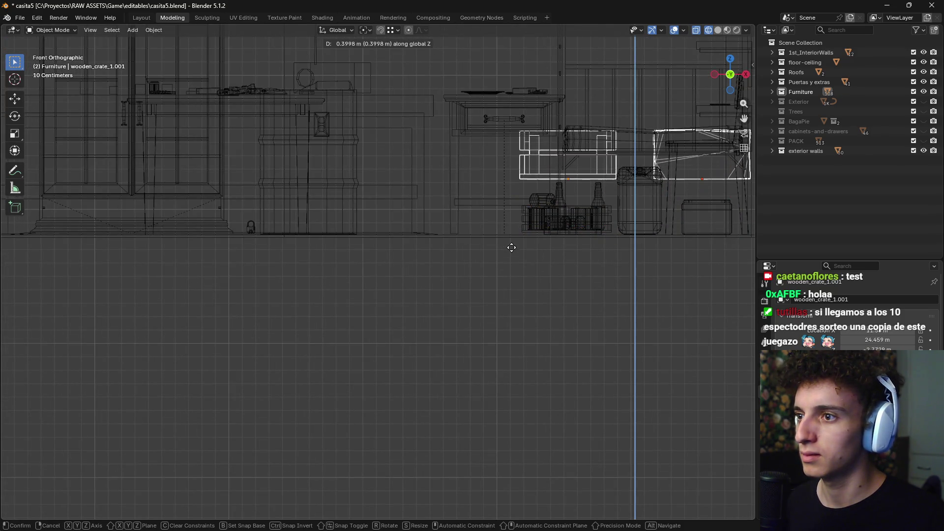
left_click(511, 247)
key("g")
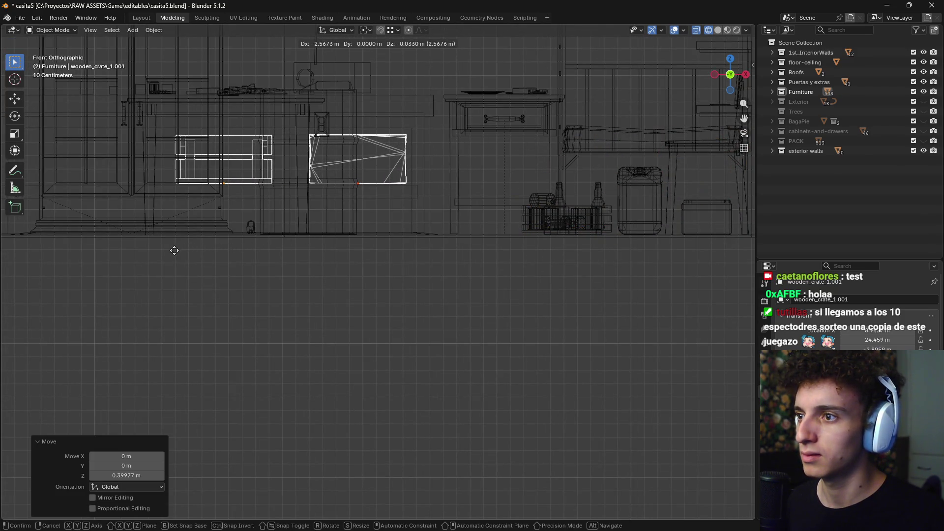
left_click(175, 254)
middle_click_drag(175, 254, 390, 279)
key("KP_7")
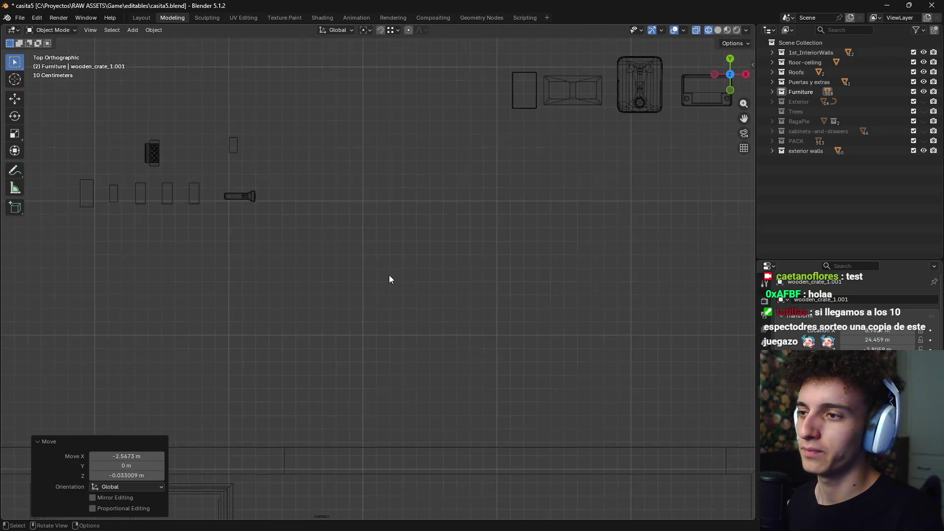
scroll(389, 275, "up", 3)
scroll(396, 315, "up", 2)
key("g")
left_click(464, 475)
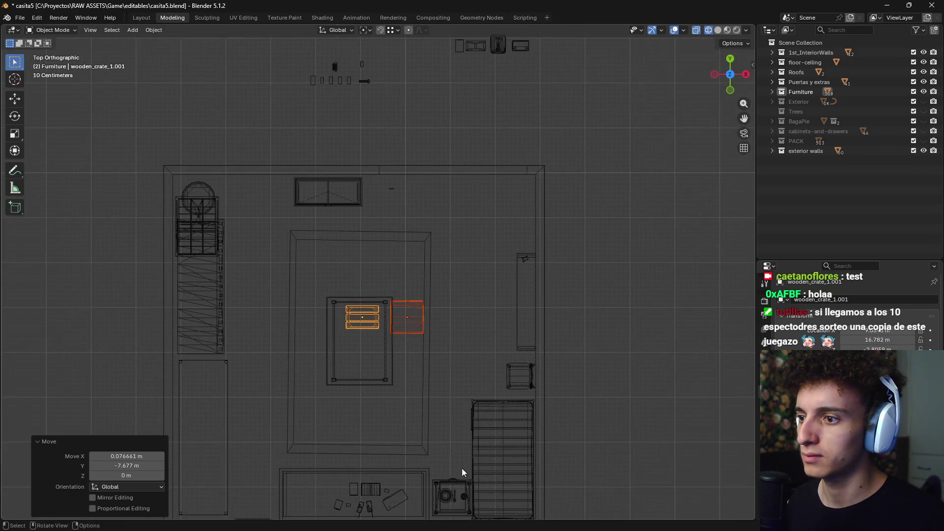
Place the crates under the table and return to textured material display
middle_click_drag(463, 474, 520, 160, "shift")
key("g")
left_click(519, 307)
middle_click_drag(520, 307, 712, 247)
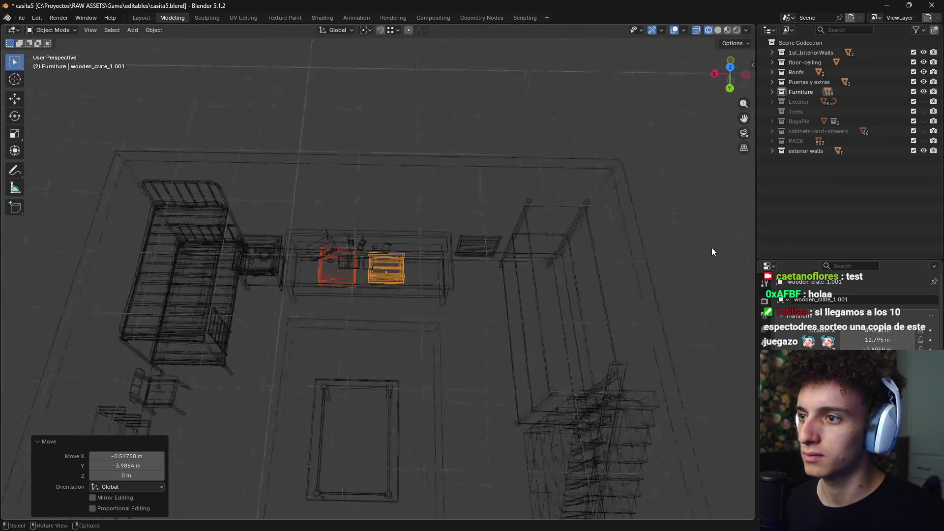
key("z")
left_click(533, 342)
scroll(480, 310, "up", 4)
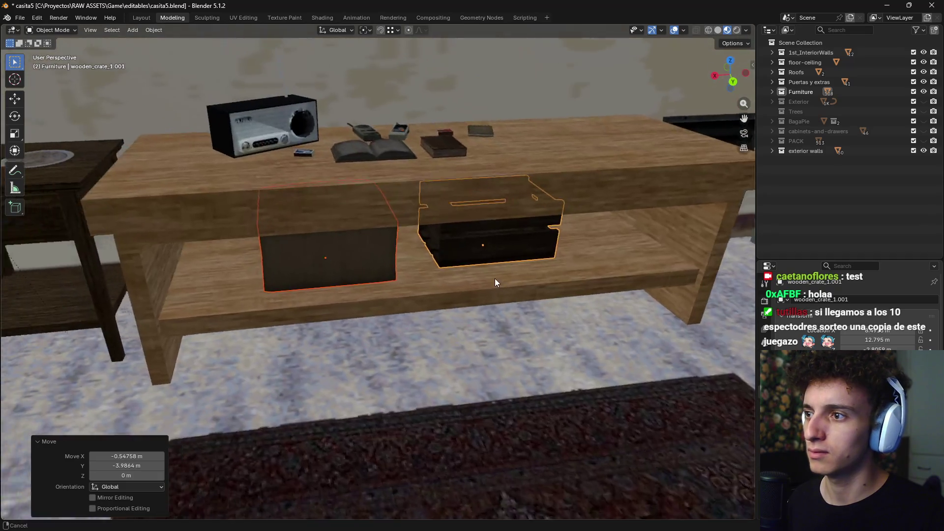
Rotate the cardboard box on the shelf 90° about Z with 'rz90'
mouse_move(492, 262)
middle_mouse_down()
mouse_move(529, 250)
mouse_move(427, 211)
middle_mouse_up()
left_click(426, 211)
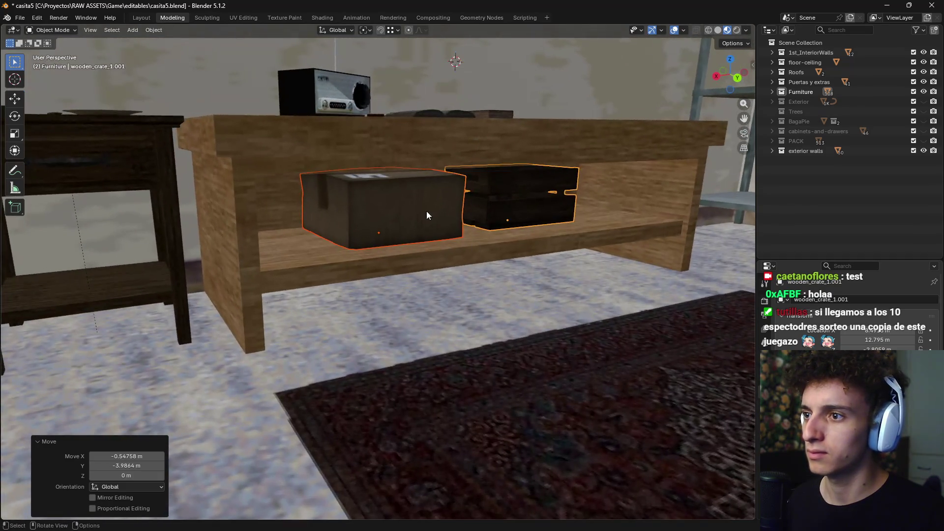
middle_click_drag(460, 243, 450, 270)
type("rz")
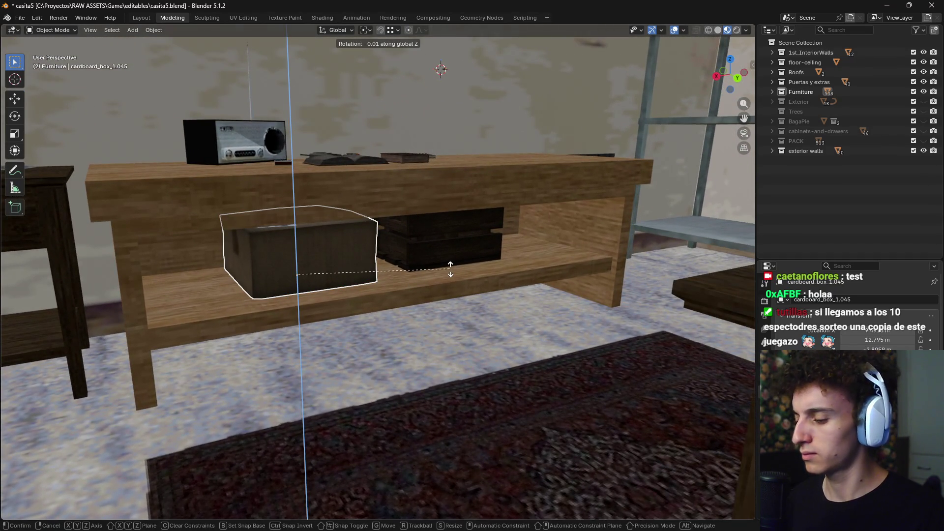
type("90")
key("Return")
Slide the cardboard box horizontally along the shelf, dismissing a save-changes prompt
key("g")
key("shift+z")
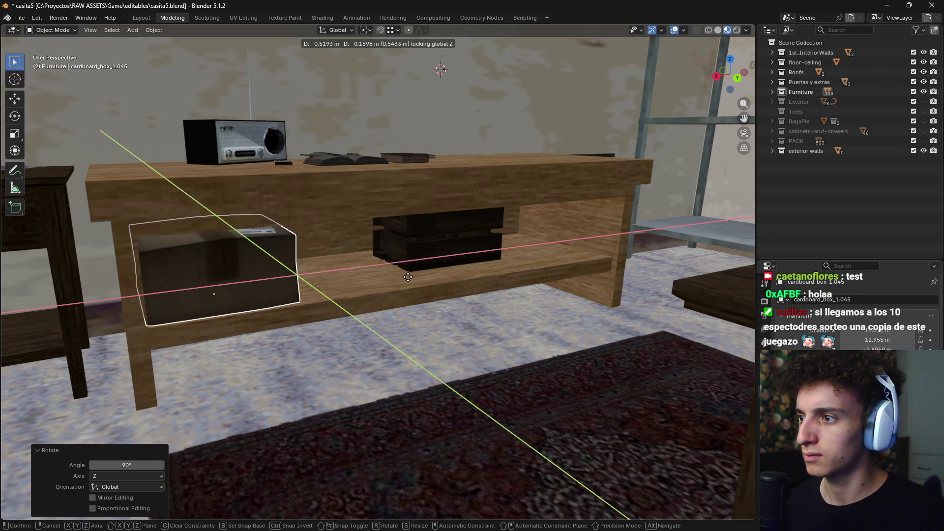
key("alt+Tab")
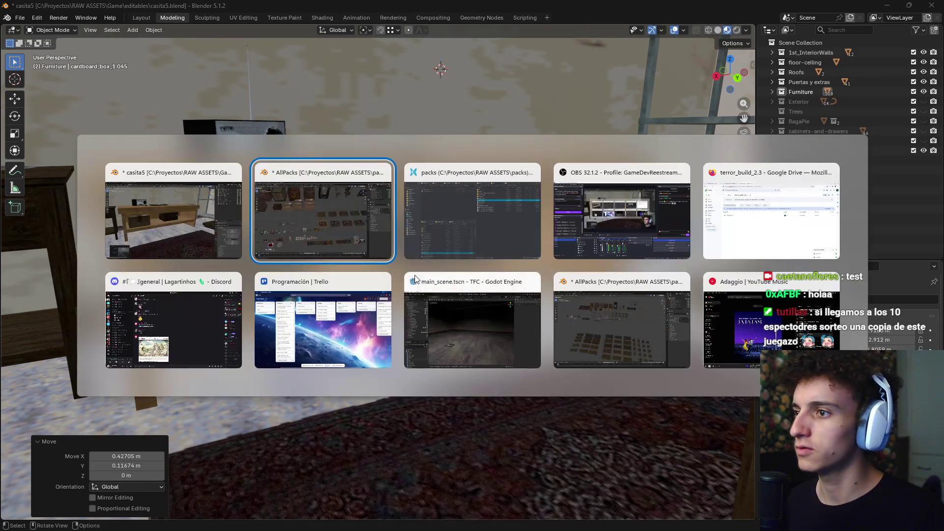
left_click(922, 7)
left_click(480, 289)
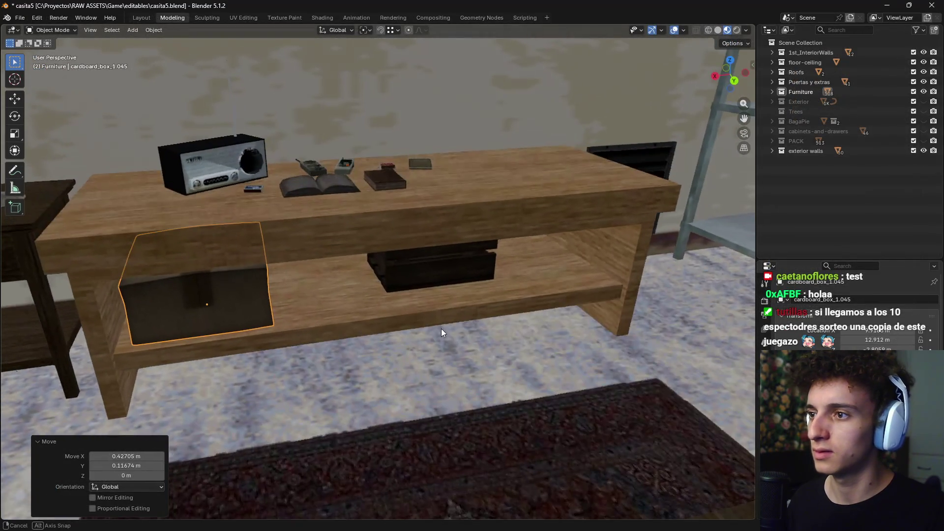
middle_click_drag(456, 288, 464, 269, "shift")
Slide the wooden crate horizontally to its new spot beside the box under the table
key("g")
key("shift+z")
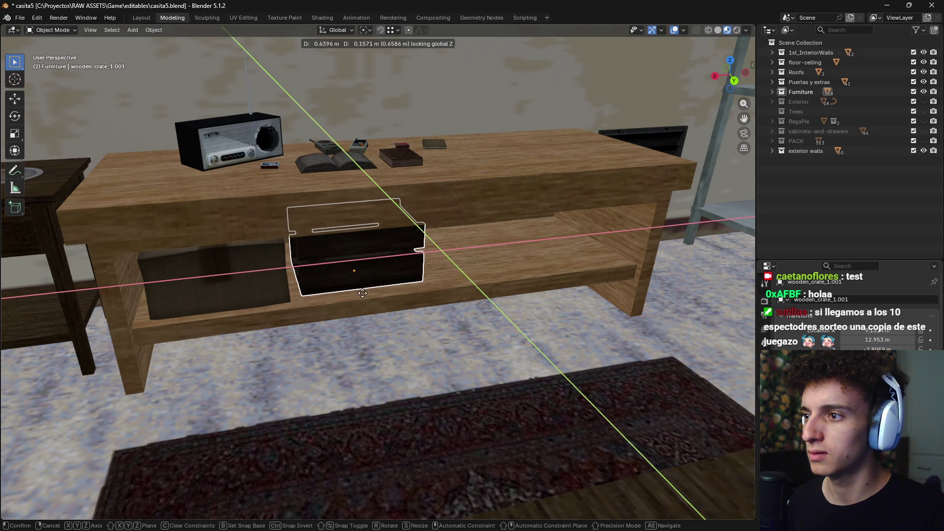
left_click(368, 293)
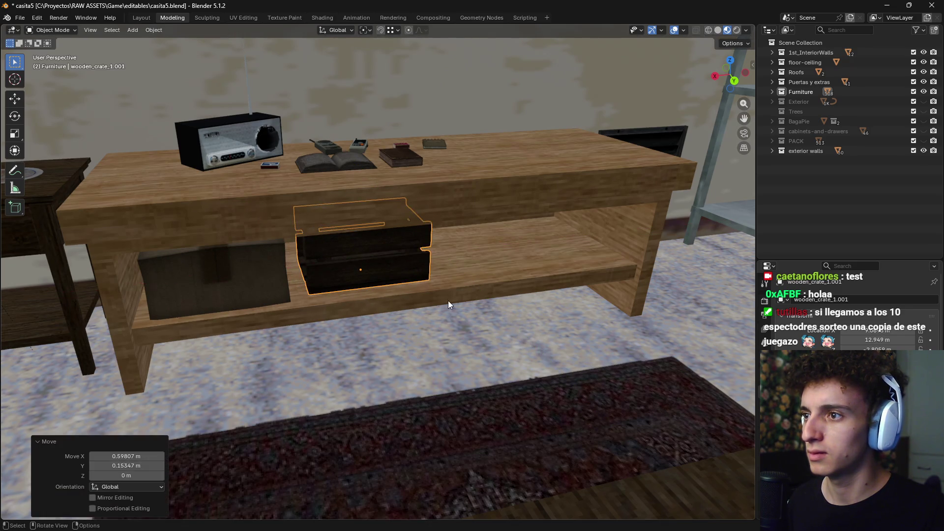
scroll(447, 300, "down", 2)
scroll(431, 321, "down", 4)
scroll(448, 335, "down", 3)
scroll(391, 328, "down", 2)
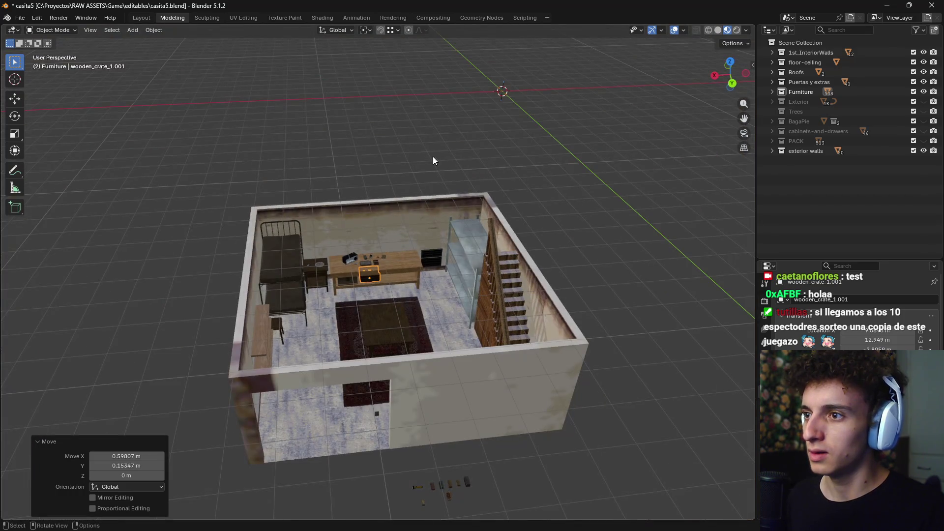
Clear the selection and select the small dark book on the tabletop
left_click(433, 156)
scroll(394, 302, "up", 2)
scroll(405, 334, "down", 2)
middle_click_drag(405, 334, 417, 305)
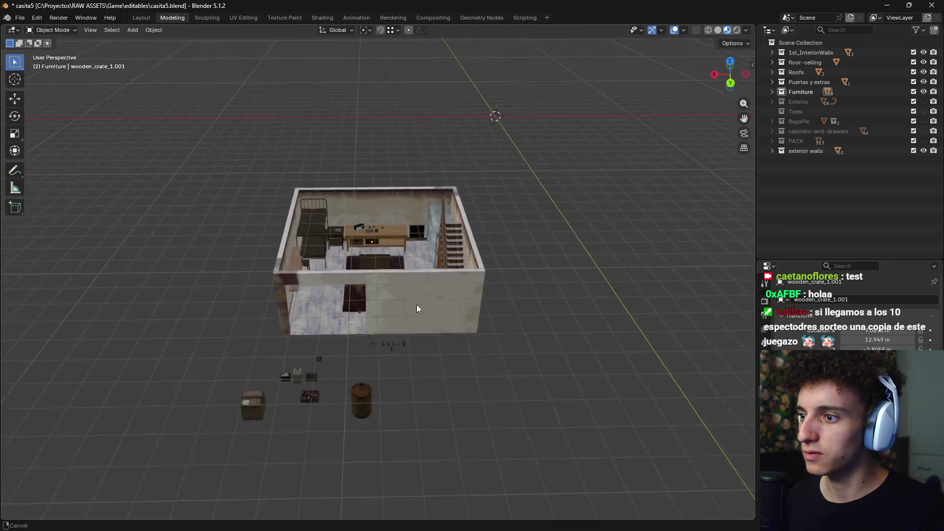
scroll(336, 367, "up", 2)
scroll(377, 304, "up", 2)
scroll(396, 303, "up", 2)
scroll(396, 303, "down", 2)
scroll(394, 302, "down", 2)
middle_click_drag(388, 314, 373, 369)
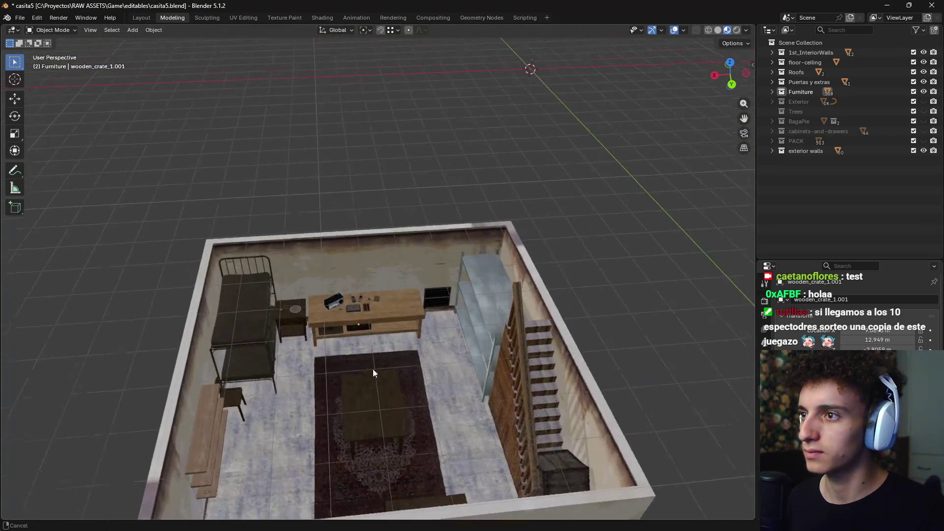
scroll(373, 370, "up", 3)
scroll(363, 398, "up", 3)
scroll(365, 278, "up", 3)
scroll(365, 278, "down", 2)
left_click(344, 272)
middle_click_drag(344, 272, 431, 292)
scroll(427, 286, "up", 3)
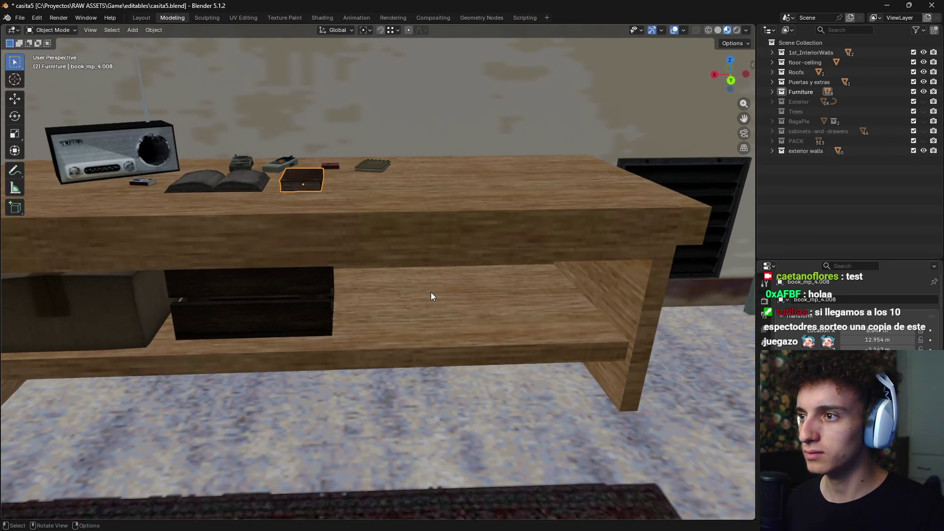
Tilt the book 90° about X, then turn it 180° and 90° about Z
key("r")
key("x")
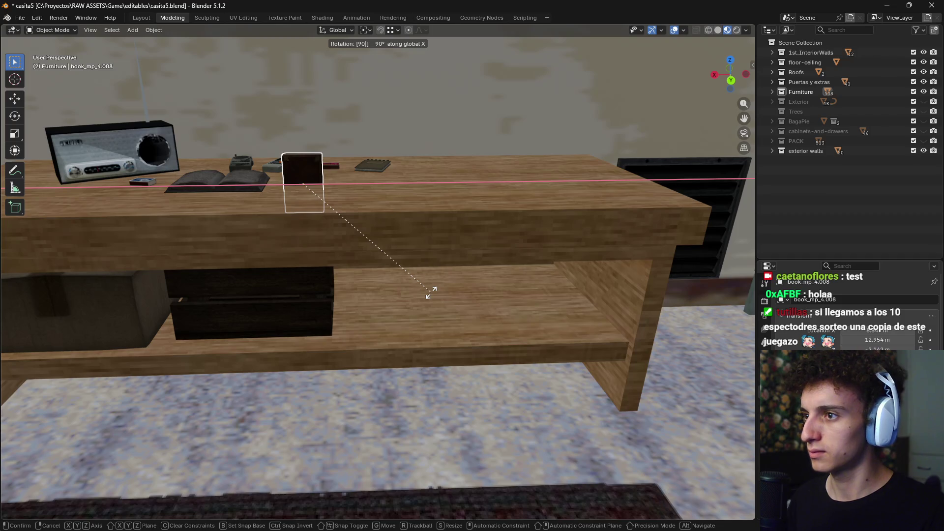
key("Return")
key("r")
key("z")
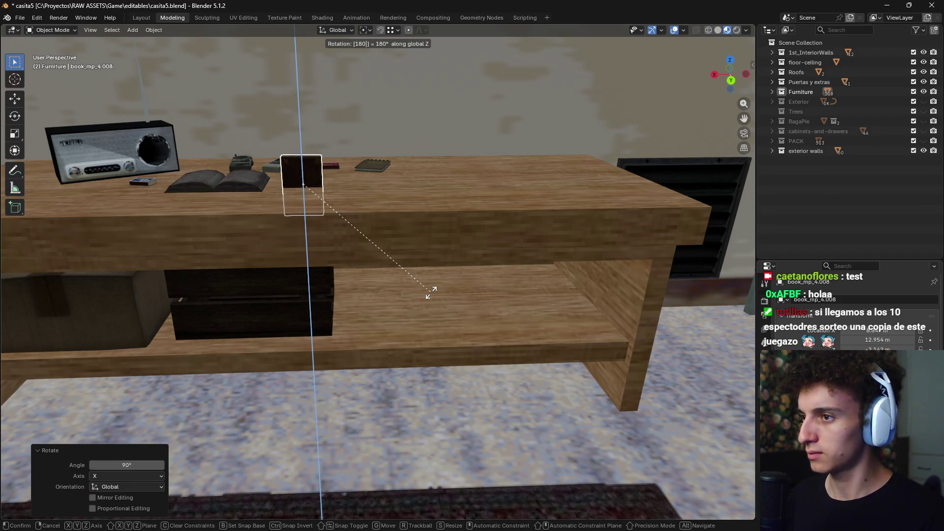
key("Return")
key("r")
key("z")
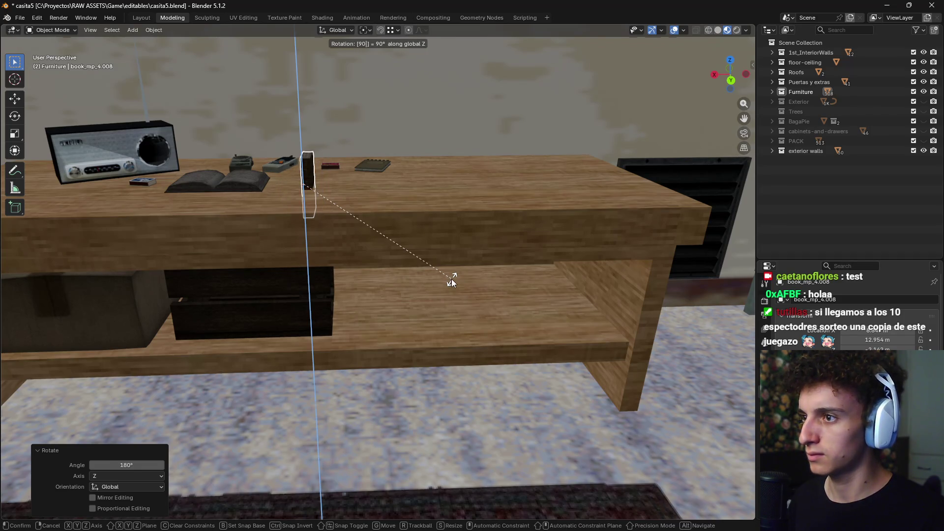
key("Return")
Inspect the scene from right, back and left views, then switch to wireframe front view
key("KP_3")
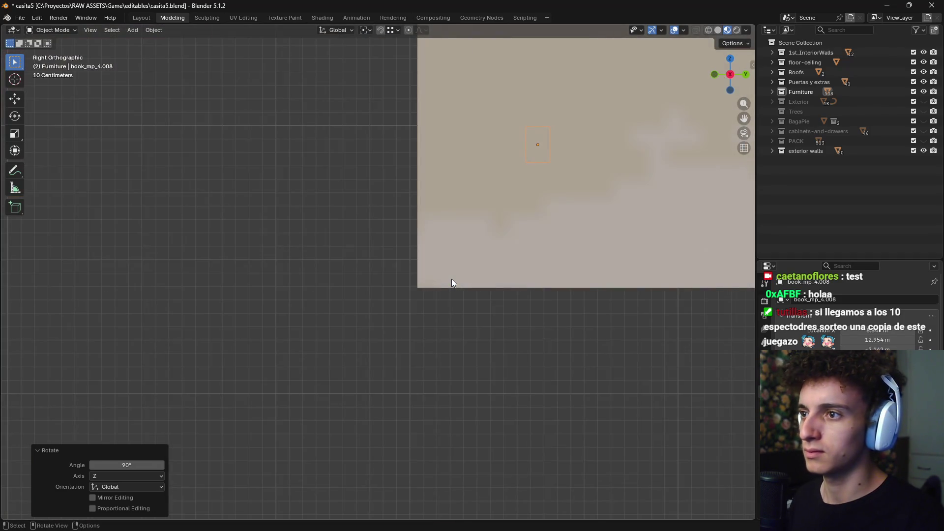
key("ctrl+KP_1")
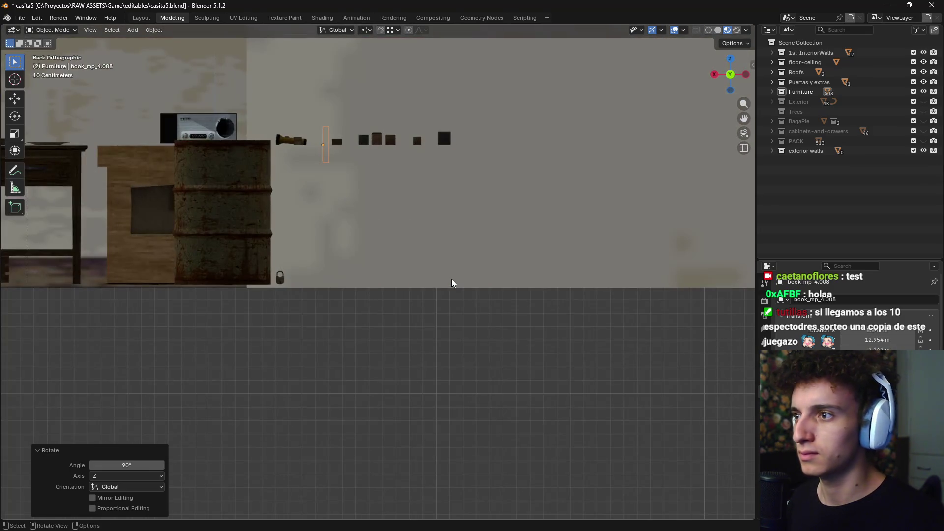
mouse_move(364, 293)
middle_mouse_down("shift")
mouse_move(613, 338)
mouse_move(588, 347)
middle_mouse_up("shift")
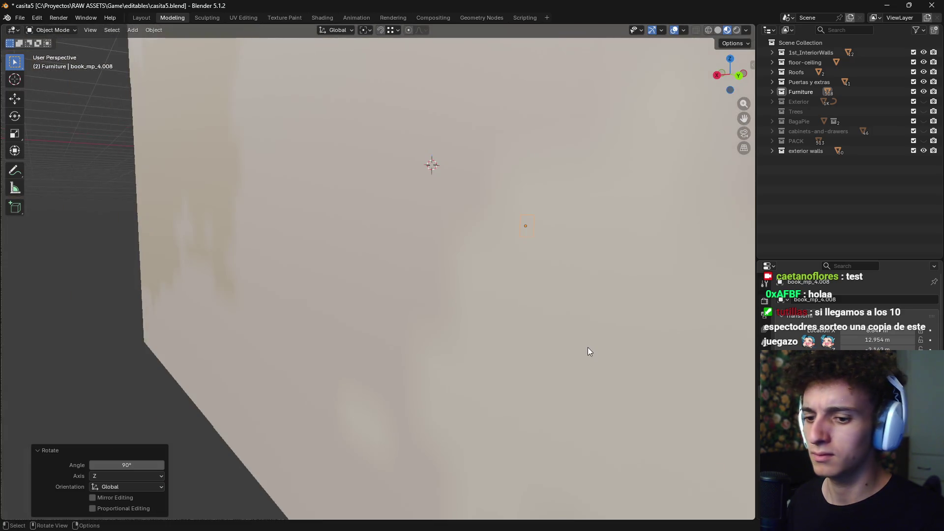
key("ctrl+KP_3")
key("z")
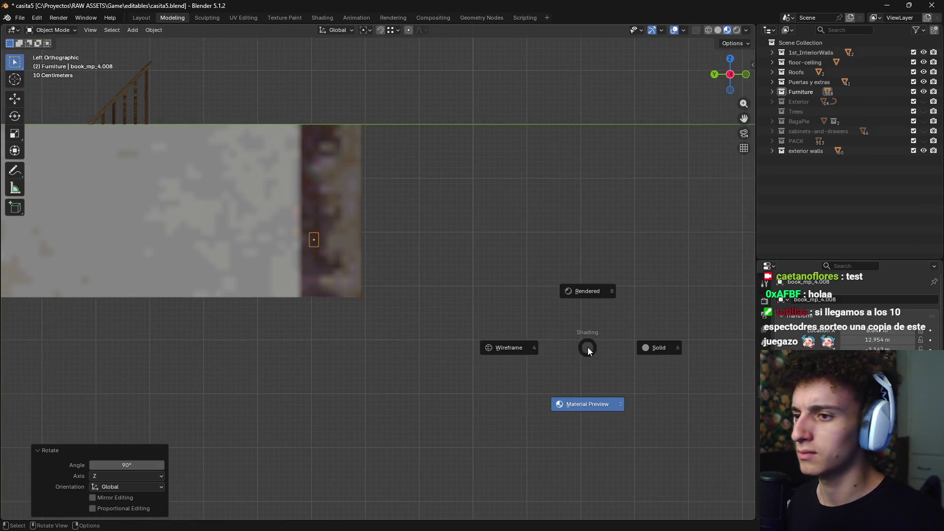
left_click(495, 353)
key("KP_1")
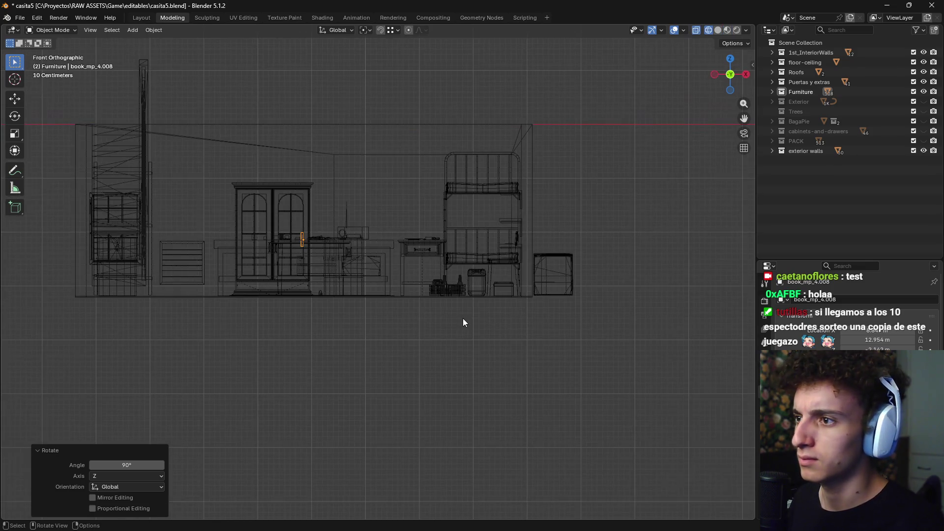
In back ortho view, move the book down under the table
scroll(317, 273, "up", 5)
middle_click_drag(317, 273, 412, 276, "shift")
scroll(335, 244, "up", 4)
mouse_move(335, 244)
middle_mouse_down("shift")
mouse_move(429, 223)
mouse_move(542, 123)
middle_mouse_up("shift")
scroll(429, 223, "down", 2)
scroll(467, 181, "down", 2)
mouse_move(468, 187)
middle_mouse_down("shift")
mouse_move(500, 207)
mouse_move(477, 188)
mouse_move(488, 208)
mouse_move(487, 183)
mouse_move(528, 142)
middle_mouse_up("shift")
key("ctrl+KP_1")
key("g")
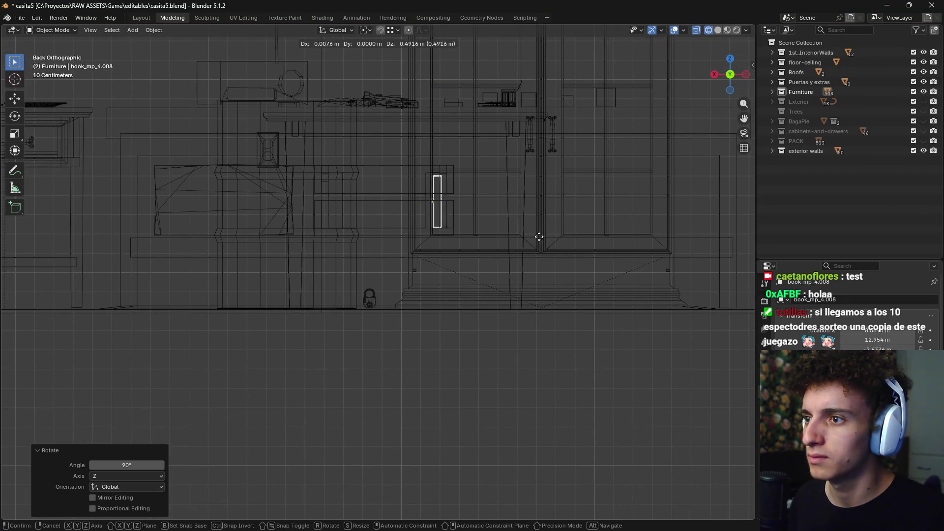
left_click(560, 240)
Tilt the book to lean at -17.6° and settle its position
scroll(566, 226, "up", 5)
middle_click_drag(569, 213, 460, 255, "shift")
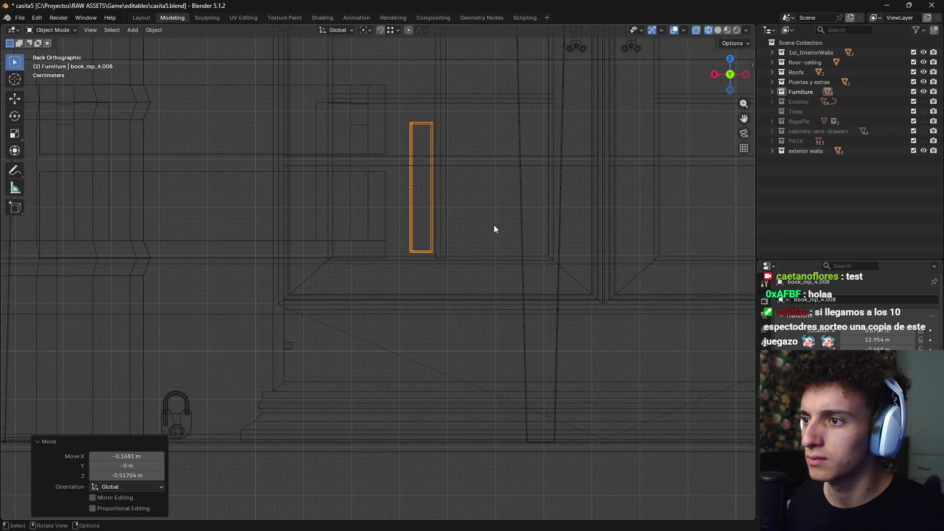
key("r")
left_click(527, 167)
key("g")
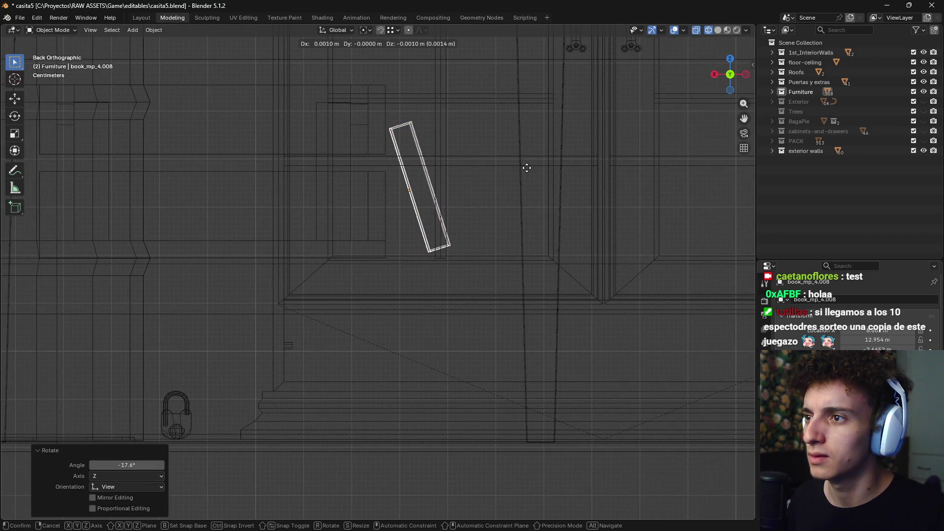
left_click(524, 169)
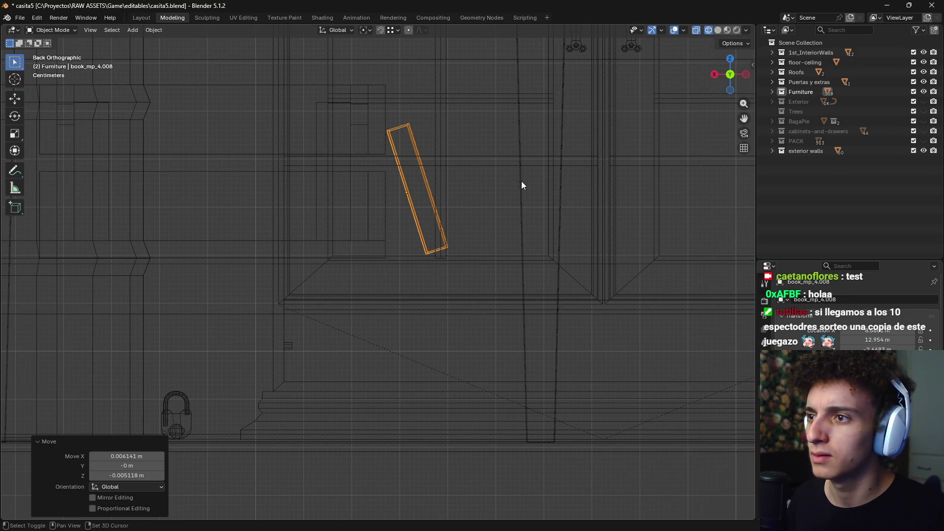
Duplicate the leaning book twice, placing both copies to its right
key("shift+d")
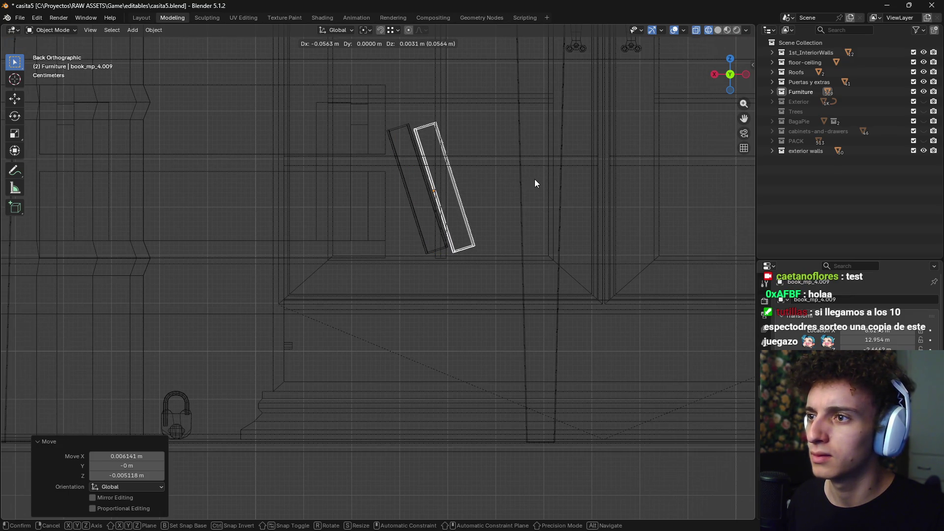
left_click(535, 179)
key("shift+d")
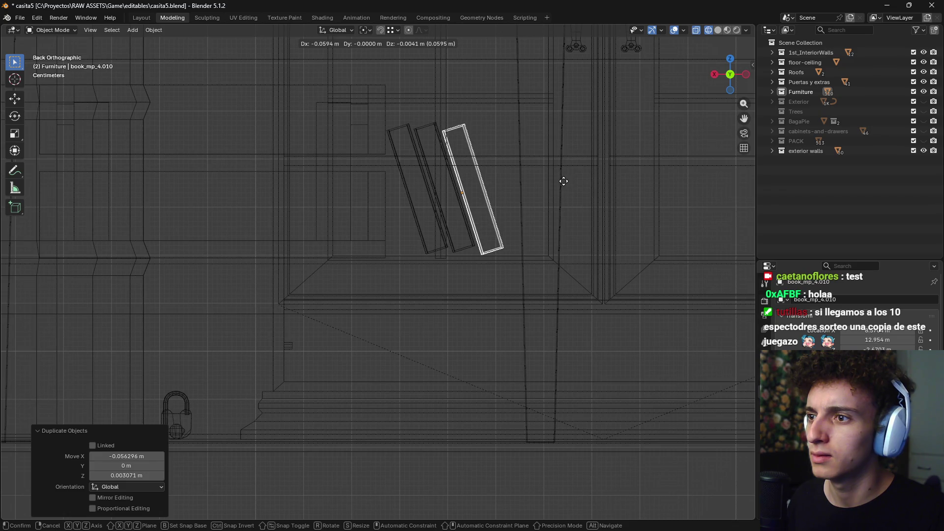
left_click(563, 181)
Shift and rotate the middle book so it leans against its neighbours
left_click(465, 219)
key("g")
left_click(483, 221)
left_click(485, 223)
right_click(508, 198)
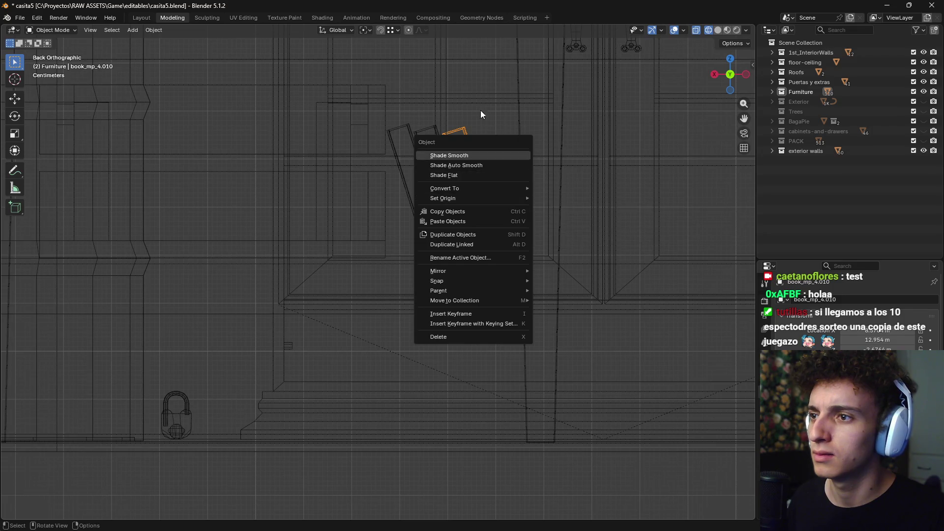
left_click(491, 167, "shift")
left_click(487, 188)
left_click(459, 200, "shift")
key("r")
left_click(535, 177)
key("r")
left_click(551, 177)
Stand the rightmost book nearly upright with small moves and rotations
key("g")
left_click(522, 166)
key("r")
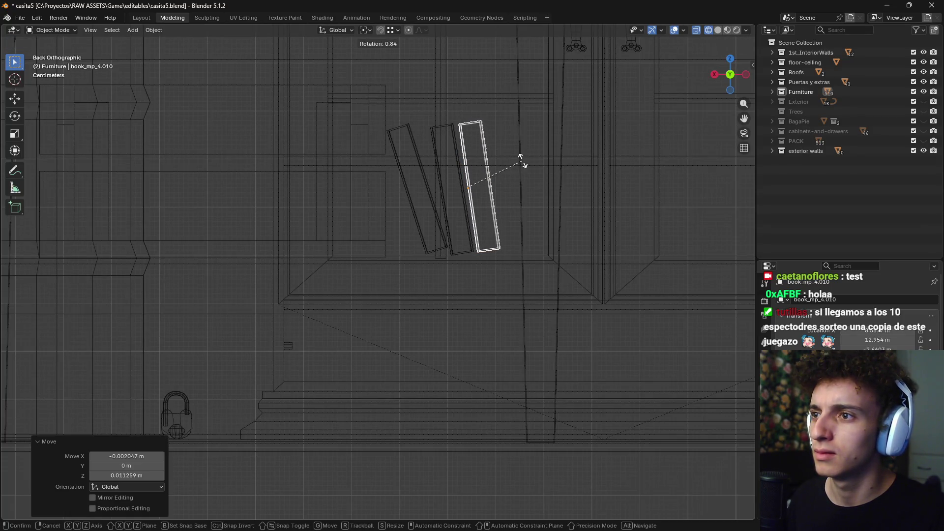
left_click(522, 162)
key("g")
key("r")
left_click(531, 163)
key("g")
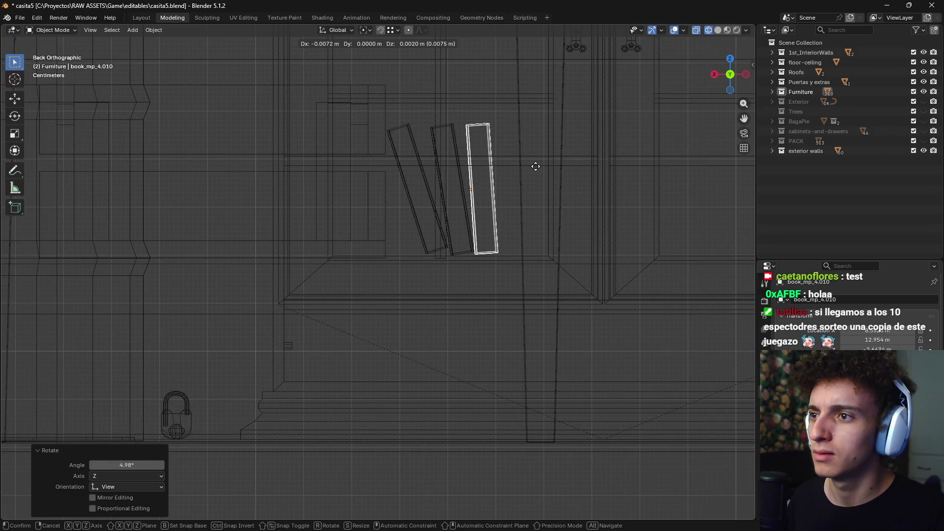
left_click(536, 167)
key("r")
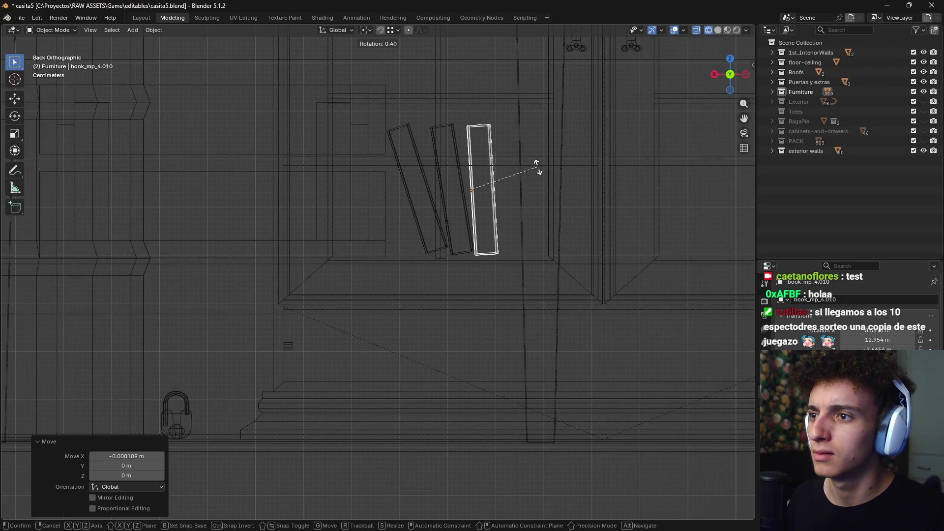
left_click(539, 168)
key("g")
left_click(541, 170)
key("r")
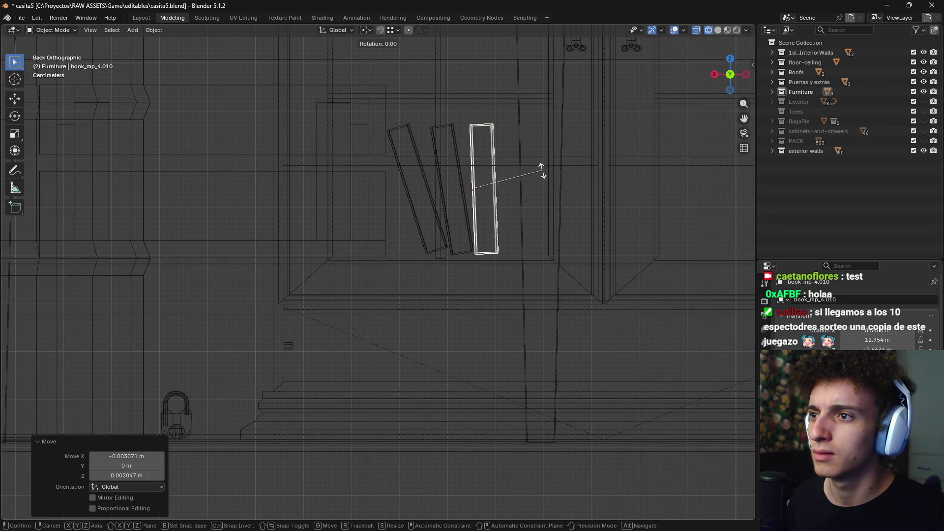
left_click(540, 170)
Return to material preview shading and zoom in on the leaning books
key("z")
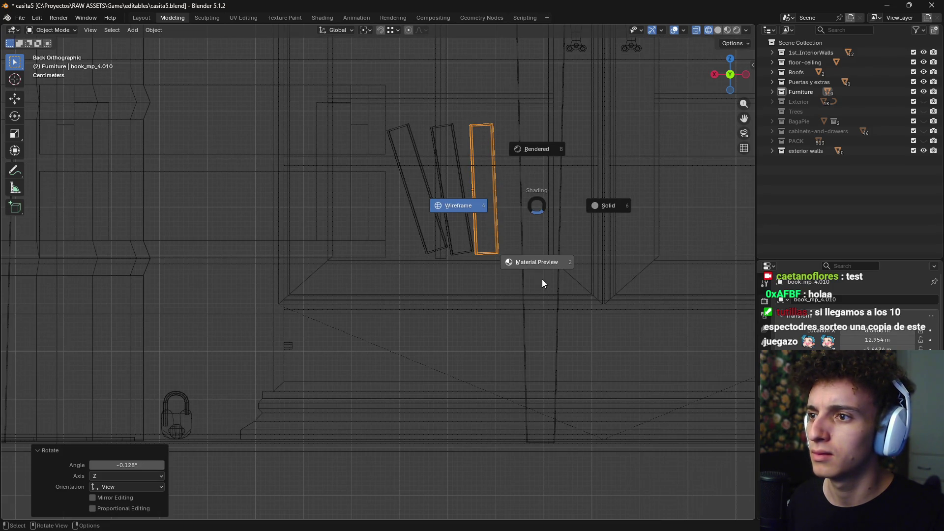
left_click(537, 265)
mouse_move(535, 268)
middle_mouse_down()
mouse_move(543, 303)
mouse_move(477, 225)
middle_mouse_up()
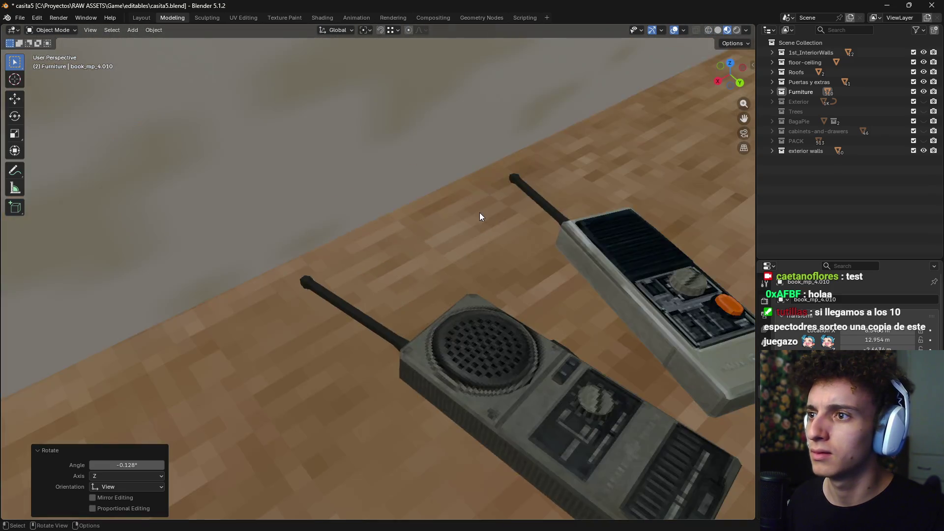
scroll(475, 227, "up", 3)
scroll(458, 274, "up", 3)
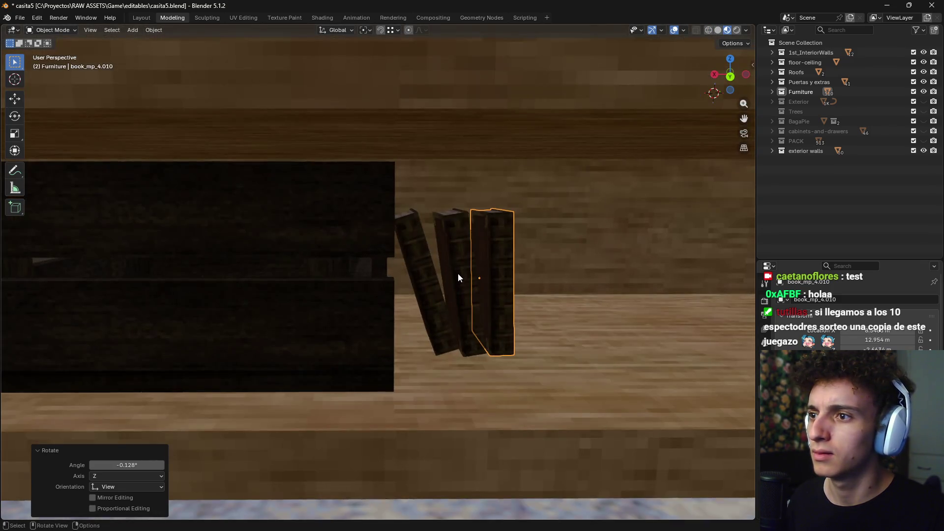
middle_click_drag(458, 274, 467, 261)
scroll(472, 263, "up", 2)
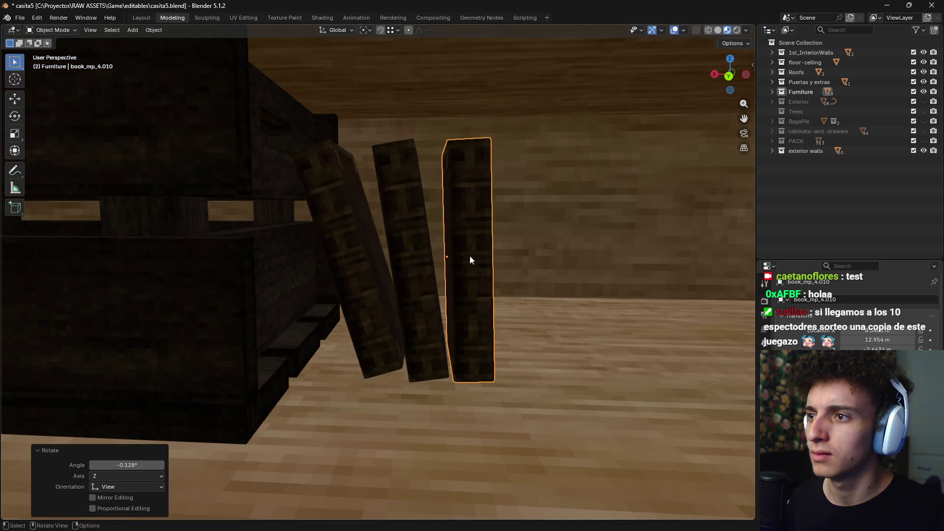
Rotate the middle book around its Y axis to a -6.99° tilt
left_click(436, 231)
key("r")
key("z")
key("x")
key("y")
key("y")
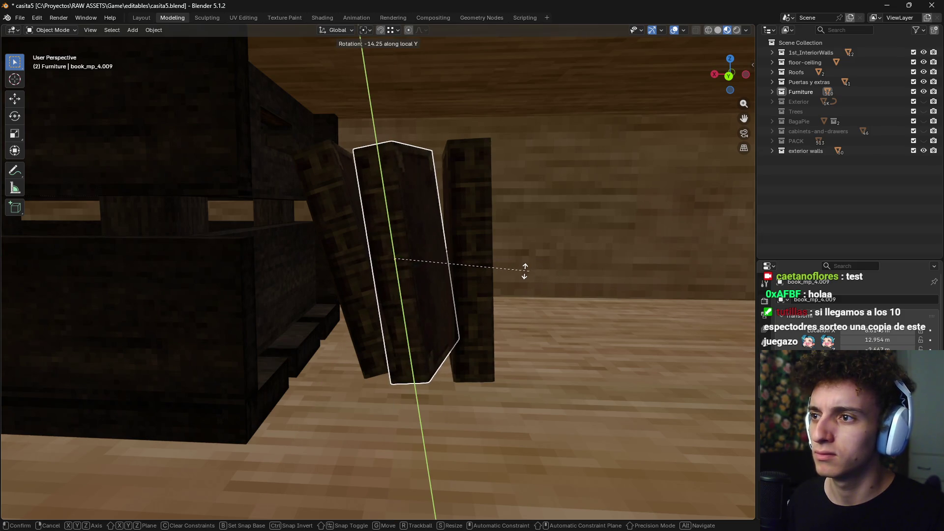
key("x")
key("y")
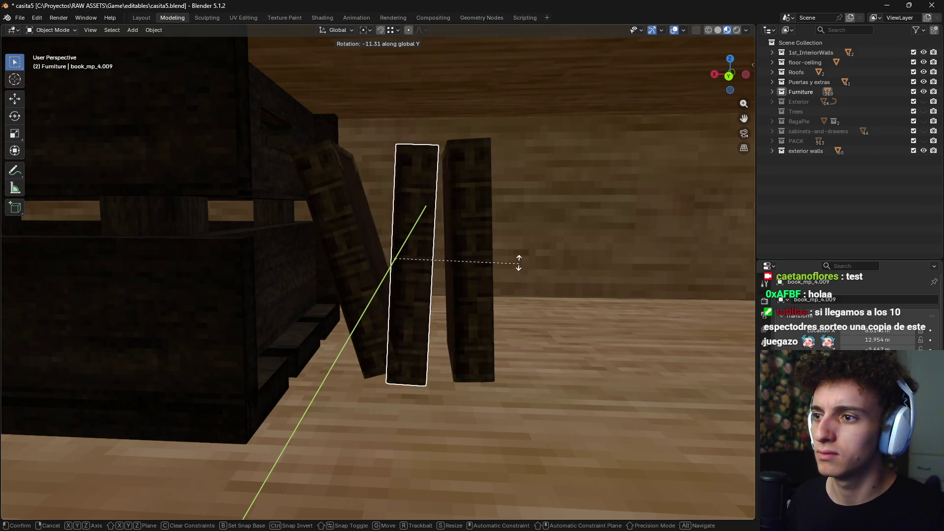
left_click(520, 258)
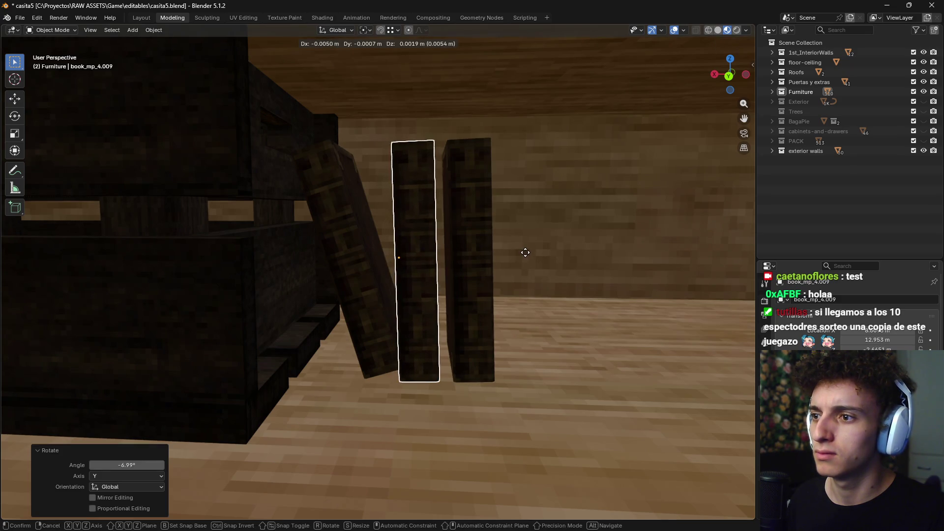
In wireframe back view, nudge the end book snug against the others
key("grave")
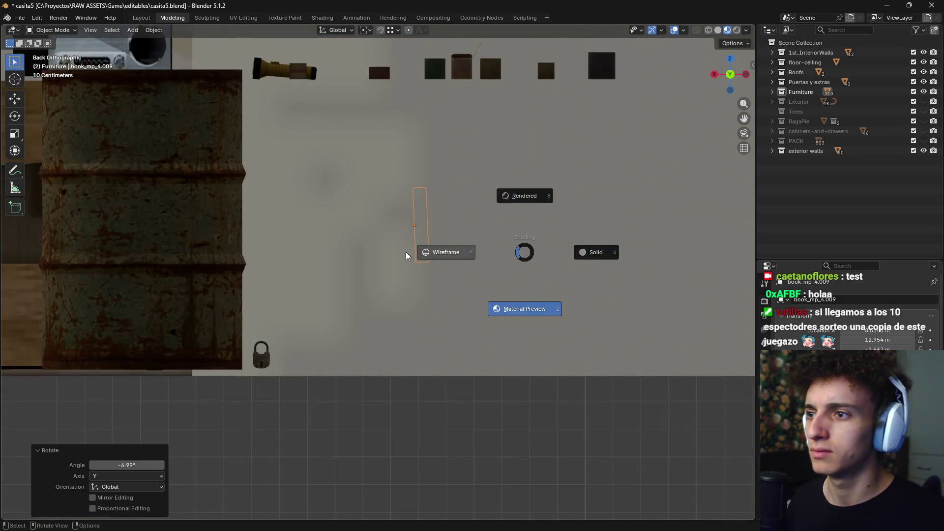
left_click(492, 235)
key("shift+z")
key("g")
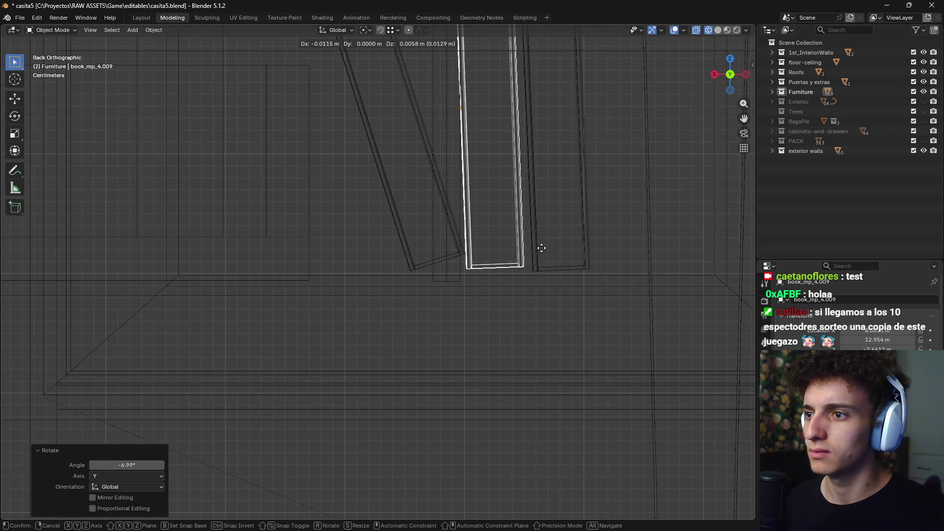
right_click(542, 250)
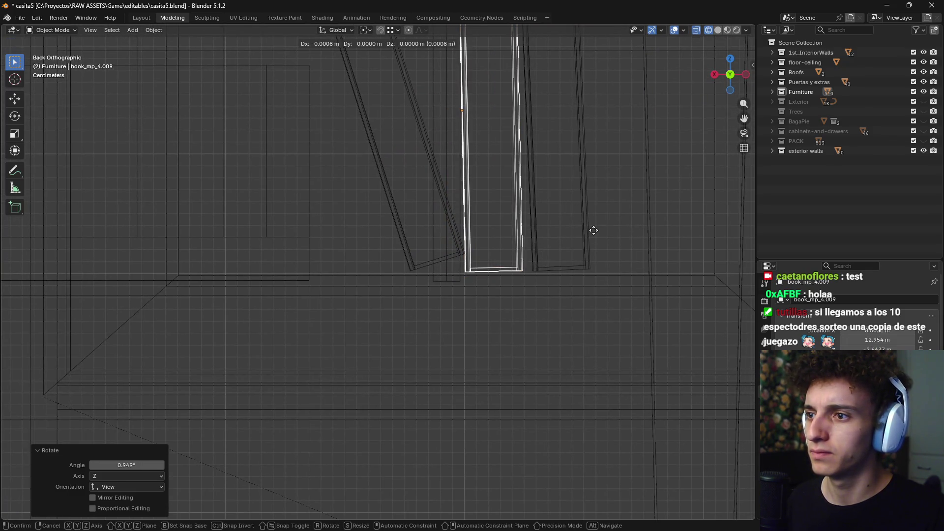
left_click(593, 235)
key("g")
left_click(591, 234)
Restore material preview shading and zoom out to view the whole room
scroll(591, 229, "down", 1)
middle_click_drag(591, 229, 555, 266, "shift")
right_click(577, 231)
middle_click_drag(577, 228, 571, 245)
scroll(566, 236, "up", 5)
key("shift+z")
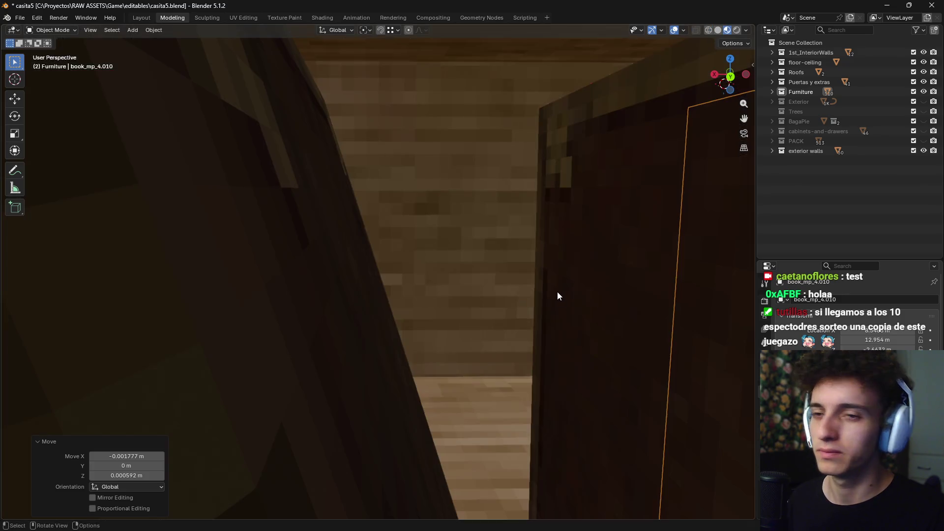
scroll(562, 265, "down", 5)
scroll(531, 288, "down", 5)
scroll(494, 322, "down", 2)
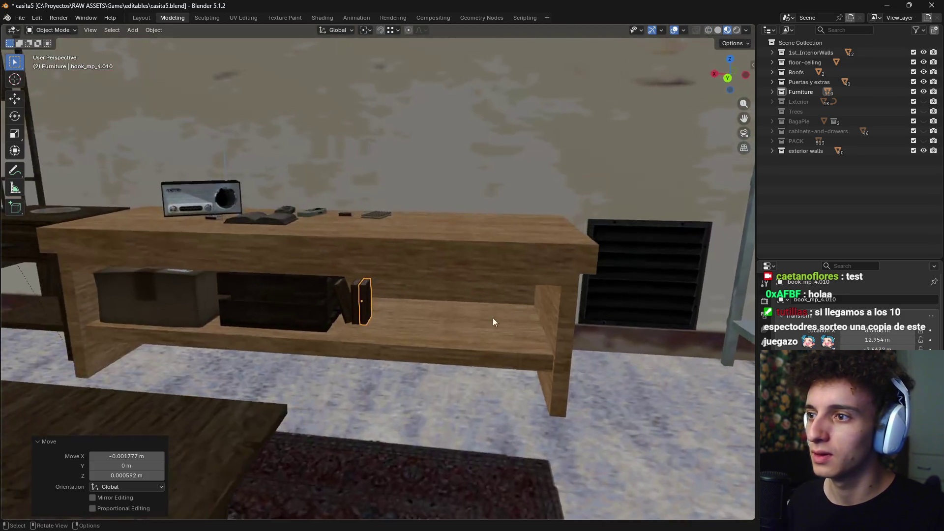
scroll(495, 295, "up", 5)
scroll(492, 297, "down", 3)
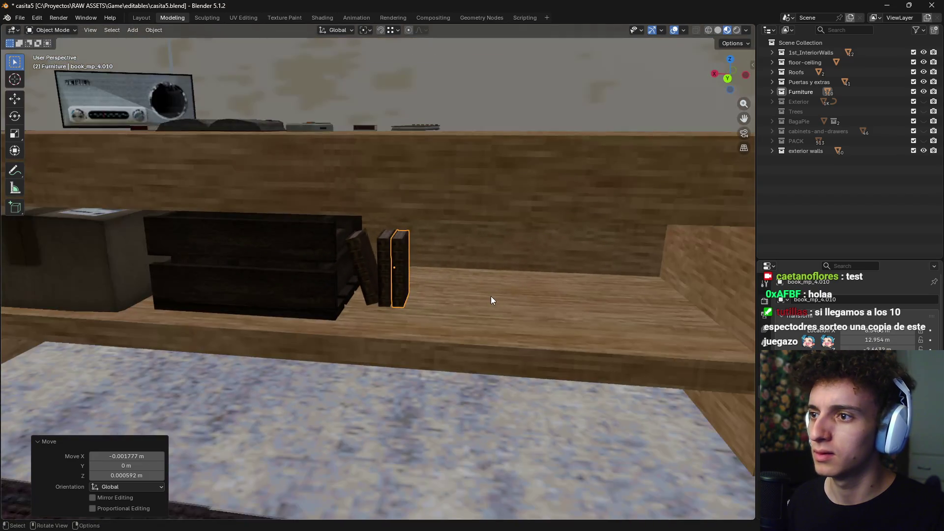
scroll(495, 305, "down", 3)
middle_click_drag(480, 297, 446, 329)
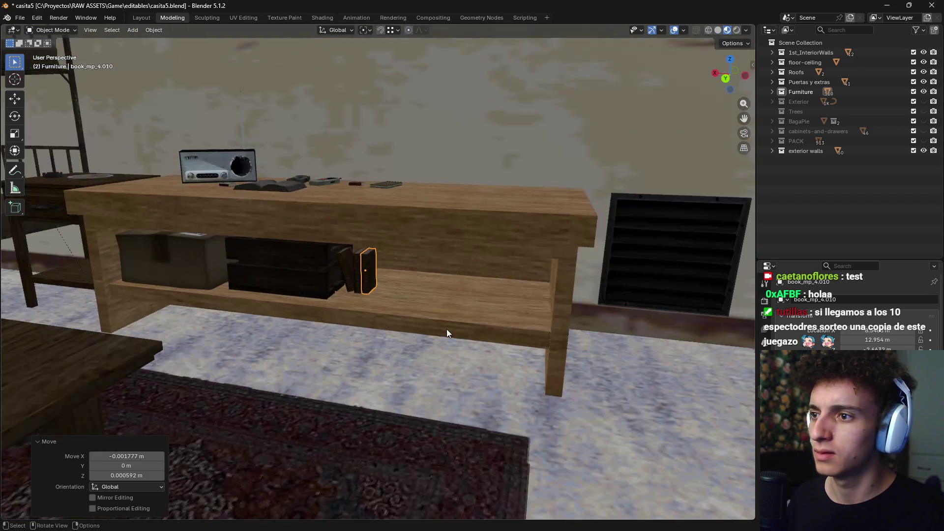
scroll(479, 342, "down", 3)
scroll(615, 305, "down", 4)
scroll(582, 325, "down", 4)
mouse_move(582, 325)
middle_mouse_down()
mouse_move(562, 350)
mouse_move(265, 281)
middle_mouse_up()
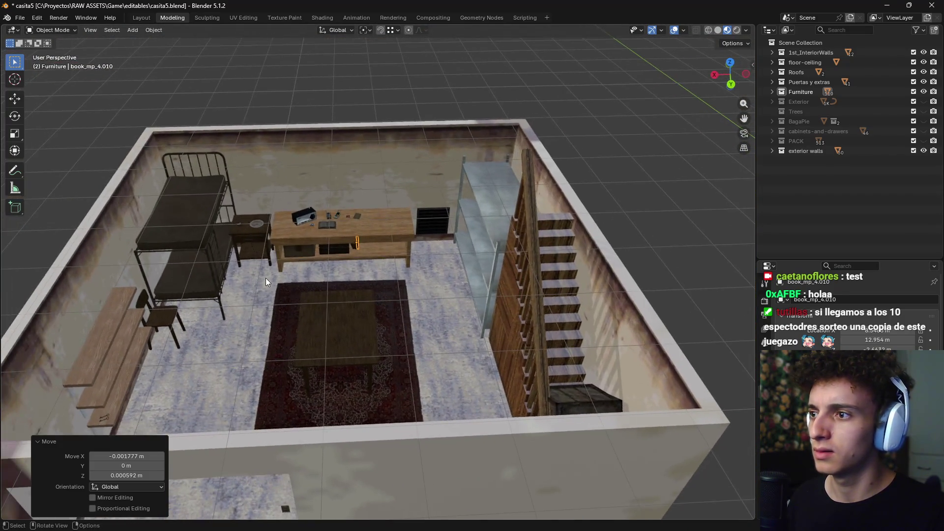
Delete the spare car battery prop
scroll(251, 256, "up", 2)
scroll(236, 231, "up", 4)
middle_click_drag(274, 241, 329, 214)
left_click(325, 209)
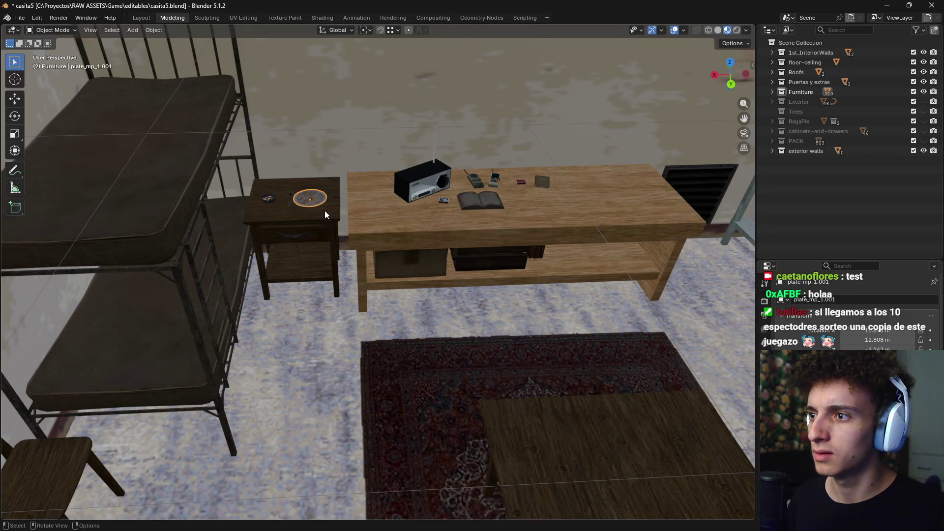
scroll(392, 254, "down", 3)
scroll(347, 246, "down", 4)
mouse_move(347, 246)
middle_mouse_down()
mouse_move(483, 309)
mouse_move(563, 320)
middle_mouse_up()
scroll(392, 230, "down", 5)
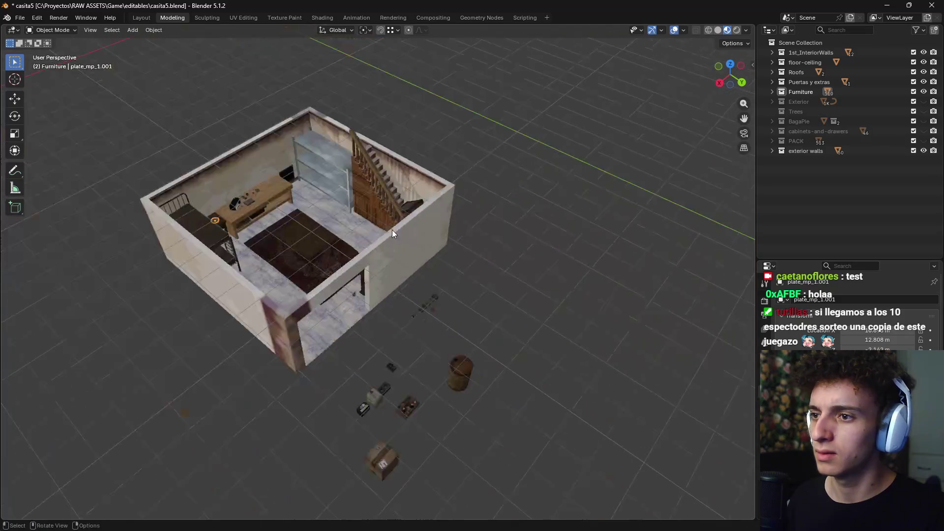
scroll(433, 226, "down", 2)
scroll(403, 315, "up", 5)
scroll(456, 309, "up", 2)
scroll(456, 305, "up", 2)
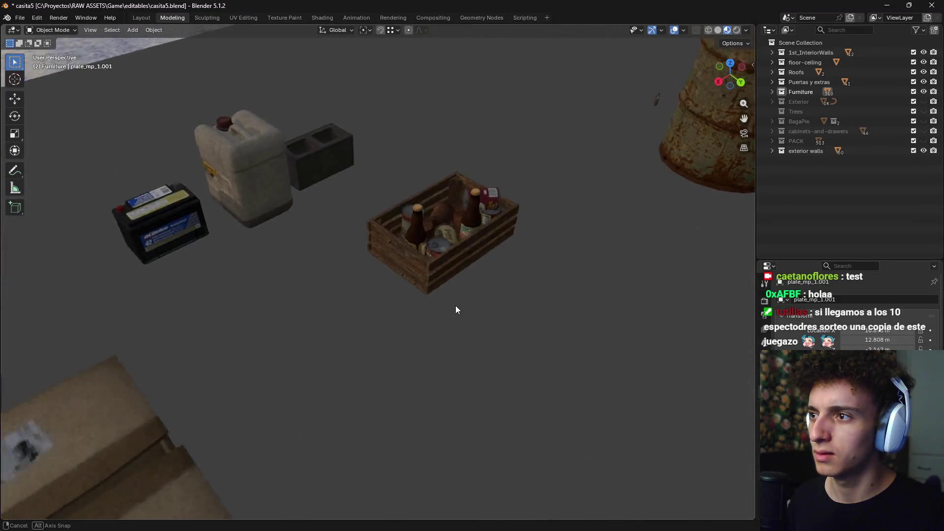
scroll(461, 310, "up", 1)
scroll(461, 308, "down", 1)
scroll(476, 307, "up", 1)
scroll(451, 309, "down", 1)
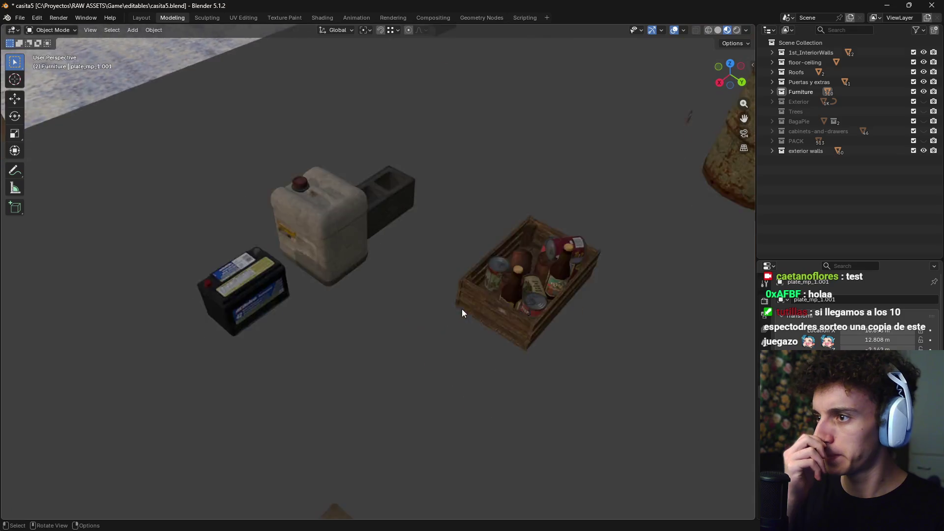
scroll(462, 310, "down", 4)
scroll(447, 266, "down", 2)
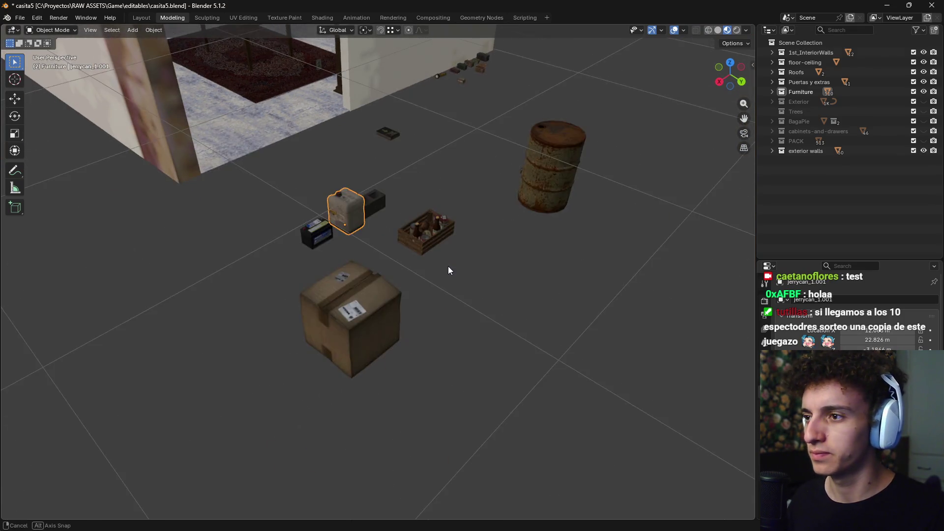
scroll(434, 275, "down", 1)
scroll(464, 293, "up", 3)
scroll(464, 297, "up", 1)
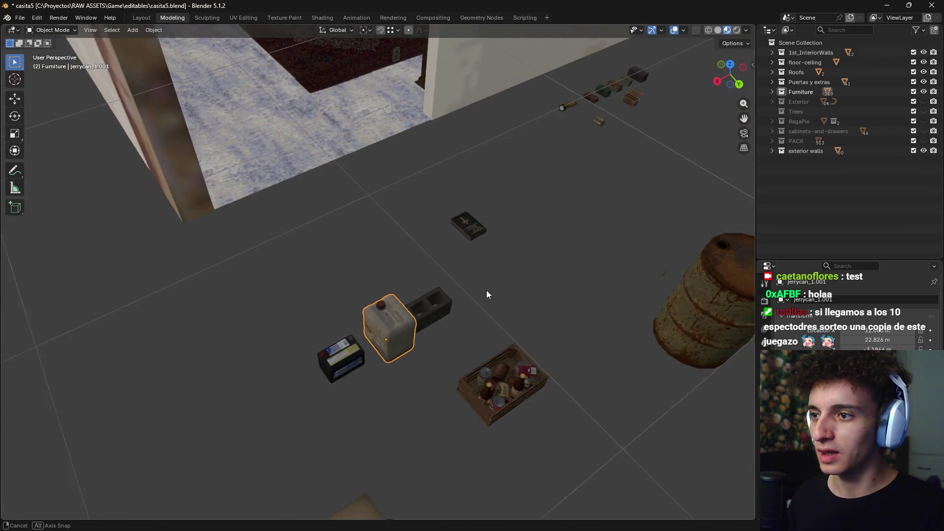
scroll(486, 290, "up", 1)
left_click(302, 313)
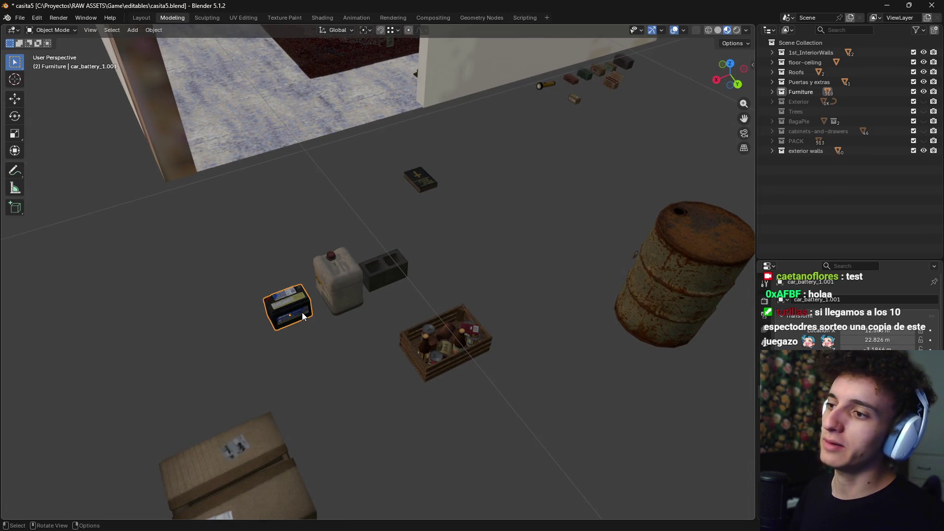
key("x")
left_click(303, 314)
In top view, move the loose book onto the tabletop
middle_click_drag(453, 240, 342, 264)
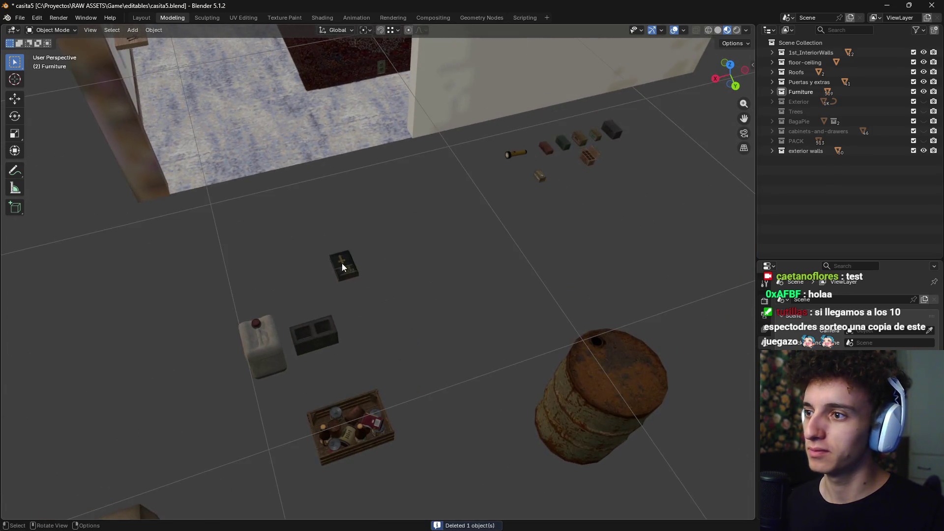
left_click(342, 265)
key("KP_7")
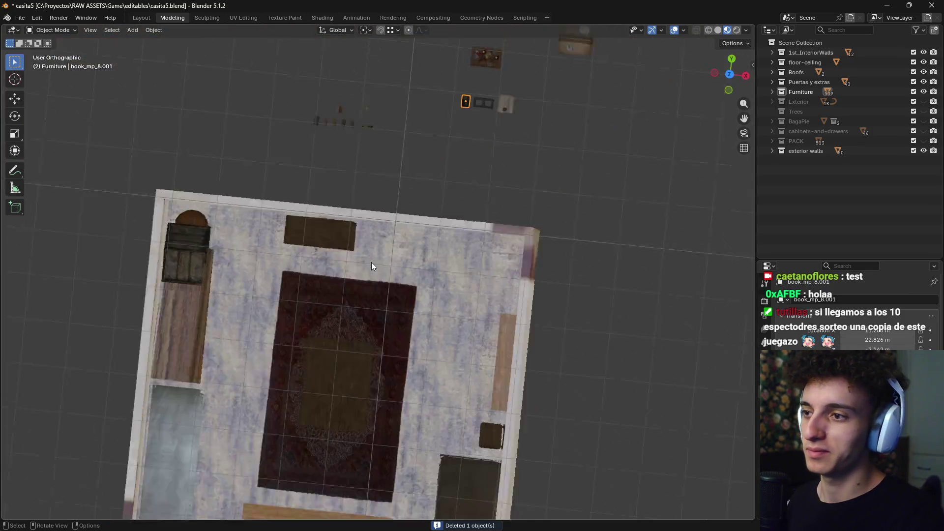
middle_click_drag(494, 193, 495, 152, "shift")
key("g")
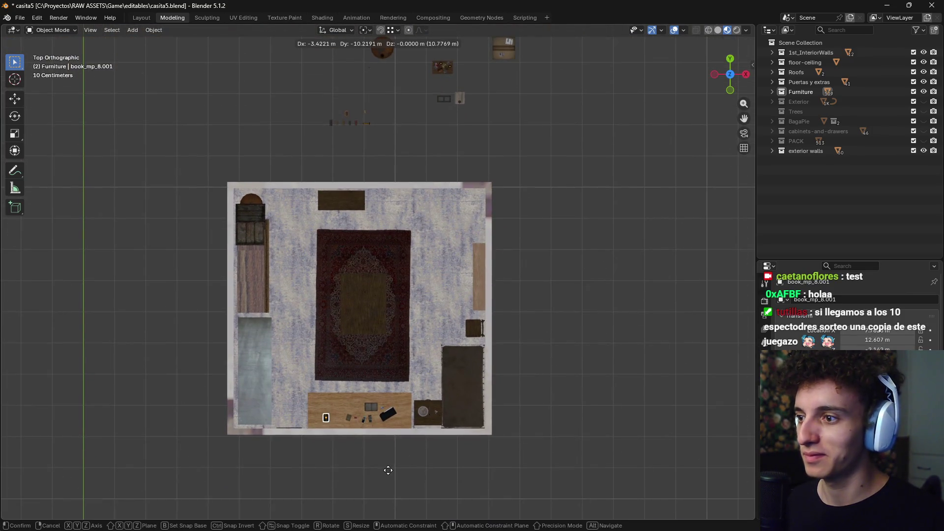
left_click(386, 468)
Turn the book around by 180° and slide it beside the open book
scroll(406, 424, "up", 5)
middle_click_drag(467, 204, 475, 172, "shift")
key("r")
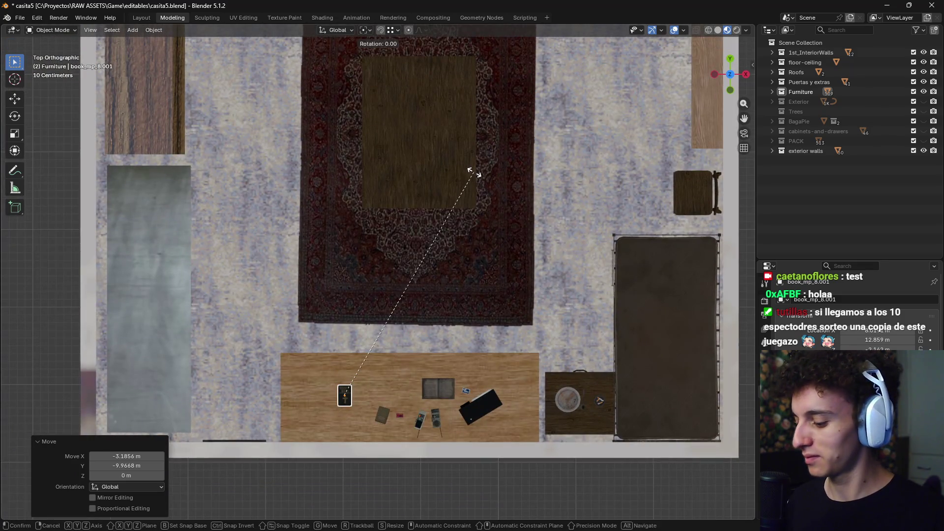
type("180")
key("Return")
key("g")
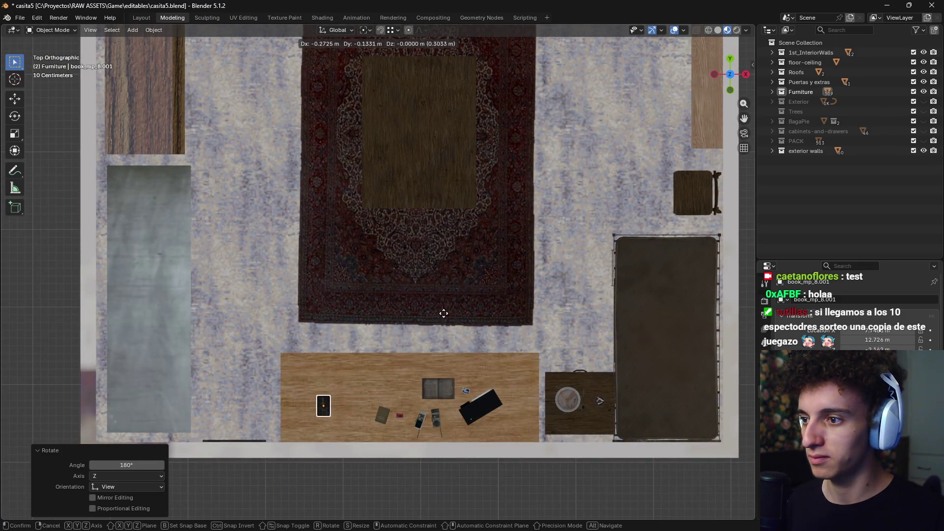
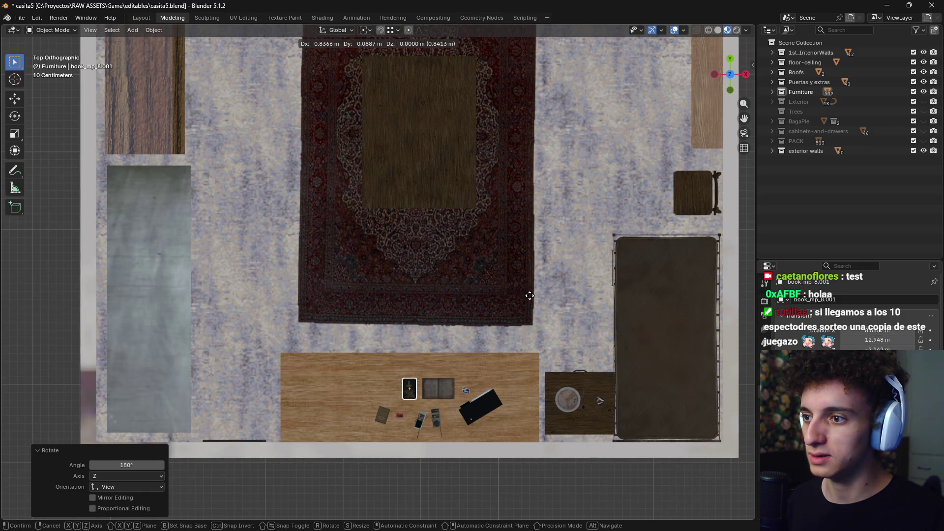
Confirm the book's new spot on the desk and bring the boxes outside into view
left_click(527, 296)
middle_click_drag(608, 329, 586, 311)
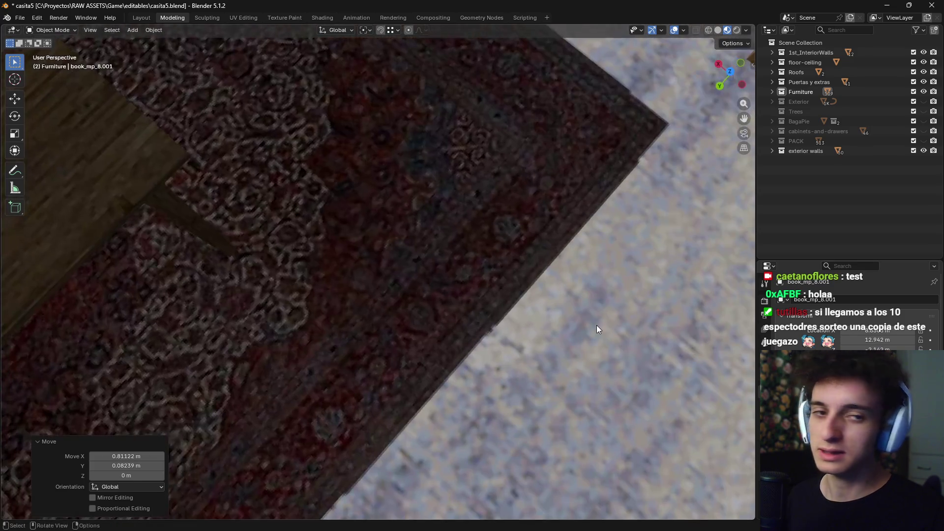
scroll(495, 331, "down", 3)
middle_click_drag(495, 332, 471, 306)
scroll(453, 306, "up", 2)
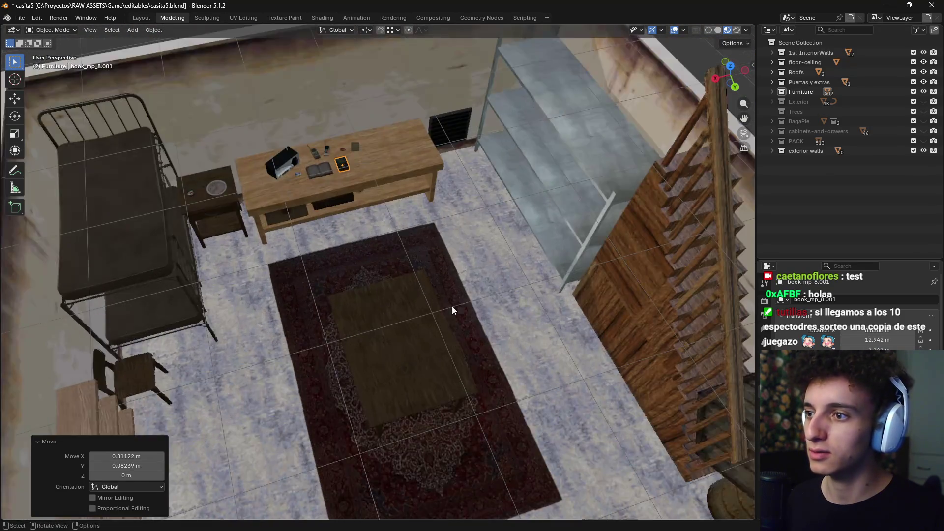
scroll(456, 340, "up", 2)
scroll(453, 318, "up", 2)
scroll(452, 317, "up", 2)
middle_click_drag(426, 268, 443, 362, "shift")
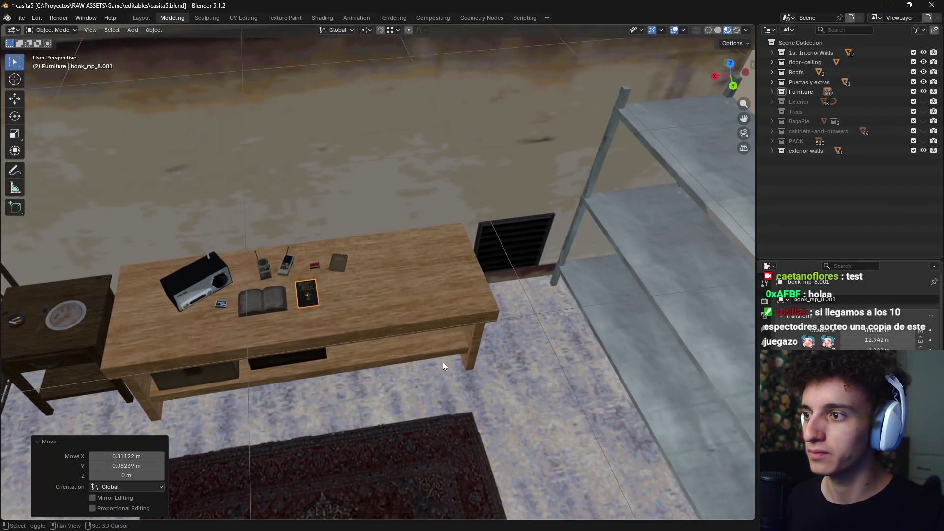
scroll(317, 301, "up", 2)
scroll(430, 319, "down", 8)
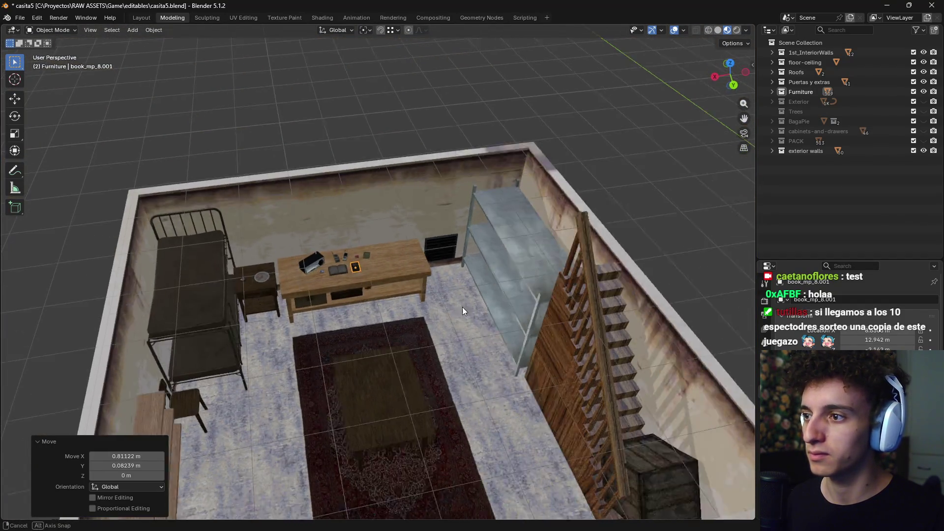
scroll(492, 344, "down", 4)
mouse_move(510, 374)
middle_mouse_down("shift")
mouse_move(430, 293)
mouse_move(357, 347)
middle_mouse_up("shift")
scroll(468, 279, "up", 3)
scroll(467, 308, "up", 2)
Select the flashlight and ammo boxes outside, then view the whole room from the top
left_click(359, 347)
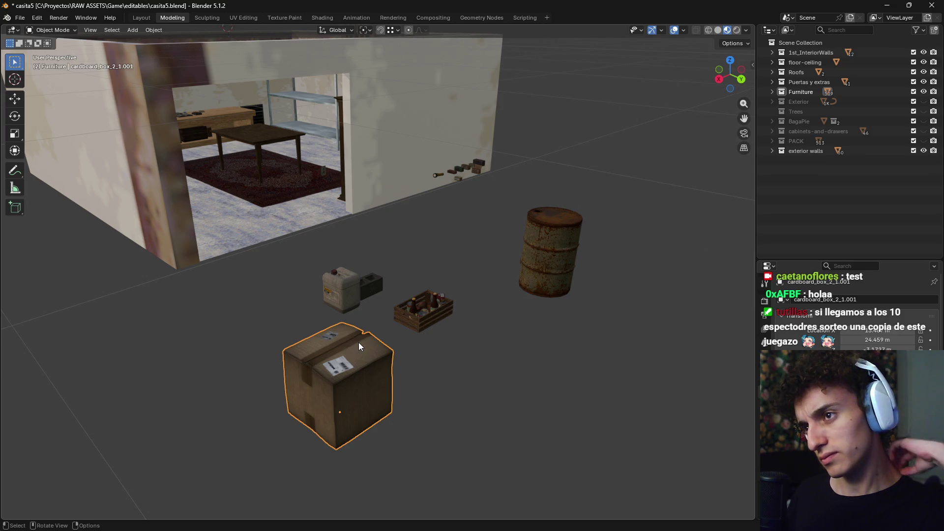
mouse_move(358, 342)
middle_mouse_down()
mouse_move(417, 364)
mouse_move(403, 287)
middle_mouse_up()
scroll(418, 364, "up", 5)
scroll(402, 290, "down", 5)
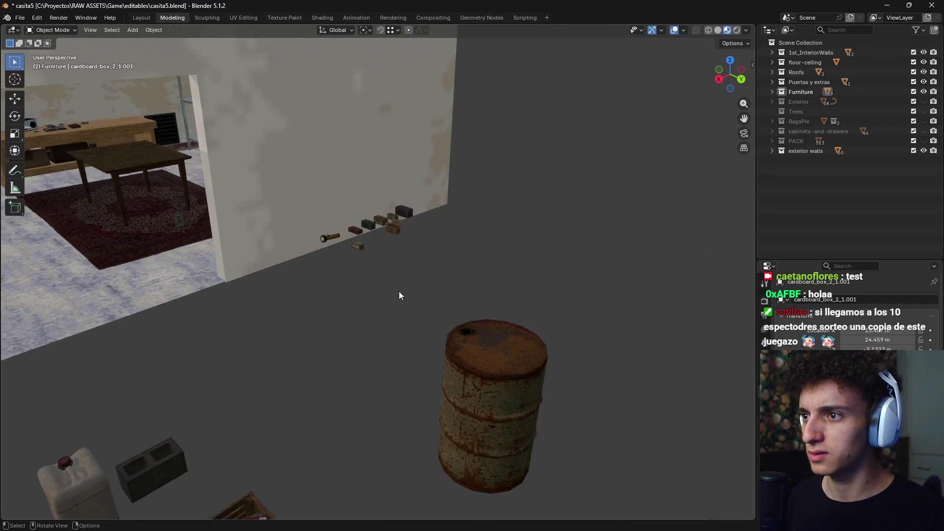
scroll(391, 303, "up", 4)
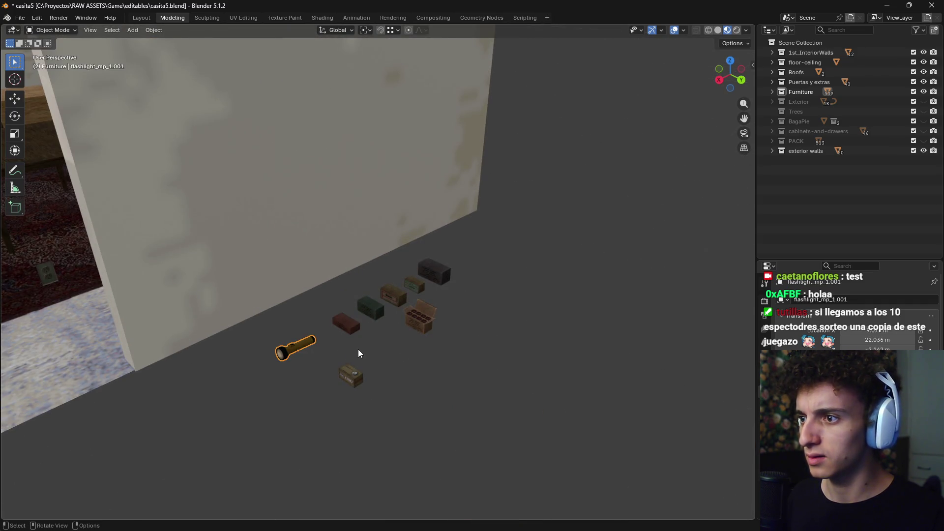
scroll(358, 354, "up", 4)
scroll(404, 346, "down", 4)
left_click(409, 278, "shift")
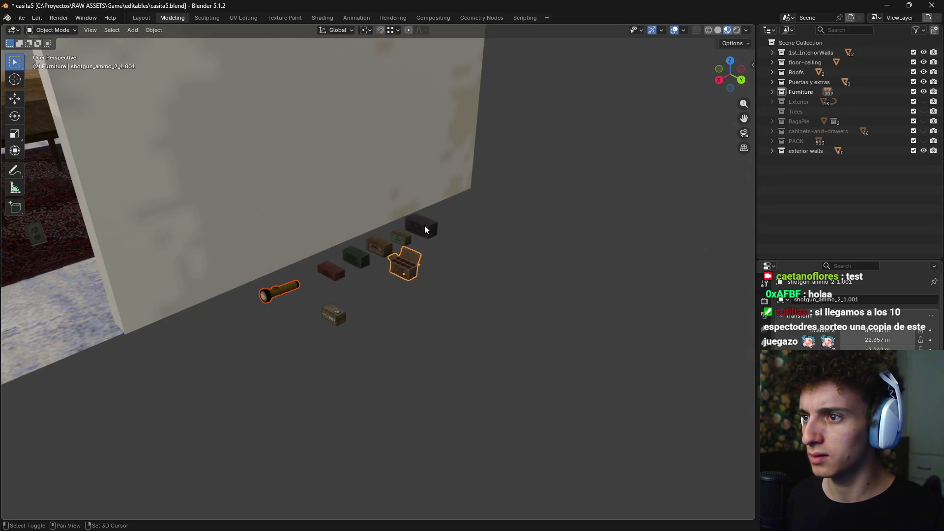
key("KP_7")
scroll(506, 274, "down", 2)
middle_click_drag(550, 226, 491, 184, "shift")
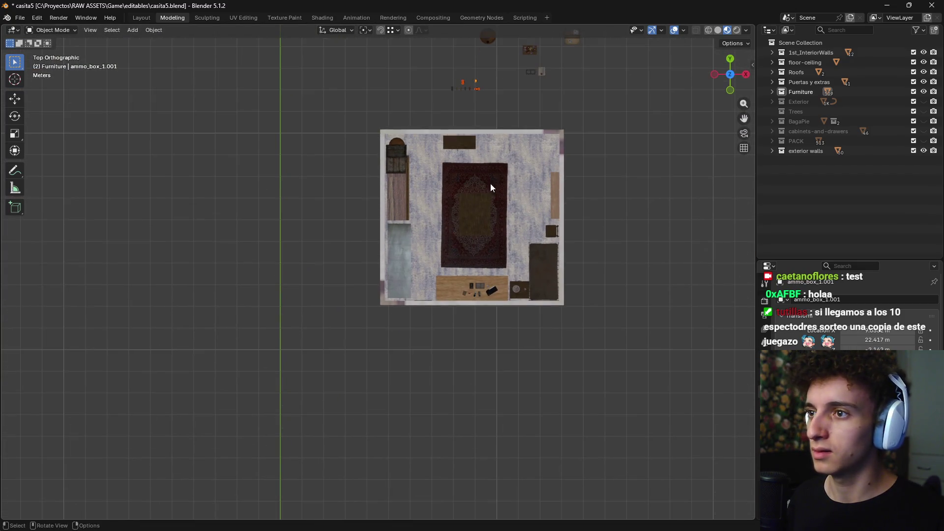
Drop the copied items on the desk area and shift the small ammo box right
left_click(498, 373)
middle_click_drag(498, 373, 590, 358)
scroll(590, 358, "up", 2)
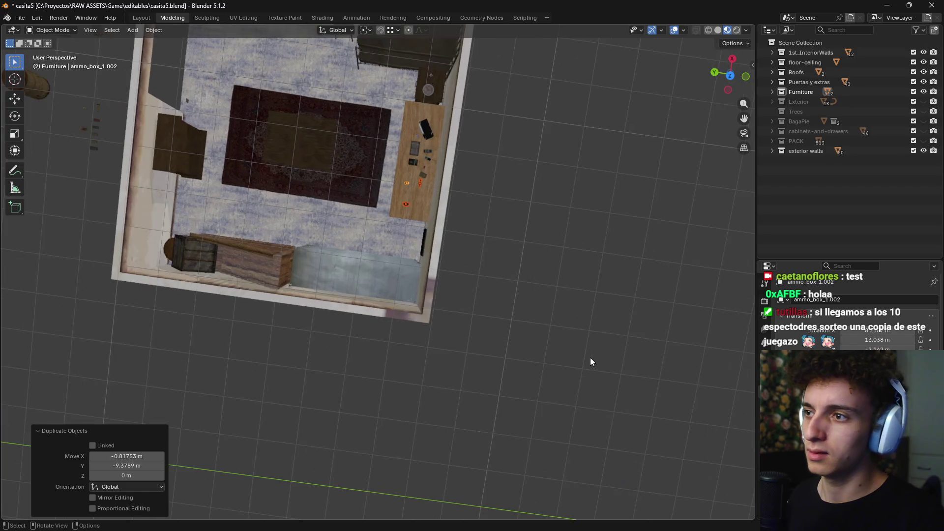
scroll(396, 252, "up", 5)
mouse_move(395, 253)
middle_mouse_down()
mouse_move(539, 217)
mouse_move(324, 213)
mouse_move(366, 279)
mouse_move(507, 232)
mouse_move(459, 243)
mouse_move(481, 257)
middle_mouse_up()
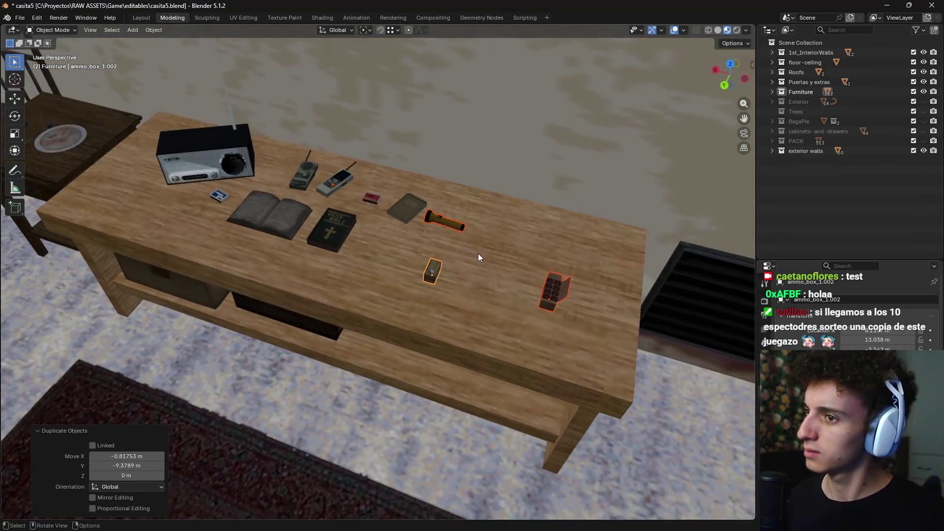
left_click(439, 275)
key("g")
left_click(456, 271)
Enlarge the flashlight, shell box and ammo box to 1.215 scale and reposition them
left_click(447, 233, "shift")
left_click(548, 290, "shift")
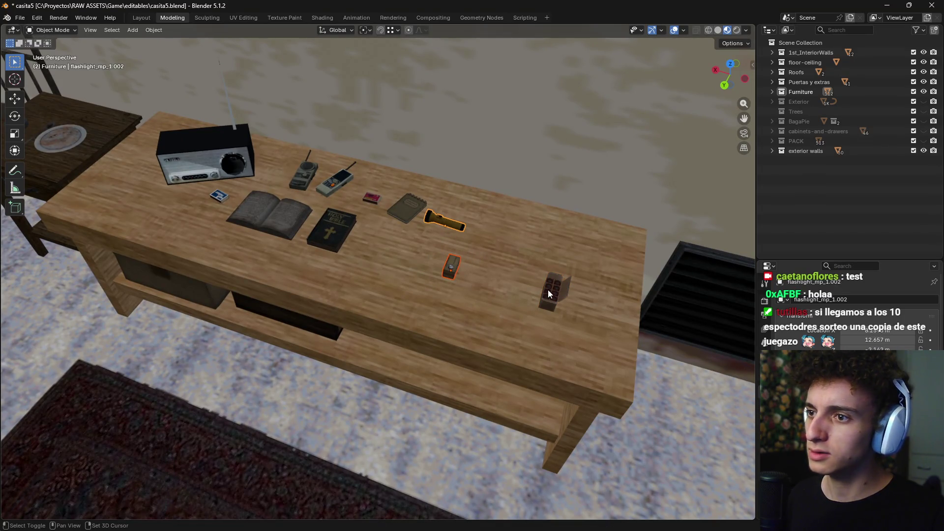
key("s")
left_click(587, 290)
key("g")
left_click(592, 306)
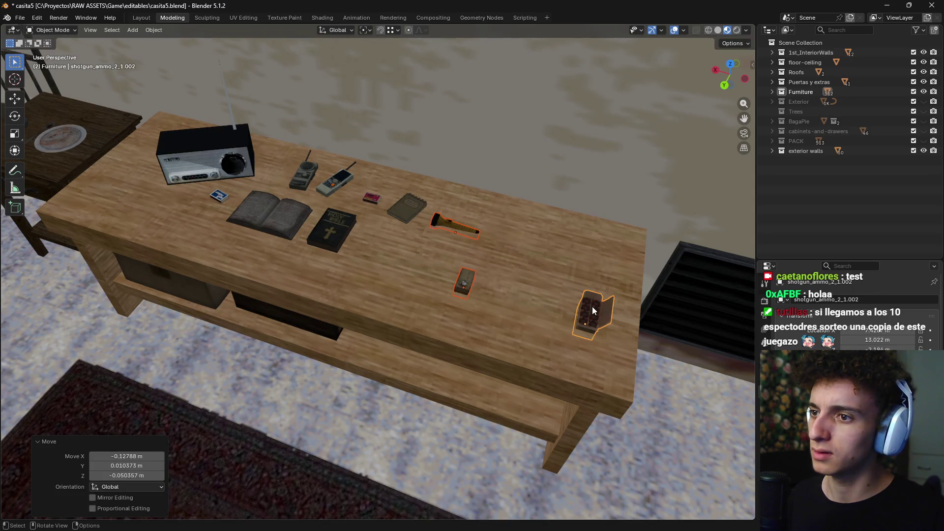
Raise the items along Z so they rest on the desk surface
left_click(592, 335)
middle_click_drag(503, 270, 439, 334)
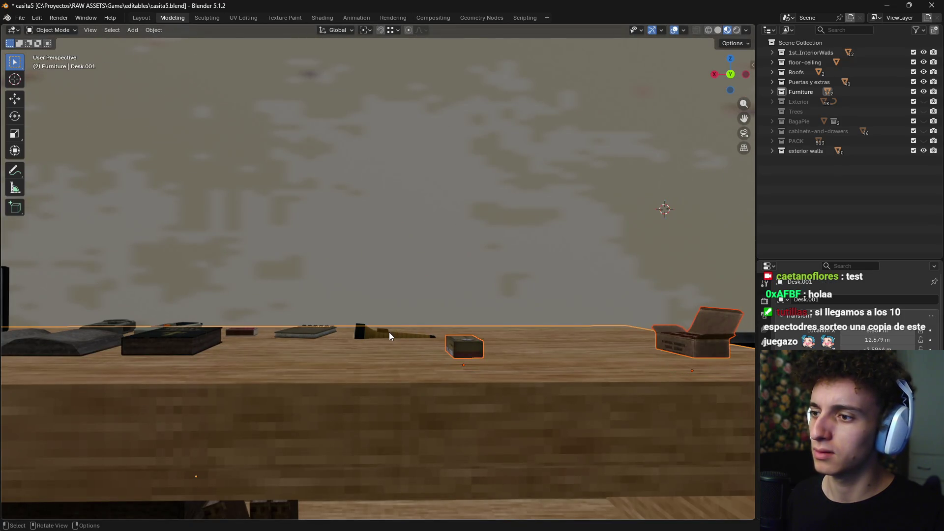
left_click(433, 346)
key("g")
key("z")
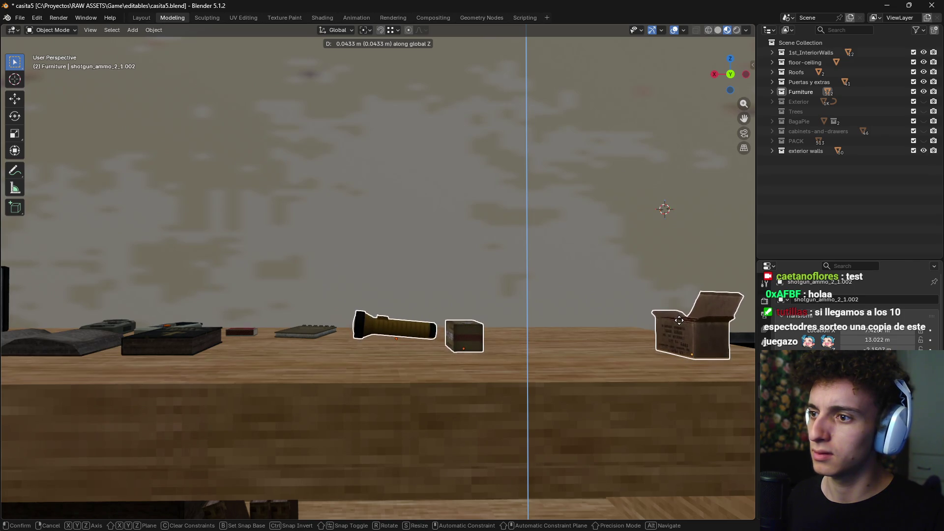
left_click(679, 320)
Rotate the small ammo box about Z and set it beside the flashlight
middle_click_drag(679, 320, 577, 357)
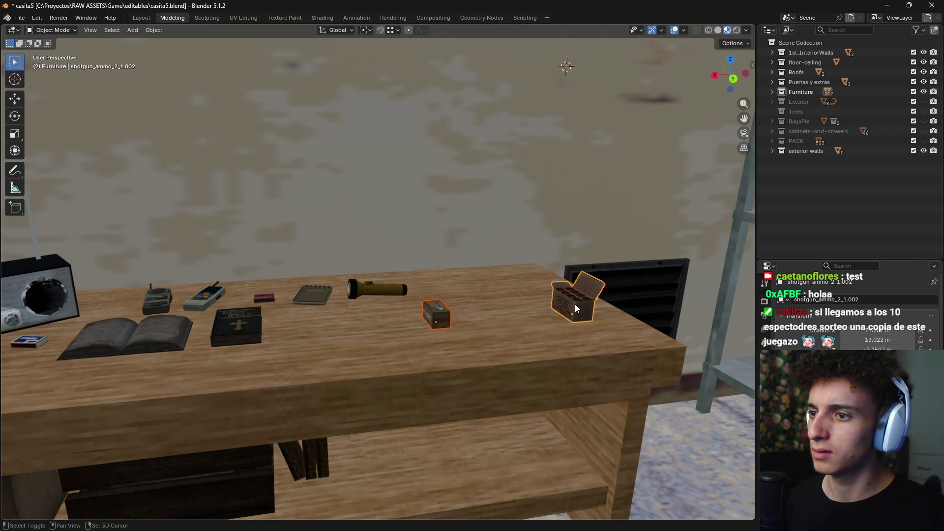
left_click(441, 320)
key("r")
key("z")
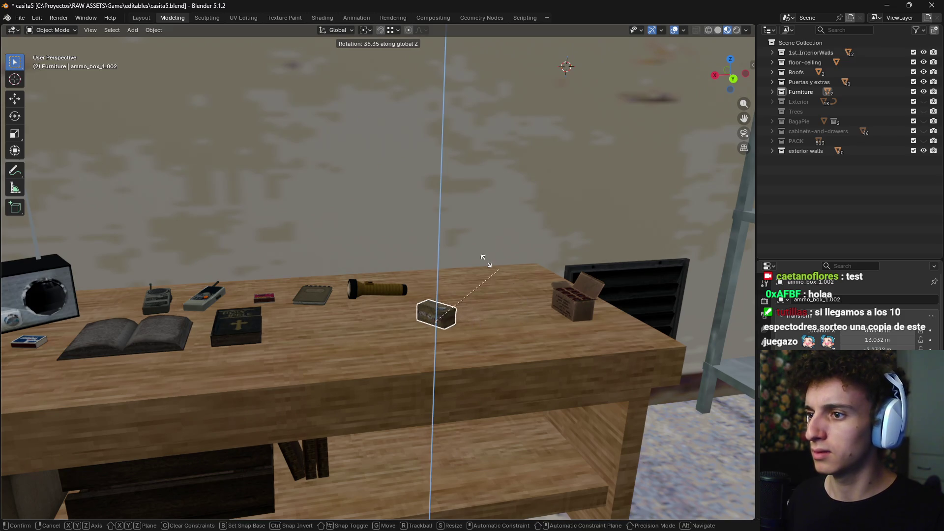
left_click(452, 248)
key("g")
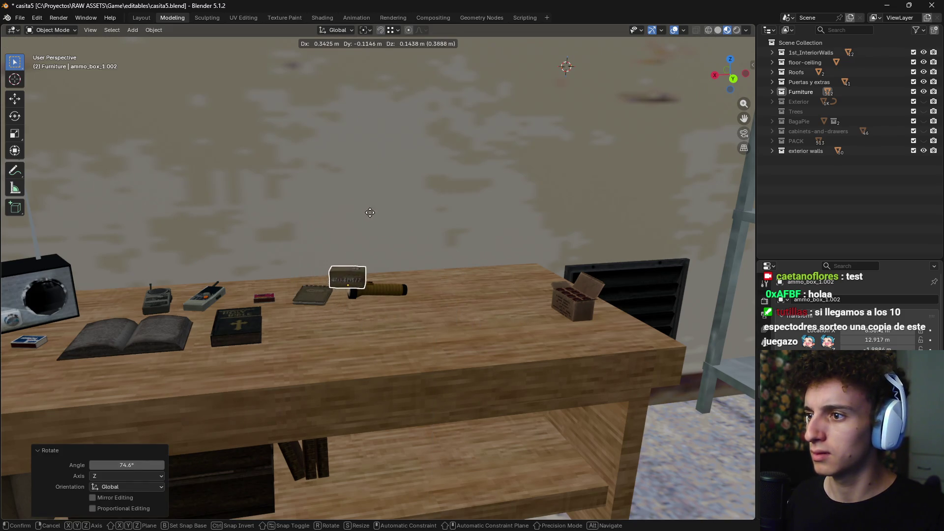
left_click(510, 238)
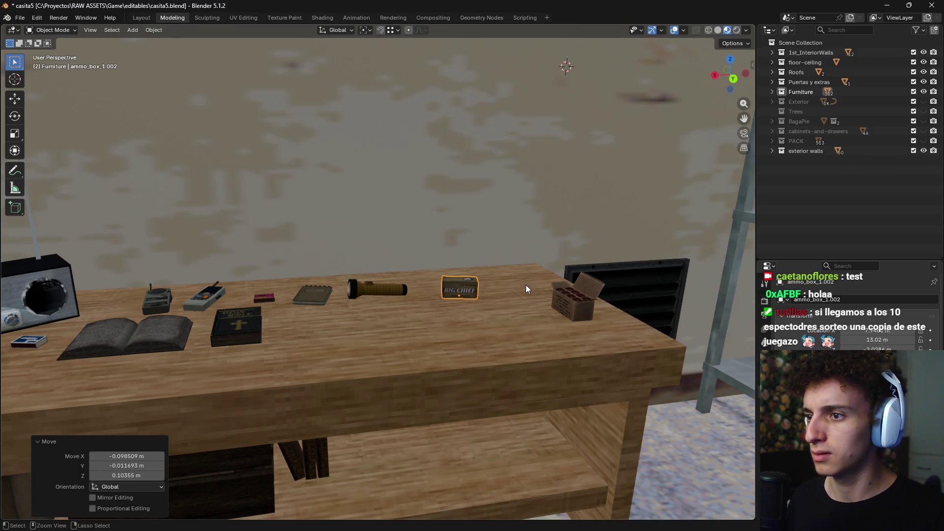
key("KP_8")
key("KP_8")
key("KP_7")
Place the ammo box at the desk's lower left and duplicate it into a row of four
key("r")
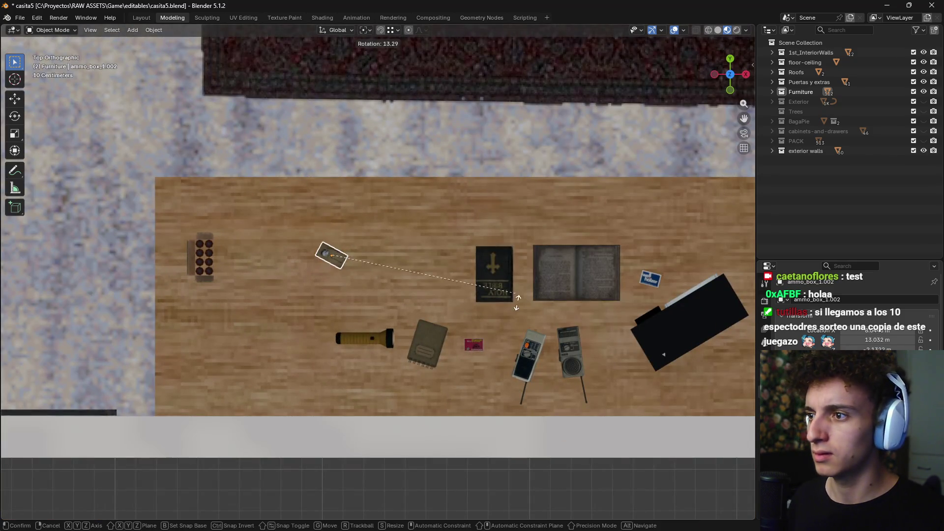
left_click(370, 372)
key("g")
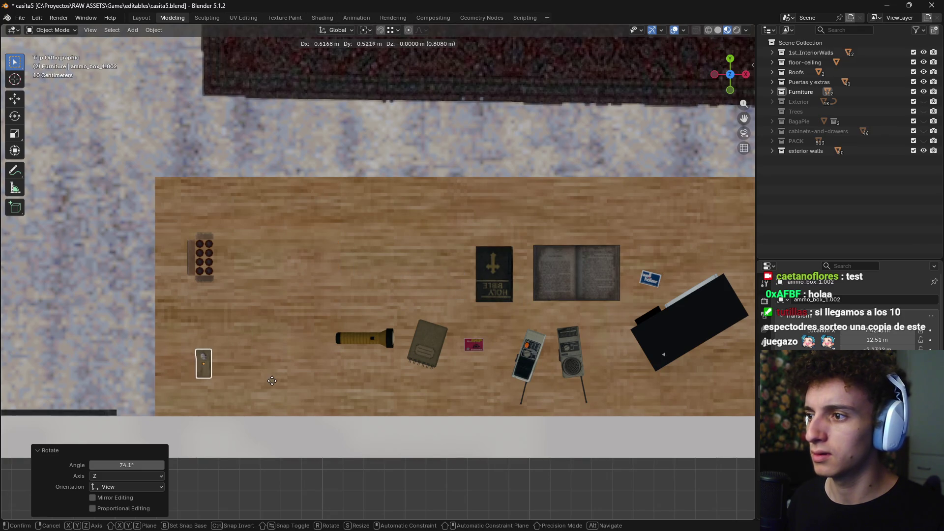
left_click(248, 400)
key("shift+d")
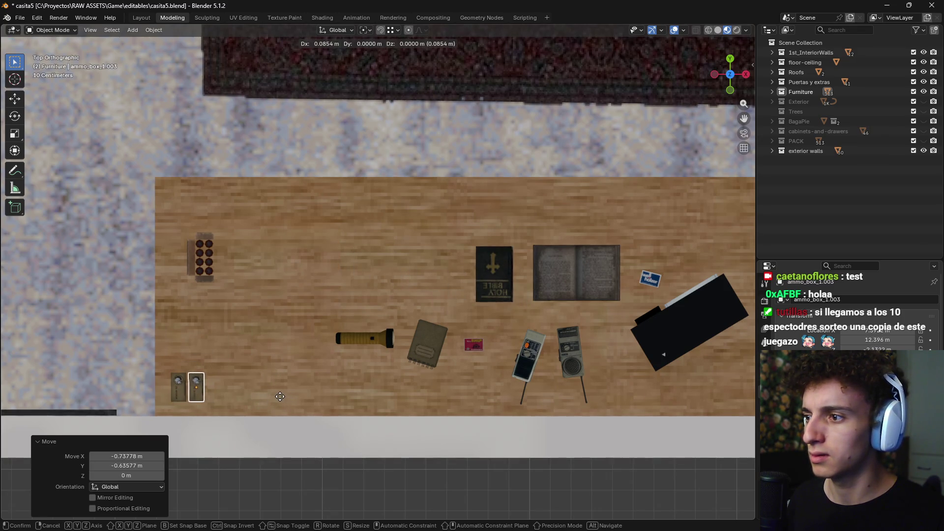
left_click(281, 396)
key("shift+d")
left_click(309, 391)
key("g")
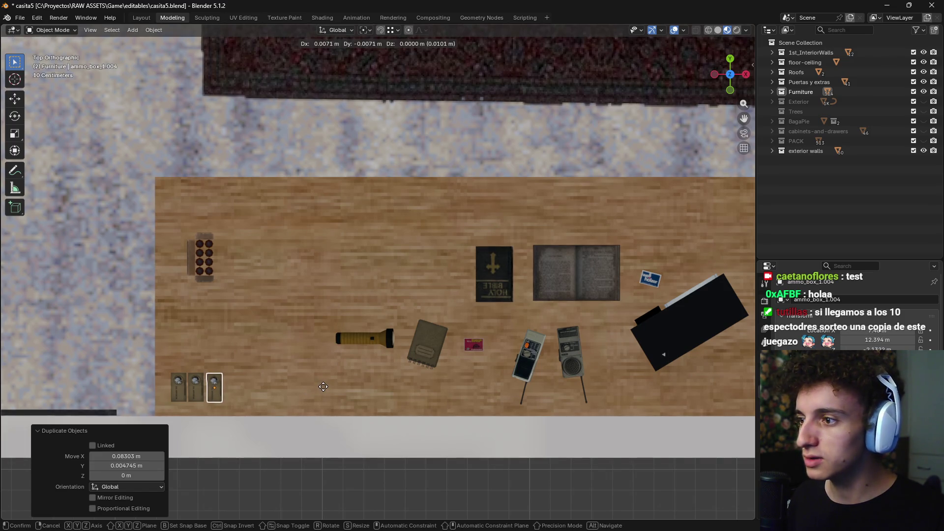
left_click(324, 386)
key("shift+d")
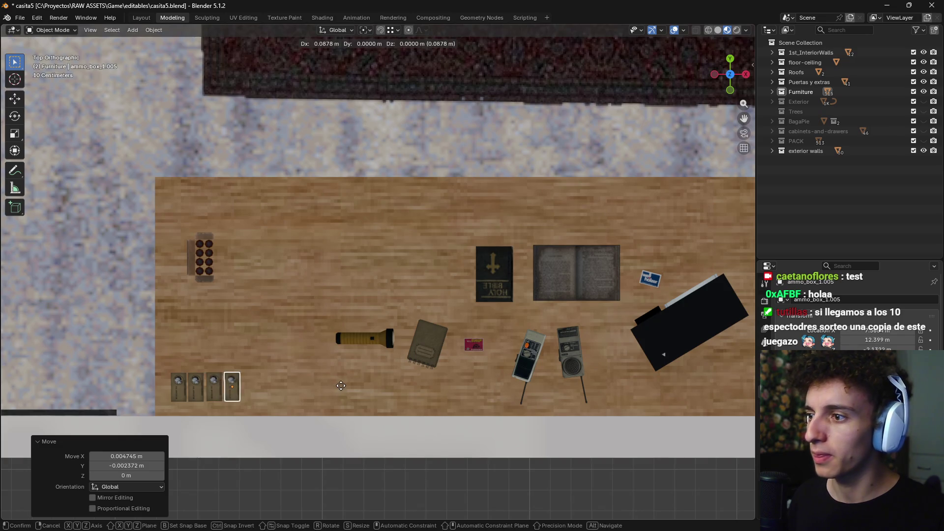
left_click(342, 386)
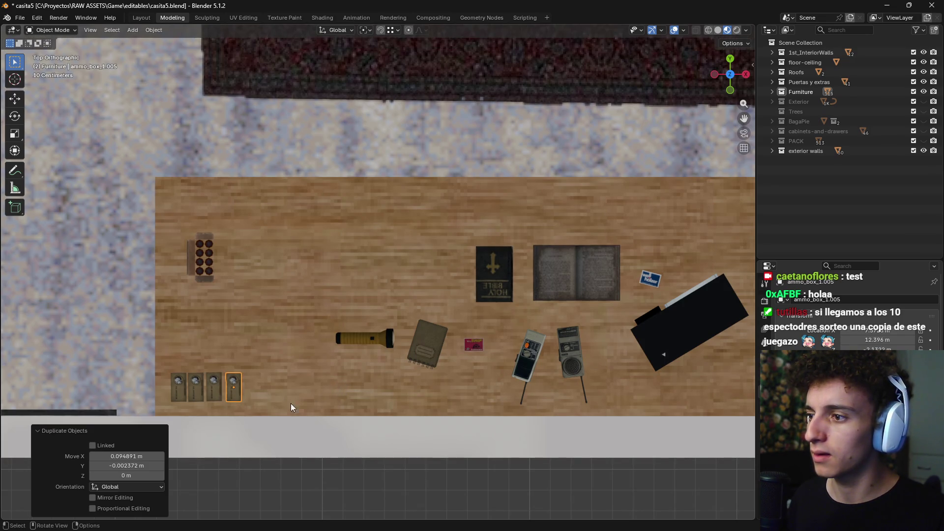
Rotate the shotgun shell box and set it near the row of four boxes
mouse_move(450, 372)
middle_mouse_down()
mouse_move(470, 340)
mouse_move(487, 349)
middle_mouse_up()
left_click(470, 341)
scroll(470, 340, "up", 3)
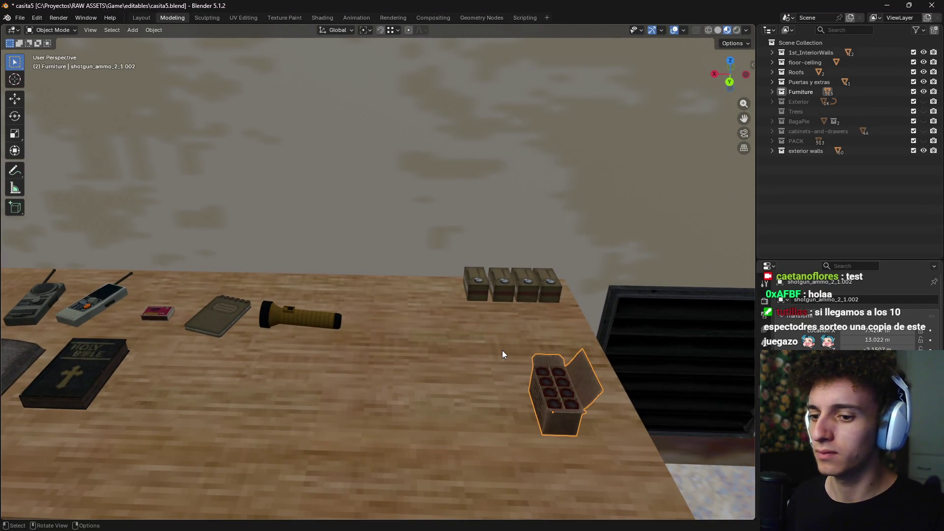
key("KP_7")
key("r")
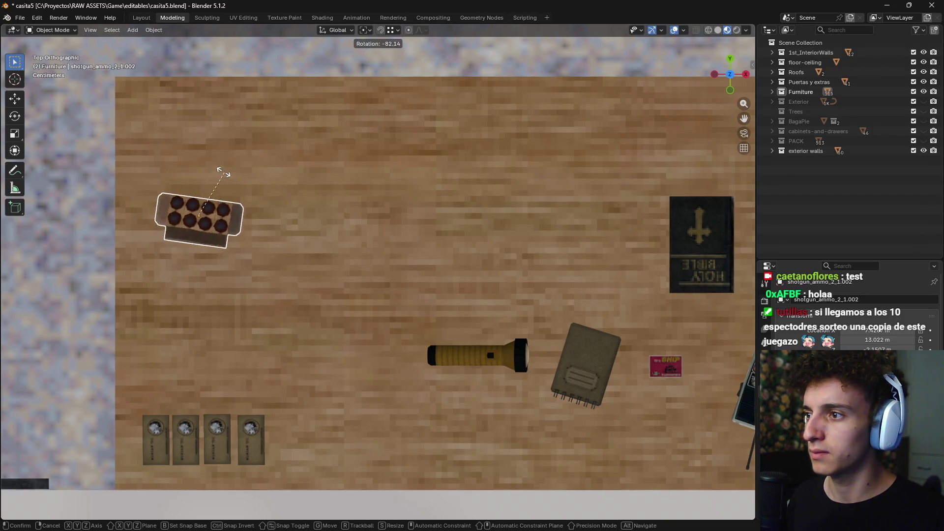
left_click(216, 169)
key("g")
left_click(211, 352)
key("g")
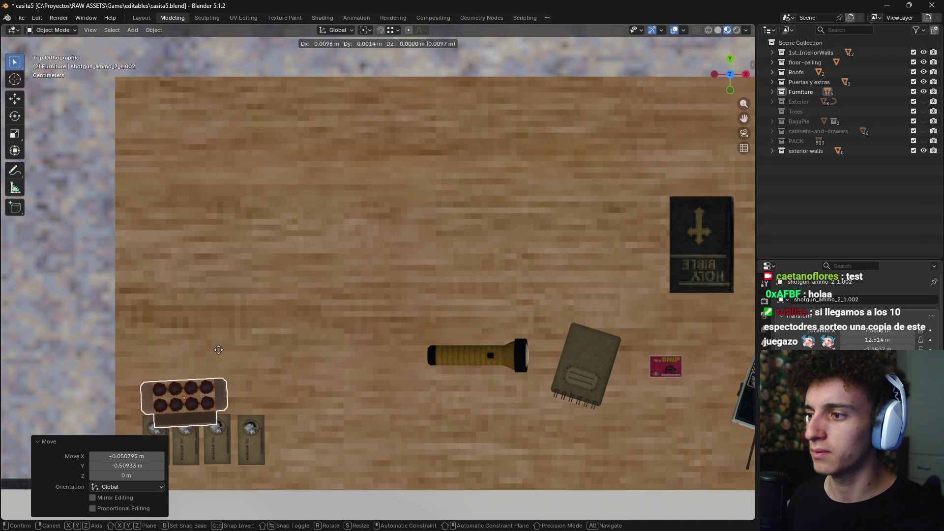
key("r")
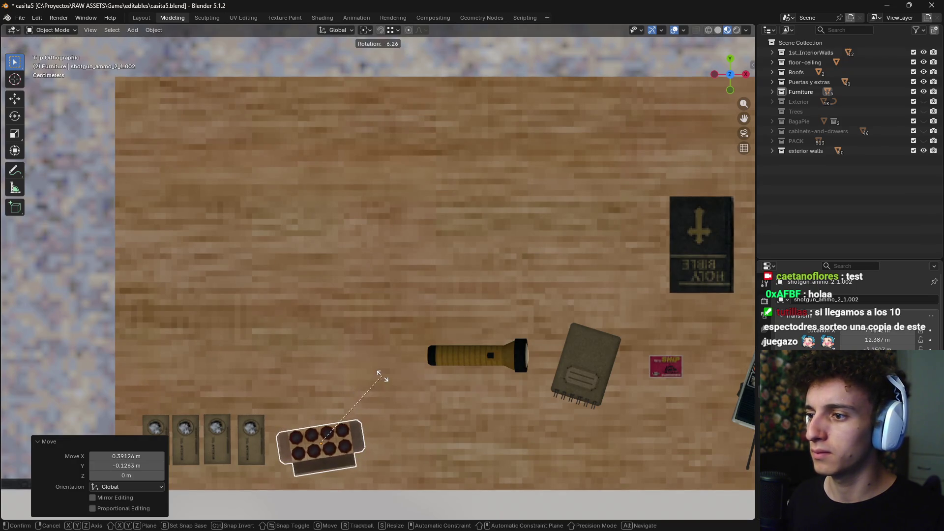
left_click(380, 375)
Duplicate the dark ammo box, then delete the extra copy
key("shift+d")
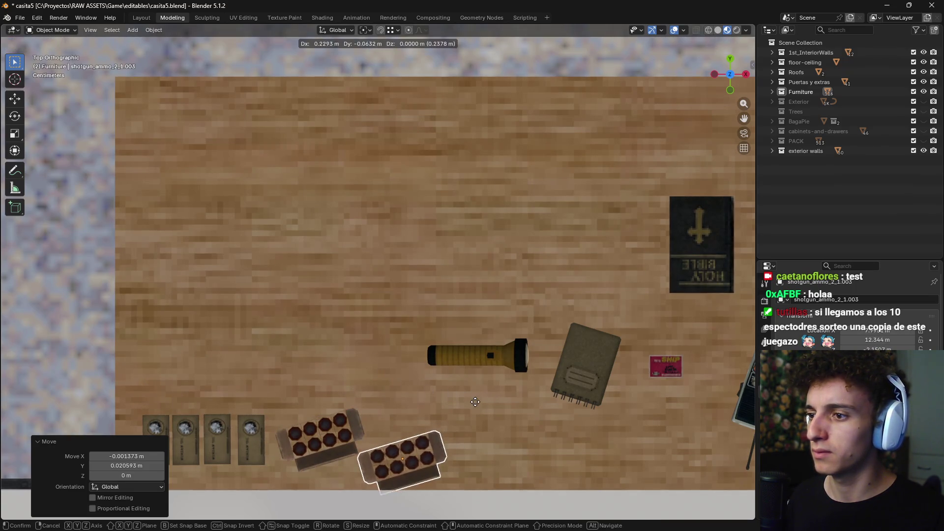
left_click(486, 391)
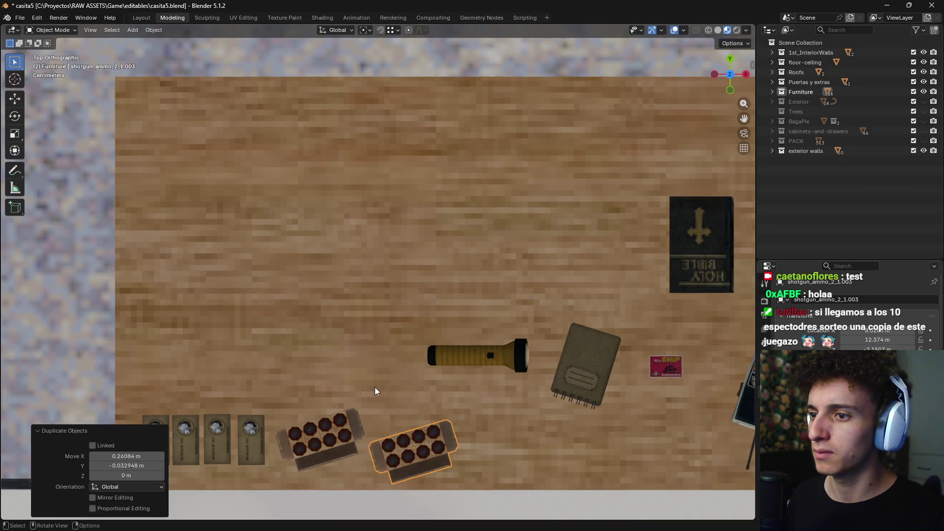
middle_click_drag(376, 390, 397, 328)
key("x")
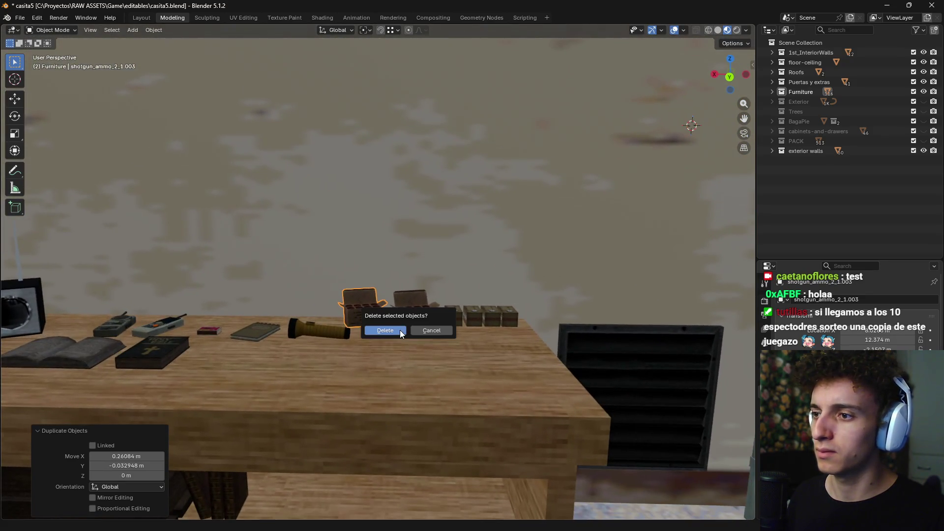
key("Return")
middle_click_drag(388, 348, 403, 382)
scroll(395, 368, "down", 5)
scroll(426, 322, "up", 3)
scroll(419, 324, "up", 2)
scroll(418, 321, "down", 3)
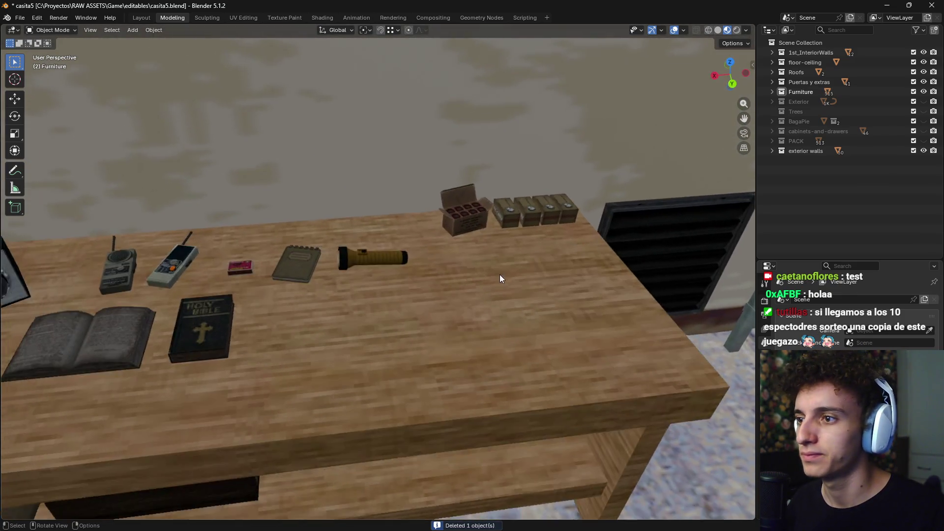
middle_click_drag(499, 275, 492, 338)
mouse_move(515, 293)
middle_mouse_down()
mouse_move(550, 237)
mouse_move(518, 313)
mouse_move(444, 293)
mouse_move(486, 319)
middle_mouse_up()
scroll(550, 237, "down", 2)
scroll(360, 276, "up", 3)
scroll(360, 275, "up", 2)
Duplicate the nightstand plate and place the copy, plate_mp_1.002, on the table near the books
left_click(358, 277)
mouse_move(358, 277)
middle_mouse_down()
mouse_move(362, 335)
mouse_move(271, 356)
middle_mouse_up()
scroll(271, 356, "up", 2)
key("KP_7")
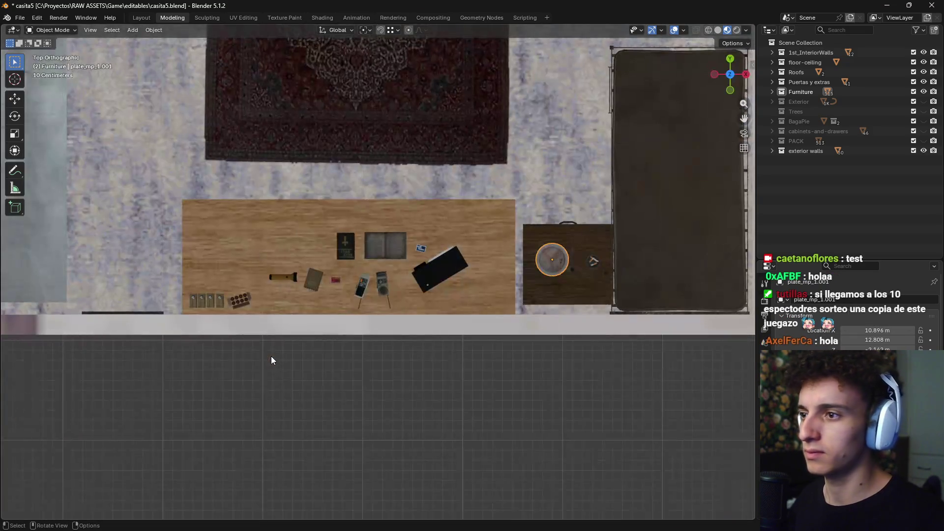
middle_click_drag(512, 222, 584, 238, "shift")
key("shift+d")
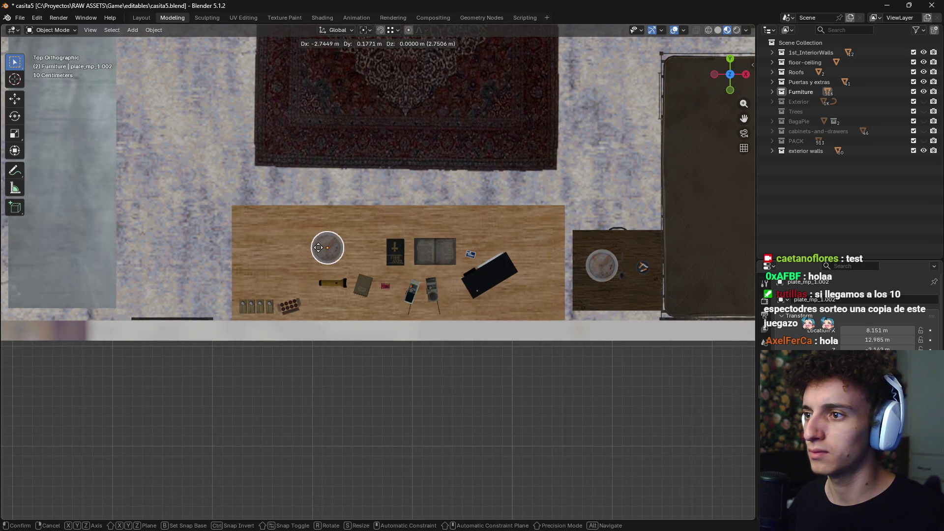
left_click(334, 249)
scroll(334, 250, "down", 2)
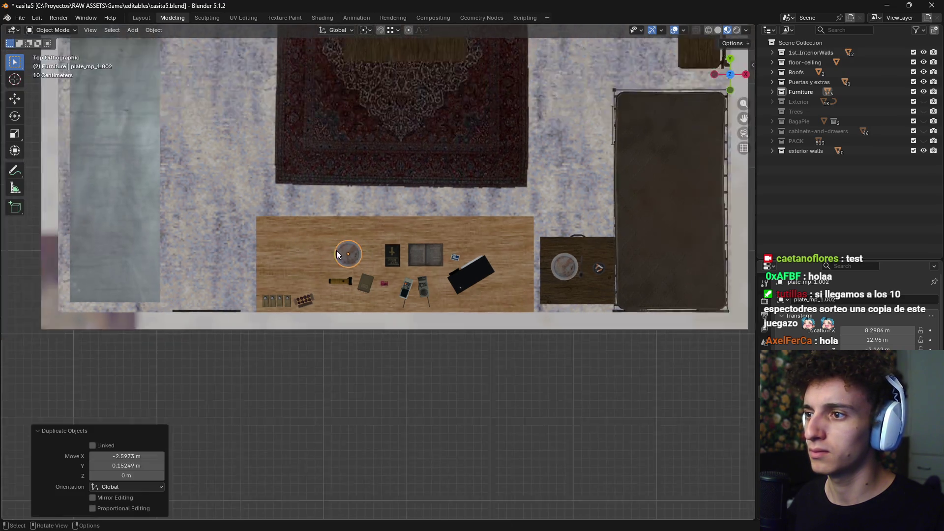
scroll(398, 223, "down", 2)
mouse_move(397, 222)
middle_mouse_down()
mouse_move(494, 193)
mouse_move(487, 276)
mouse_move(452, 323)
mouse_move(449, 313)
middle_mouse_up()
scroll(487, 280, "up", 3)
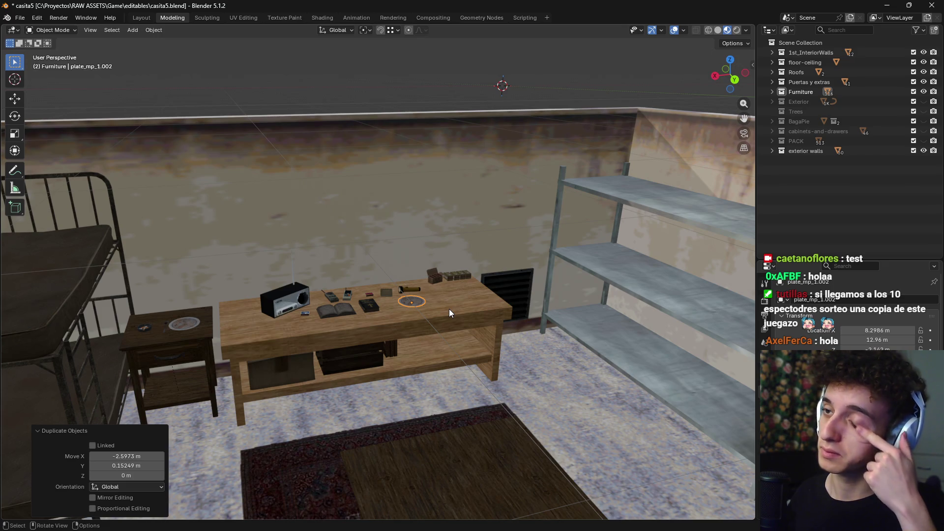
mouse_move(449, 309)
middle_mouse_down()
mouse_move(467, 332)
mouse_move(444, 277)
mouse_move(404, 346)
middle_mouse_up()
scroll(468, 333, "down", 3)
scroll(404, 346, "up", 2)
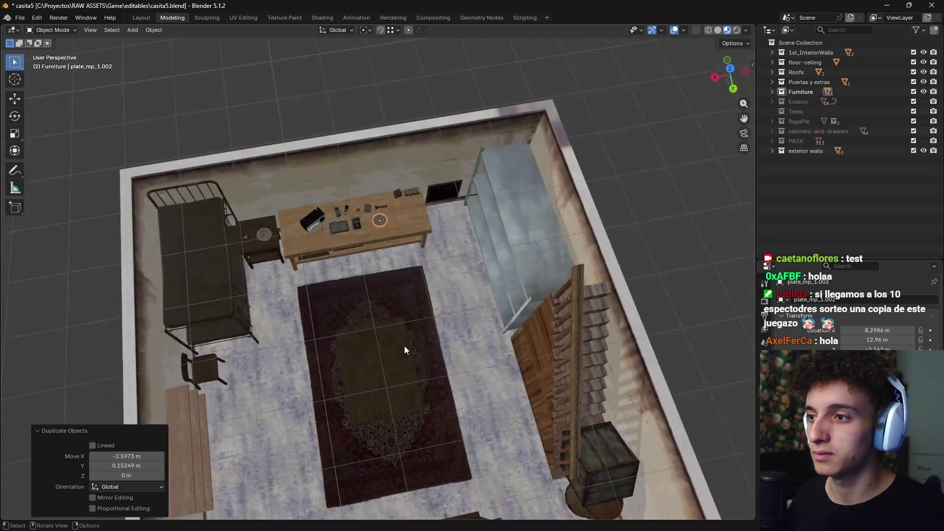
scroll(407, 312, "down", 3)
scroll(407, 312, "up", 3)
mouse_move(406, 312)
middle_mouse_down()
mouse_move(382, 214)
mouse_move(370, 285)
mouse_move(373, 265)
middle_mouse_up()
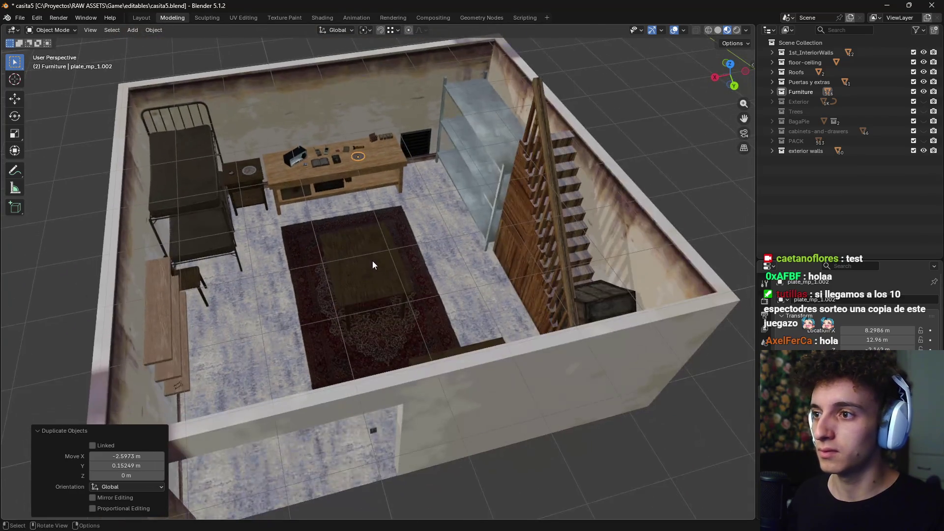
scroll(373, 265, "up", 3)
scroll(391, 274, "up", 4)
scroll(392, 259, "down", 6)
scroll(394, 274, "up", 2)
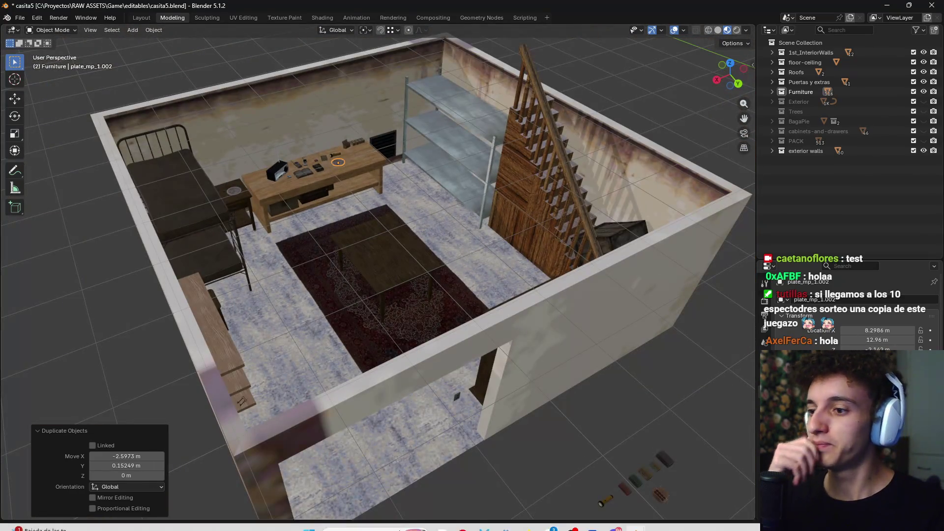
mouse_move(525, 517)
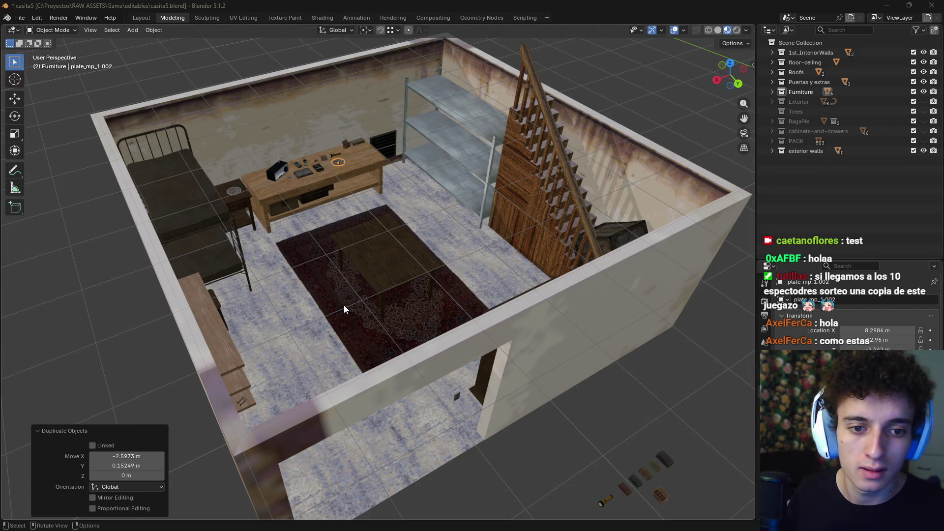
middle_click_drag(482, 261, 411, 279)
left_click(304, 271)
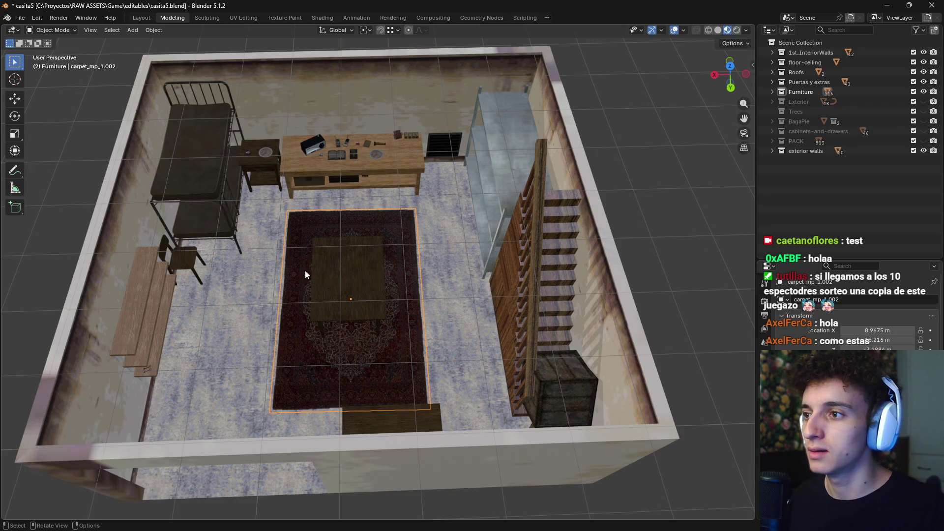
Scale the central rug down to 0.714
scroll(406, 266, "up", 2)
scroll(442, 270, "down", 3)
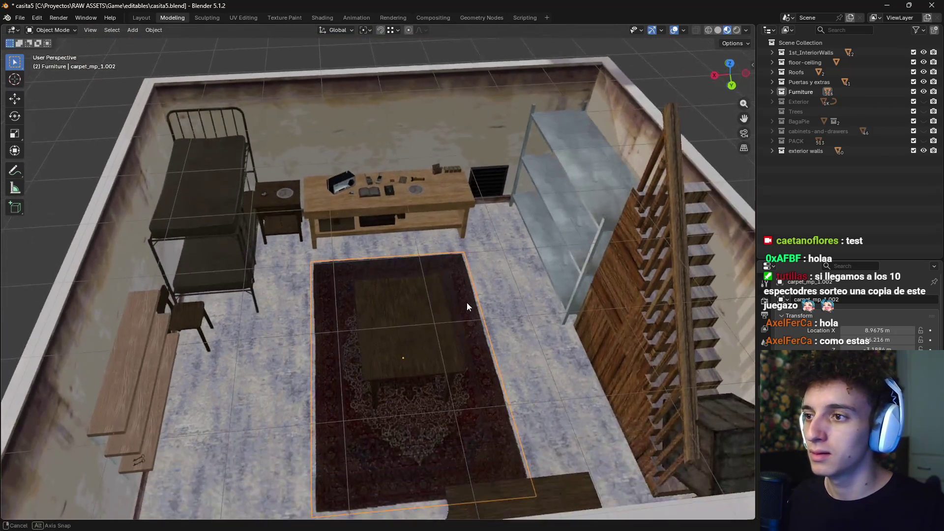
key("s")
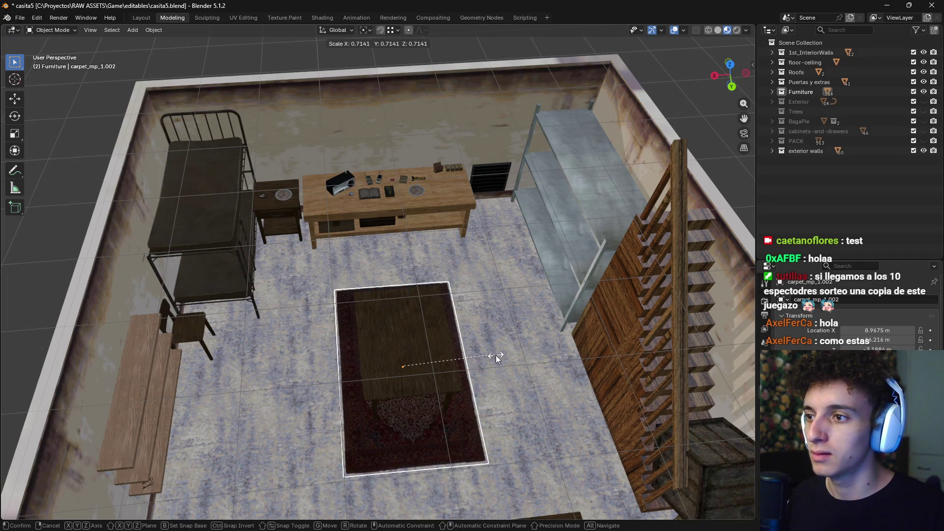
left_click(497, 355)
key("KP_7")
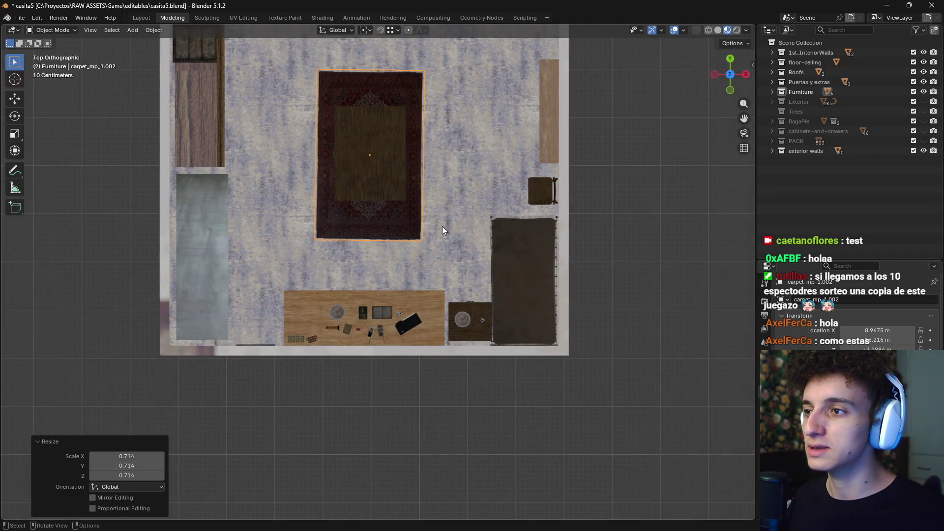
middle_click_drag(442, 226, 425, 225)
Try a 90° X rotation on the rug, cancel it, then select the supply crate outside
key("r")
key("x")
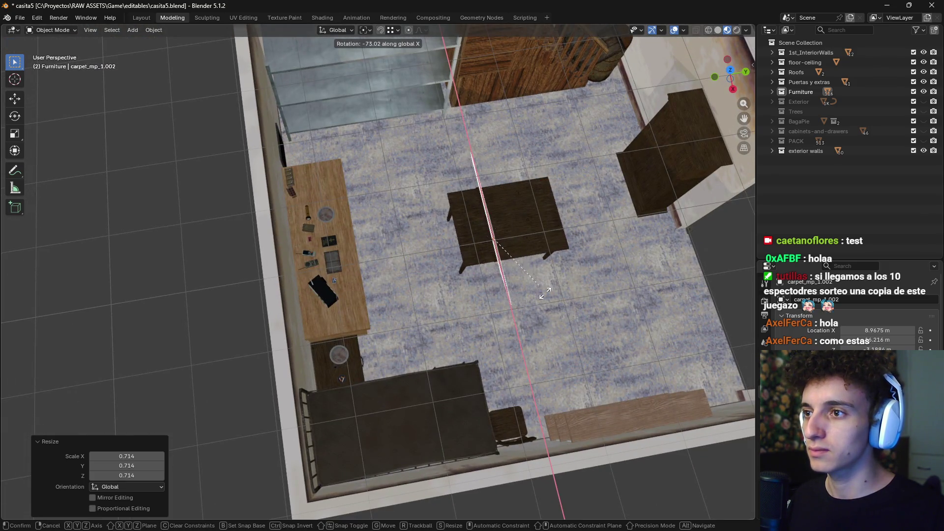
type("90")
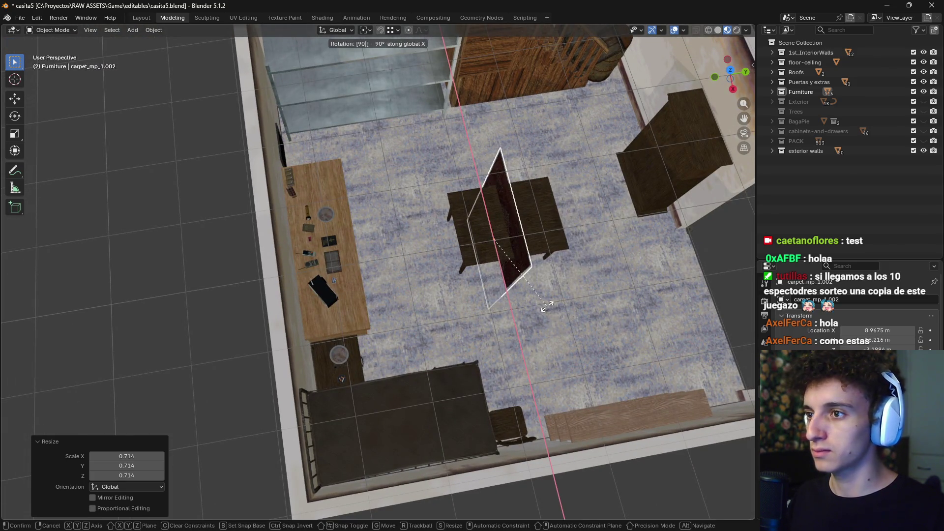
key("Escape")
scroll(547, 306, "down", 5)
left_click(547, 305)
mouse_move(547, 313)
middle_mouse_down()
mouse_move(553, 267)
mouse_move(584, 379)
middle_mouse_up()
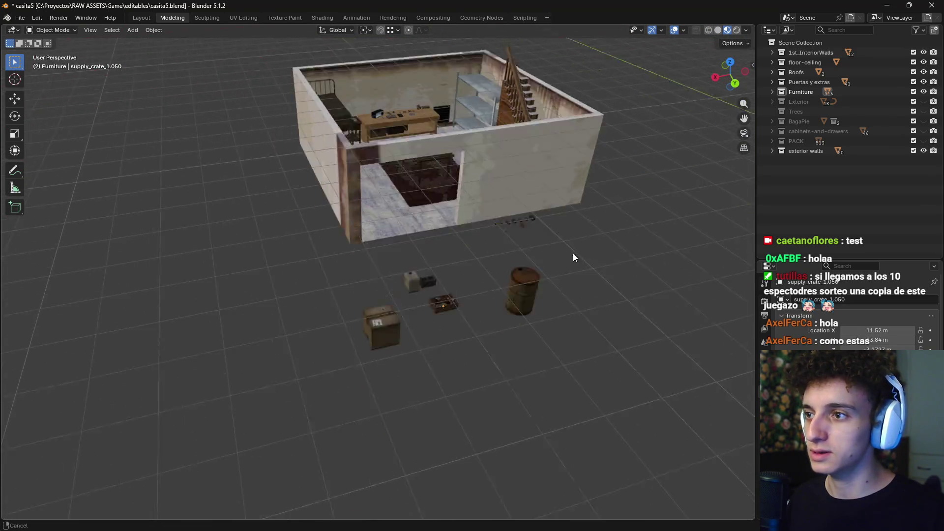
scroll(503, 276, "up", 4)
middle_click_drag(491, 328, 446, 415)
scroll(446, 415, "up", 3)
mouse_move(442, 271)
middle_mouse_down()
mouse_move(440, 337)
mouse_move(462, 327)
mouse_move(554, 326)
mouse_move(479, 294)
mouse_move(576, 294)
mouse_move(465, 255)
mouse_move(488, 295)
mouse_move(389, 366)
mouse_move(435, 335)
middle_mouse_up()
scroll(456, 279, "up", 4)
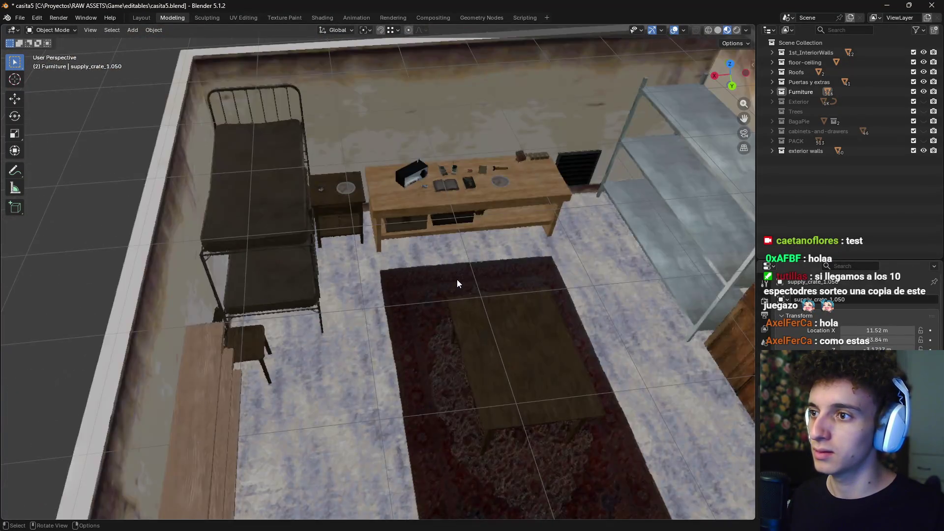
scroll(388, 327, "up", 2)
scroll(426, 288, "up", 2)
scroll(441, 287, "up", 2)
scroll(405, 320, "up", 2)
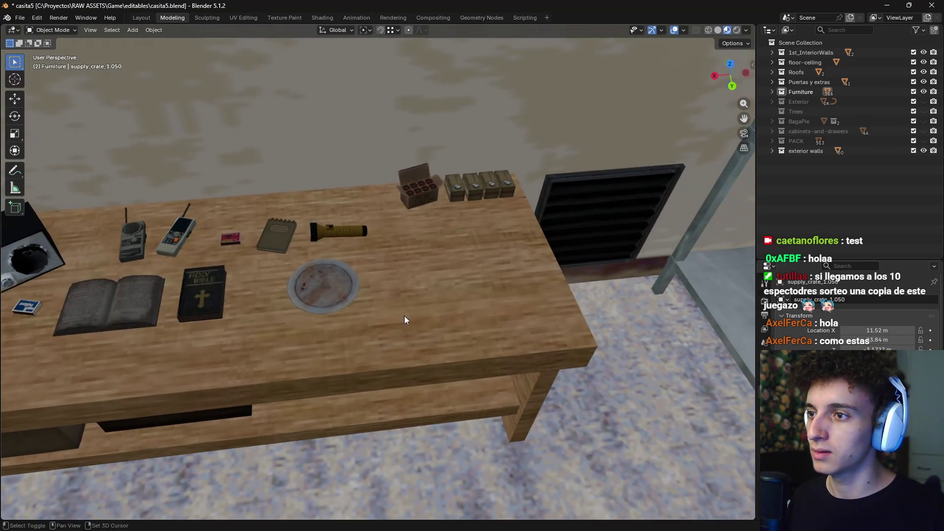
scroll(512, 331, "down", 3)
scroll(413, 329, "down", 2)
middle_click_drag(412, 329, 376, 315)
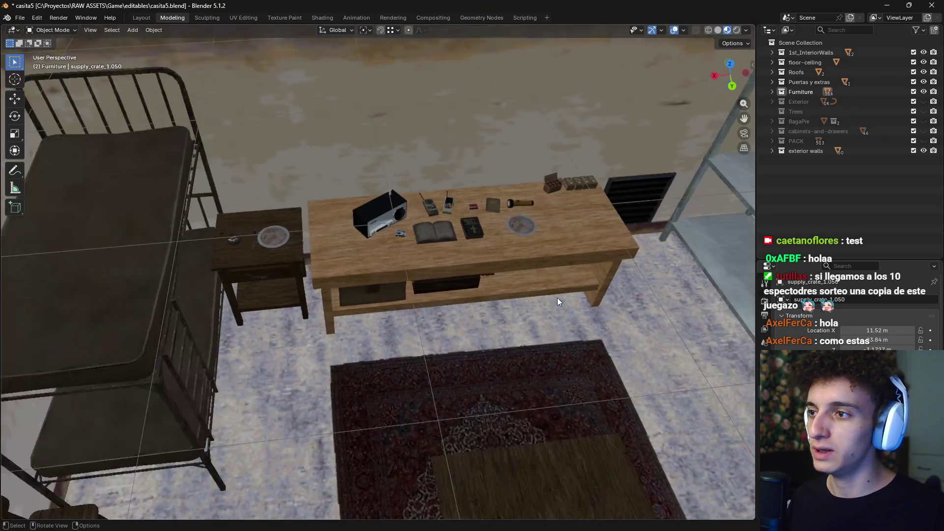
scroll(374, 339, "down", 5)
mouse_move(370, 361)
middle_mouse_down()
mouse_move(400, 367)
mouse_move(323, 359)
mouse_move(308, 377)
mouse_move(439, 291)
mouse_move(440, 303)
middle_mouse_up()
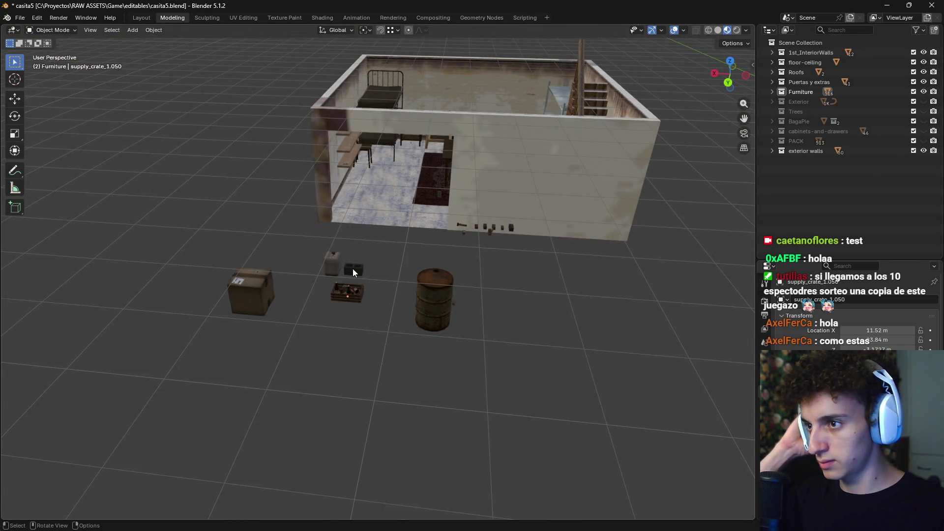
left_click(353, 269)
scroll(370, 284, "up", 4)
scroll(369, 288, "up", 8)
scroll(366, 294, "down", 1)
middle_click_drag(374, 293, 376, 294)
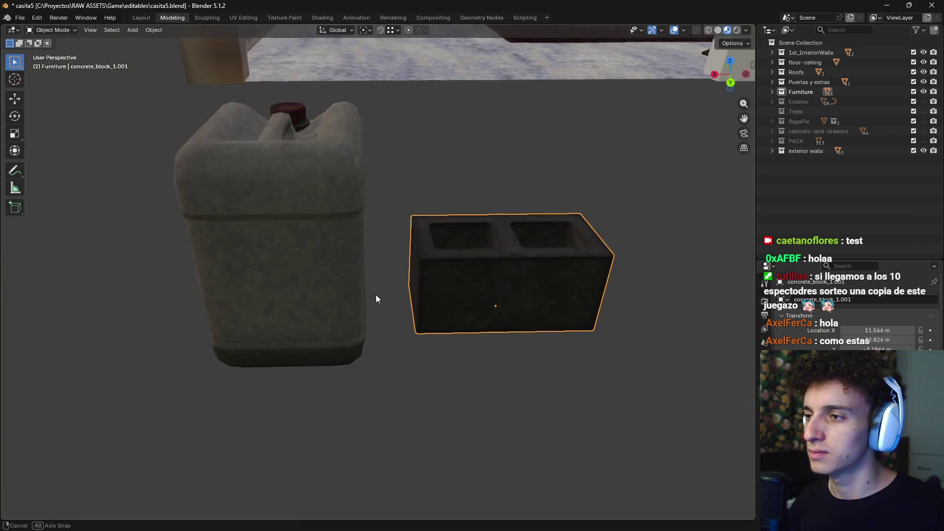
scroll(376, 294, "down", 4)
scroll(368, 301, "down", 5)
mouse_move(432, 305)
middle_mouse_down()
mouse_move(466, 274)
mouse_move(458, 274)
middle_mouse_up()
left_click(252, 318)
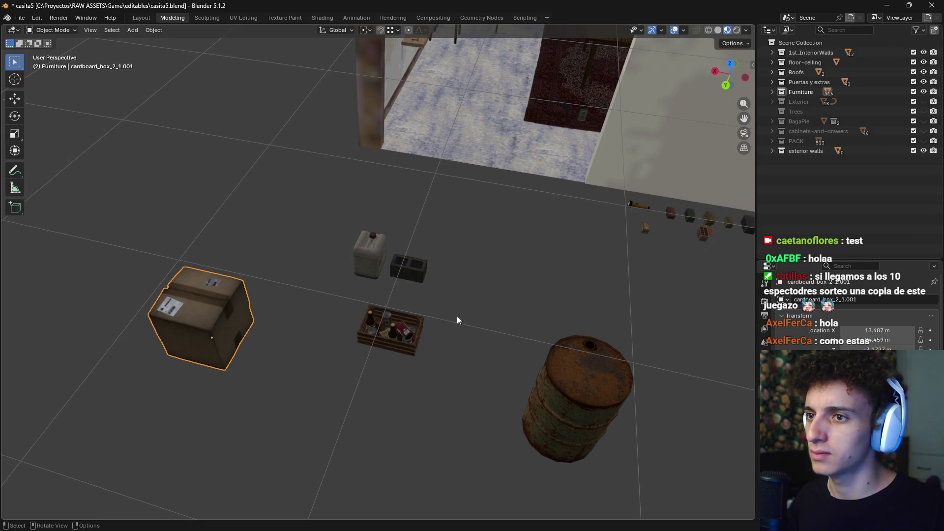
Move the cardboard box from outside into the basement room
key("KP_7")
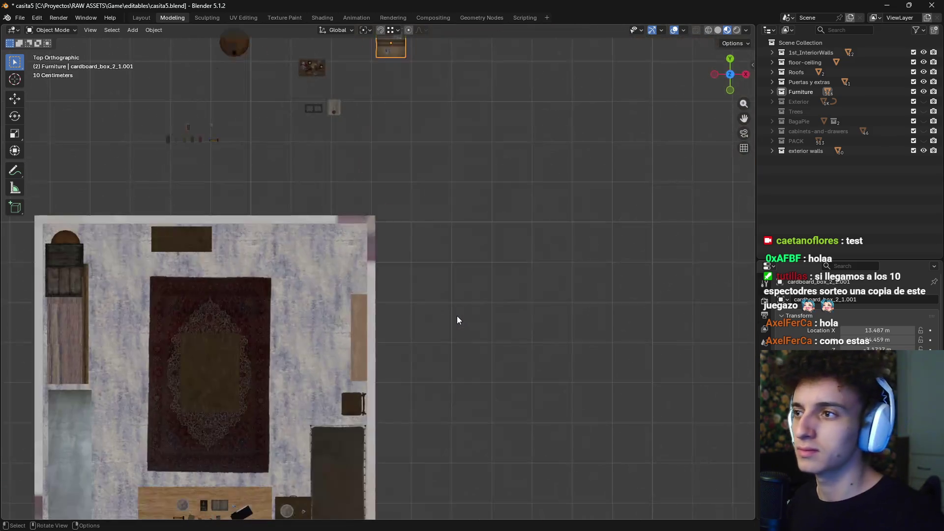
middle_click_drag(412, 267, 526, 190, "shift")
key("g")
left_click(244, 98)
mouse_move(244, 98)
middle_mouse_down("shift")
mouse_move(275, 77)
mouse_move(412, 317)
middle_mouse_up("shift")
scroll(358, 208, "up", 3)
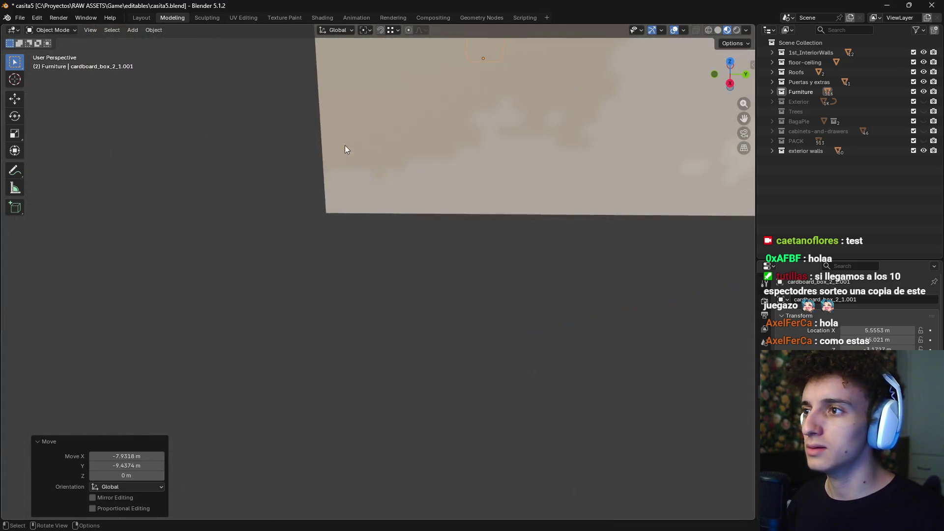
middle_click_drag(358, 207, 315, 373)
scroll(464, 306, "up", 2)
scroll(503, 274, "up", 2)
scroll(517, 259, "up", 3)
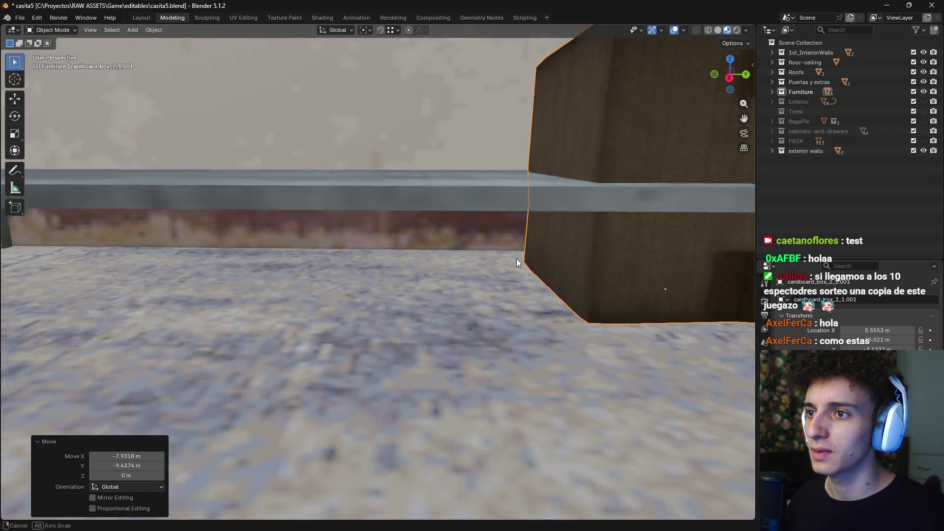
scroll(542, 267, "up", 1)
scroll(542, 266, "down", 3)
scroll(535, 275, "down", 3)
Lower the box onto the bottom metal shelf, slide it along global Y, then duplicate it
key("g")
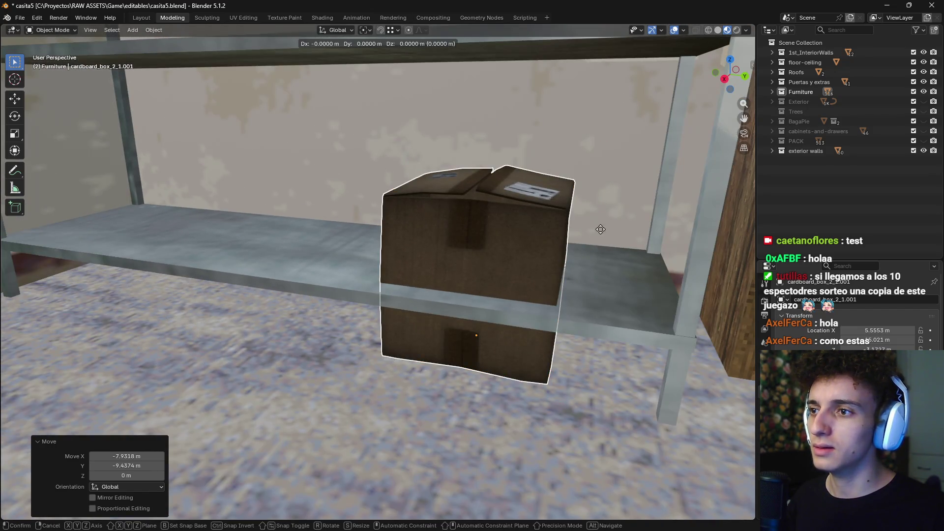
key("z")
left_click(618, 216)
key("g")
key("x")
key("x")
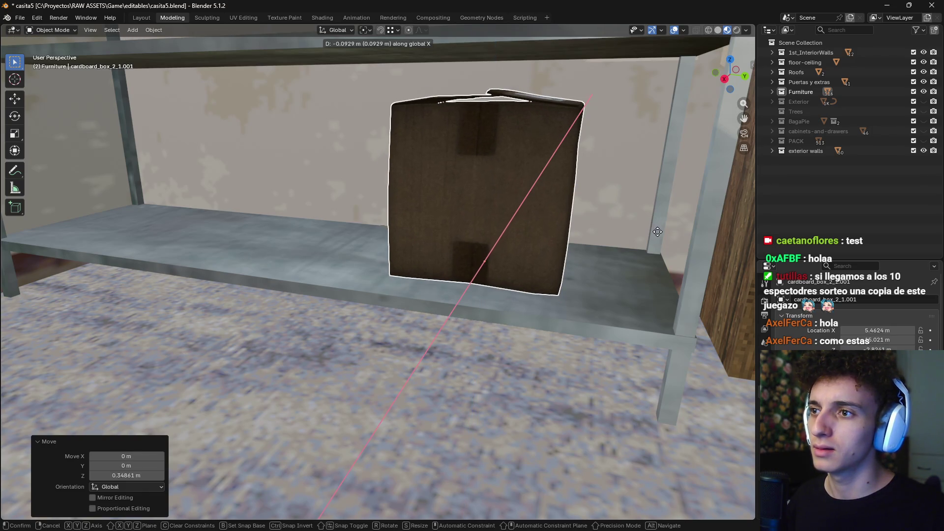
key("y")
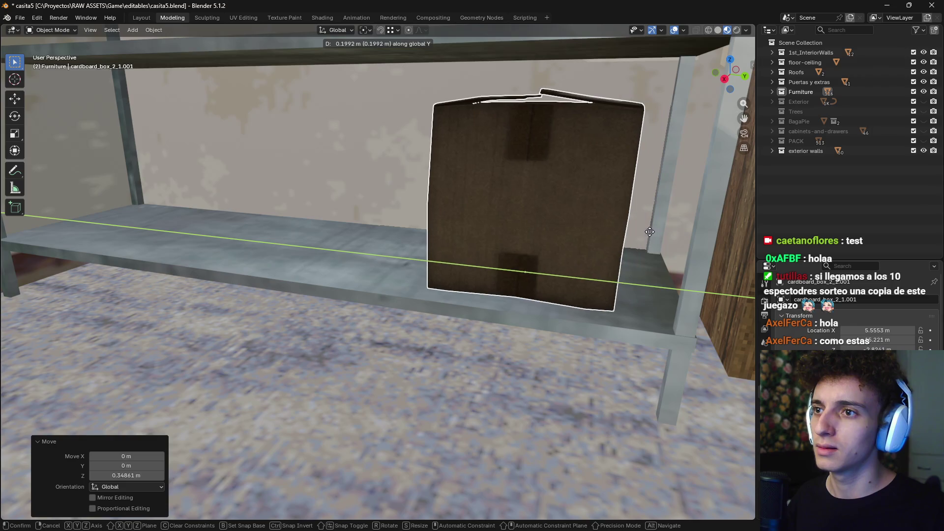
left_click(644, 231)
middle_click_drag(640, 234, 456, 302)
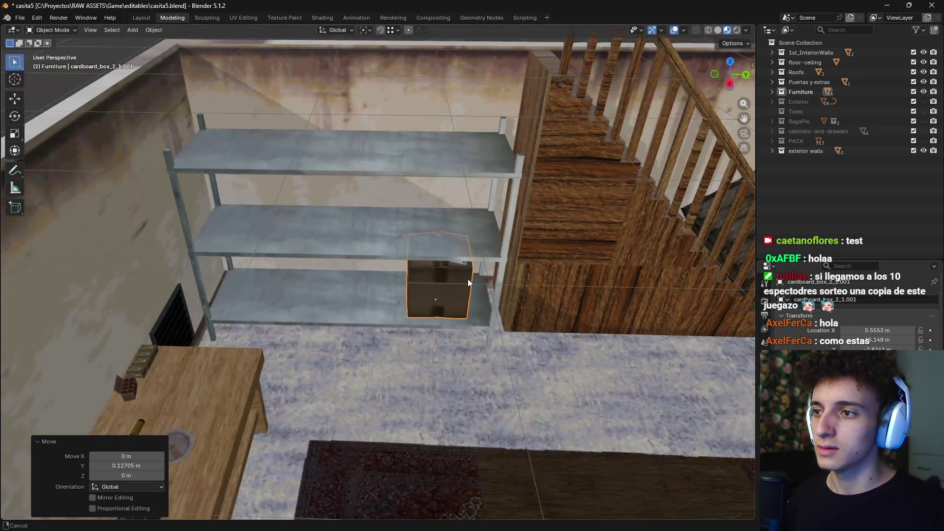
key("shift+d")
Slide the box copy along the shelf beside the original and add a third box at the left end
key("x")
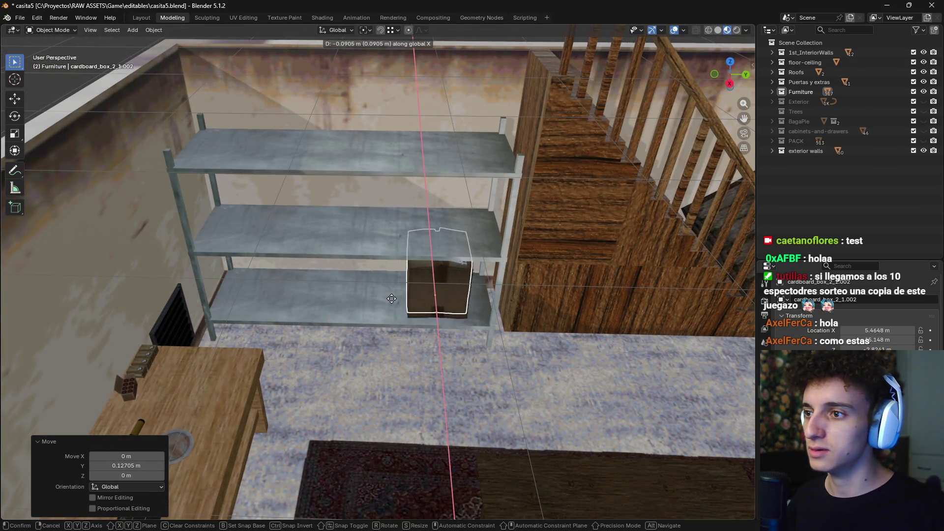
key("y")
left_click(405, 309)
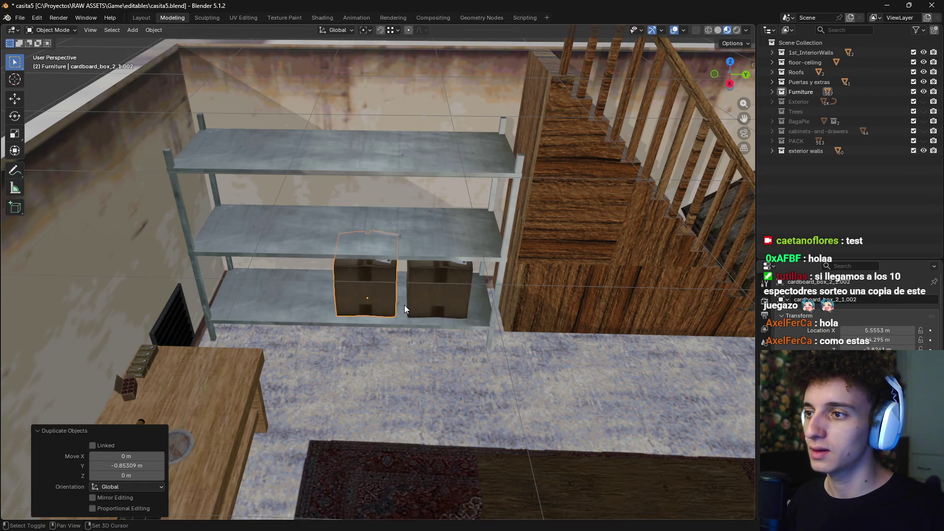
key("shift+d")
key("y")
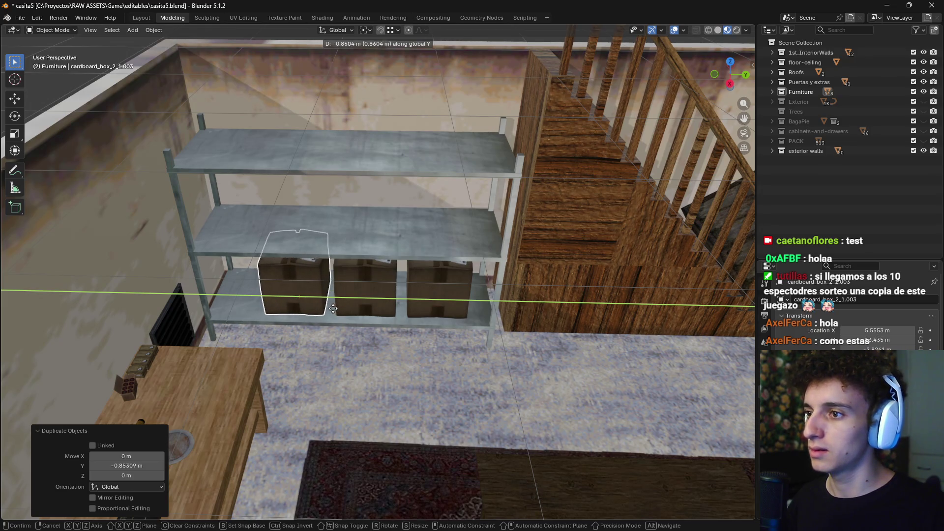
left_click(329, 311)
Select all three boxes and slide them together along the shelf
left_click(365, 290, "shift")
left_click(443, 294, "shift")
key("g")
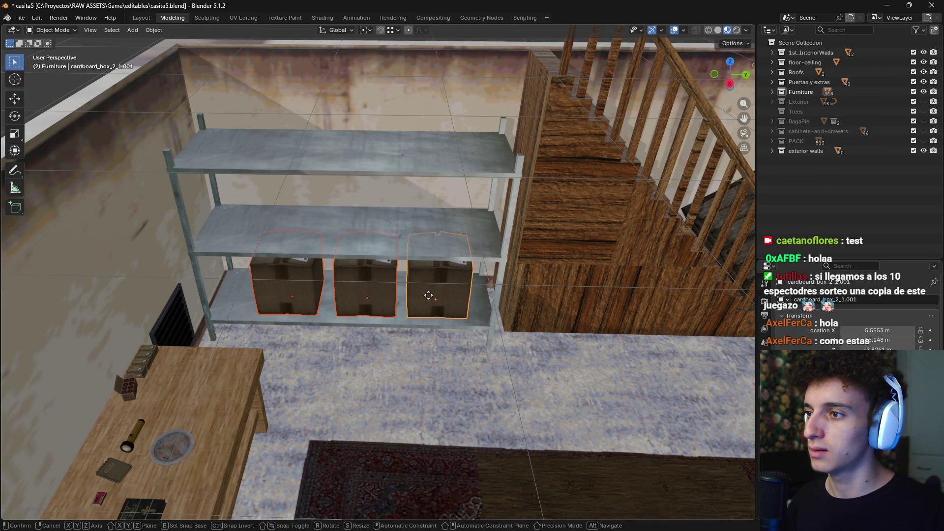
key("y")
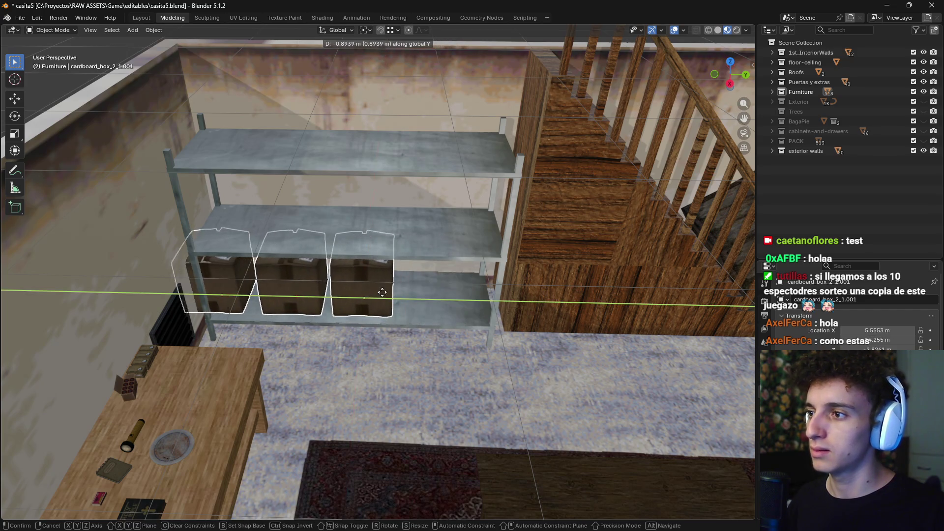
left_click(408, 295)
Duplicate the middle box into the middle slot and nudge the right box along Y
left_click(344, 290)
key("shift+d")
key("y")
left_click(345, 290)
left_click(422, 295)
key("g")
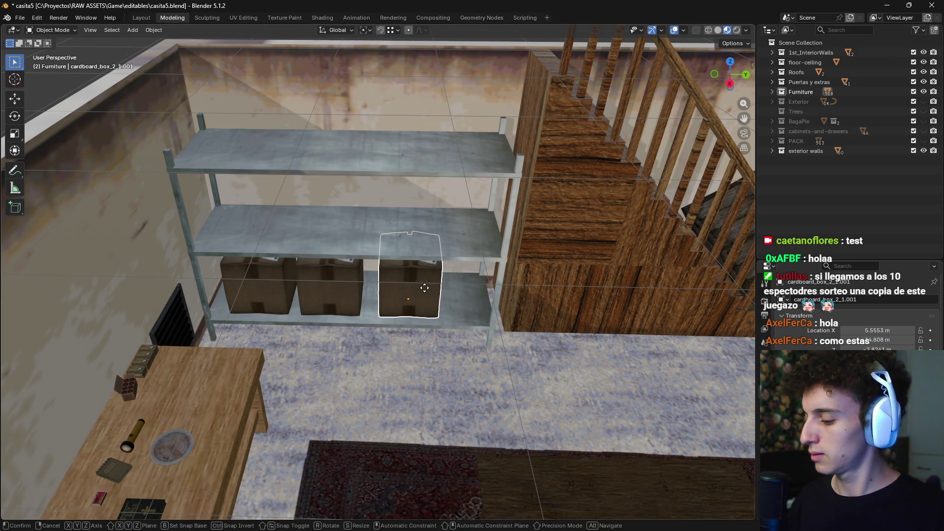
key("y")
left_click(420, 297)
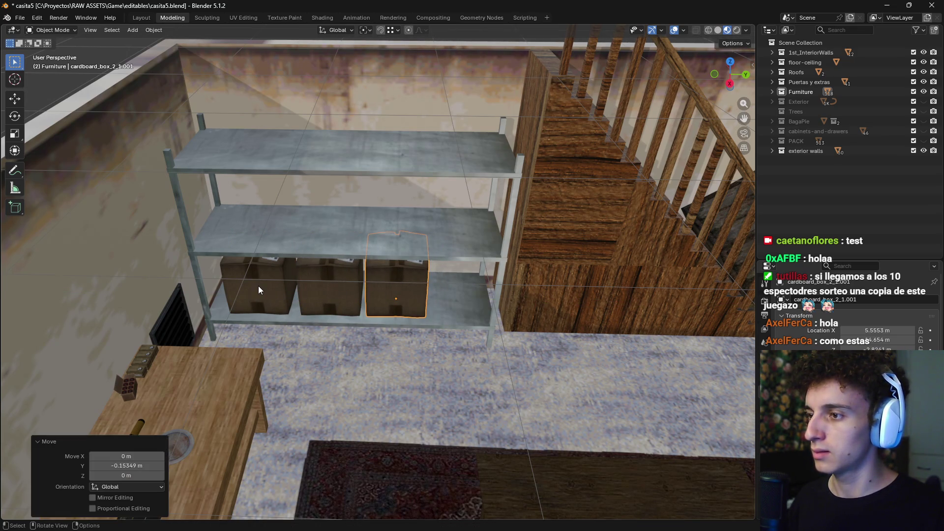
Slide the middle and right boxes along Y until they sit snug together
left_click(320, 289)
key("g")
key("y")
left_click(316, 293)
left_click(386, 293)
key("g")
key("y")
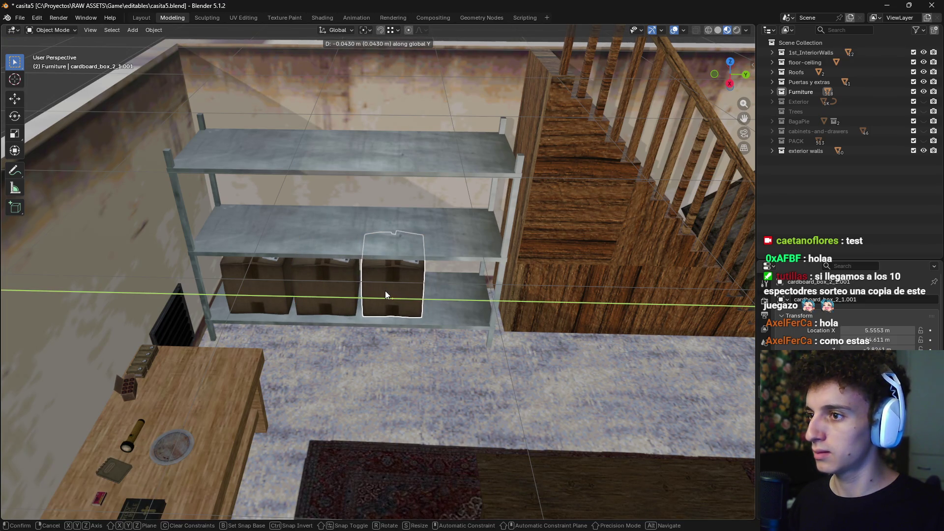
left_click(386, 295)
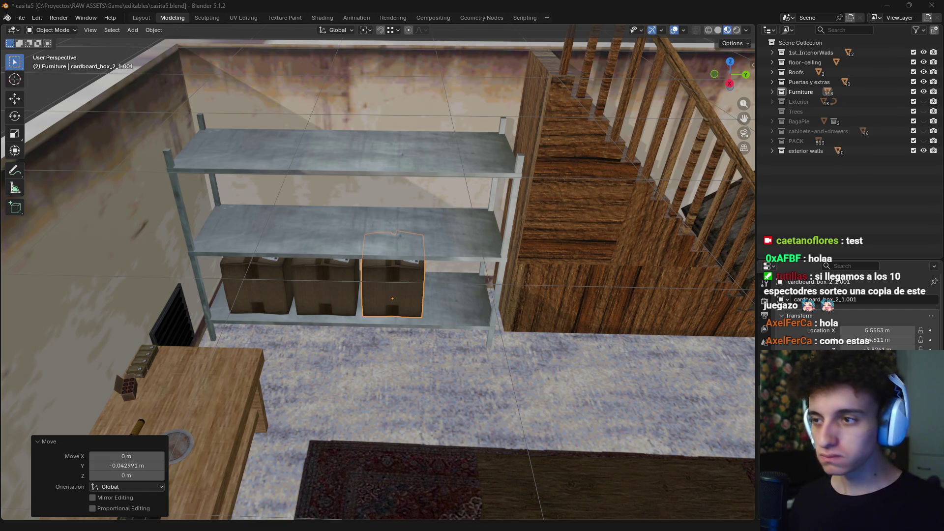
Try Randomize Transform with up to 100° random Z rotation, then undo it
left_click(154, 30)
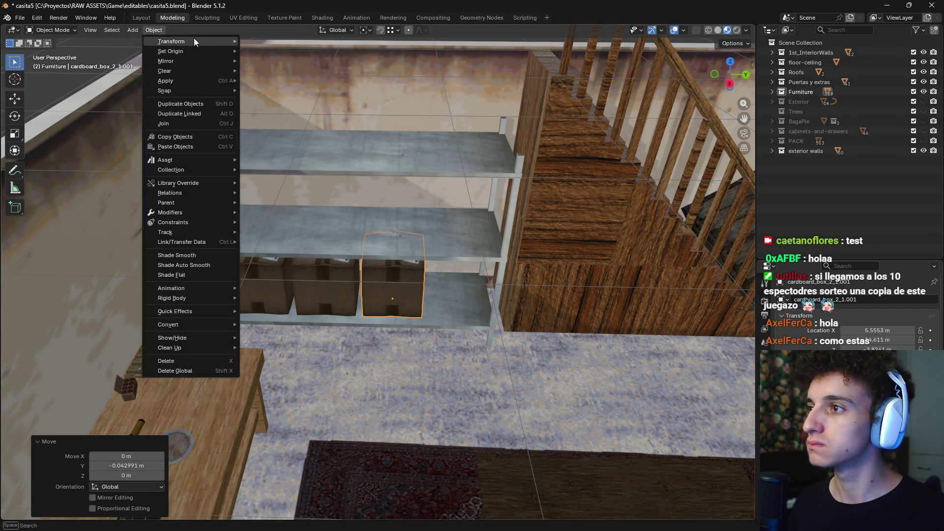
mouse_move(195, 39)
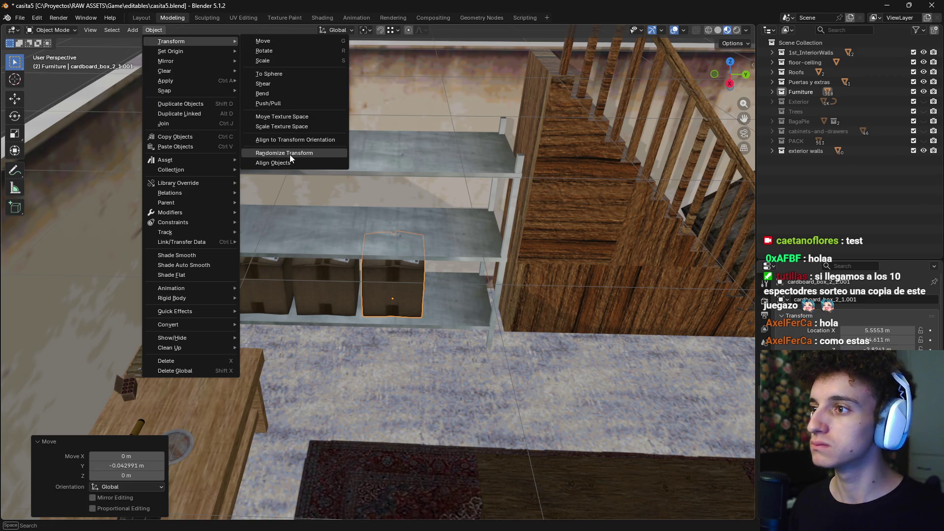
left_click(290, 154)
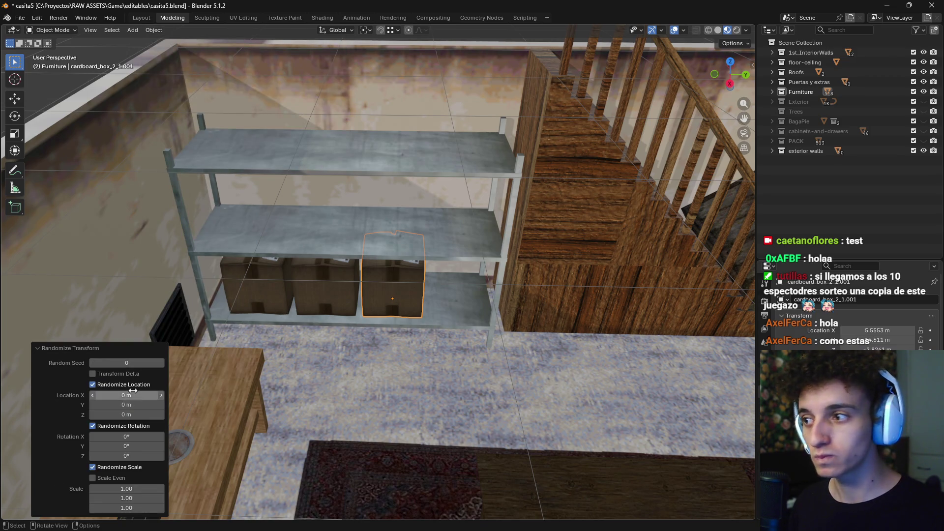
left_click_drag(126, 439, 125, 456)
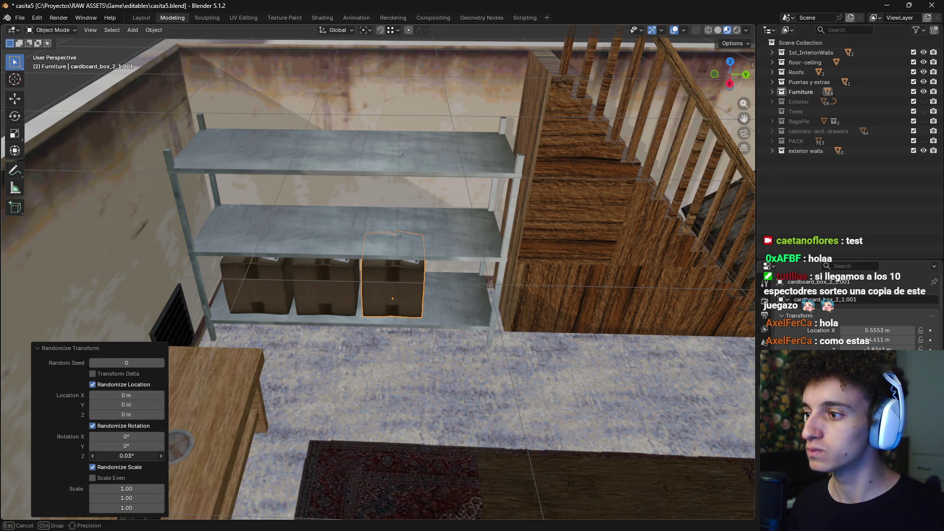
left_click_drag(126, 455, 126, 456)
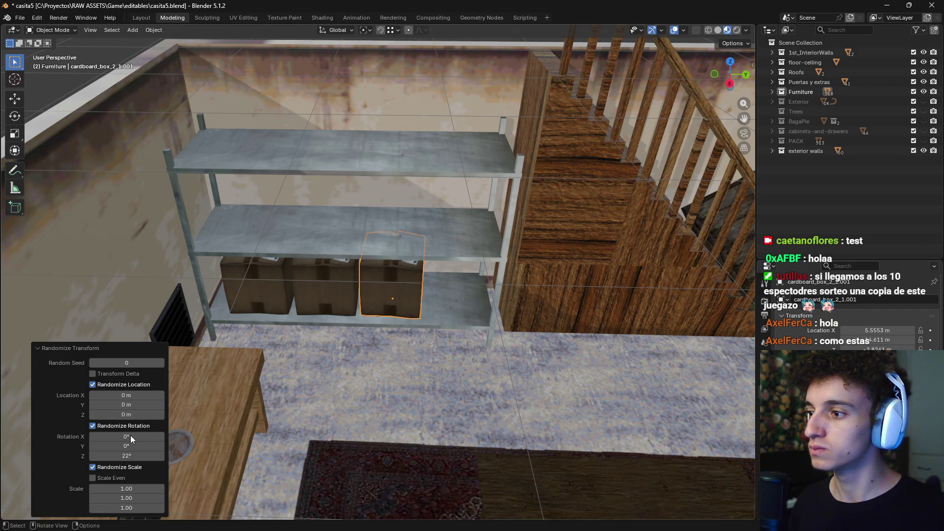
left_click(137, 456)
type("100")
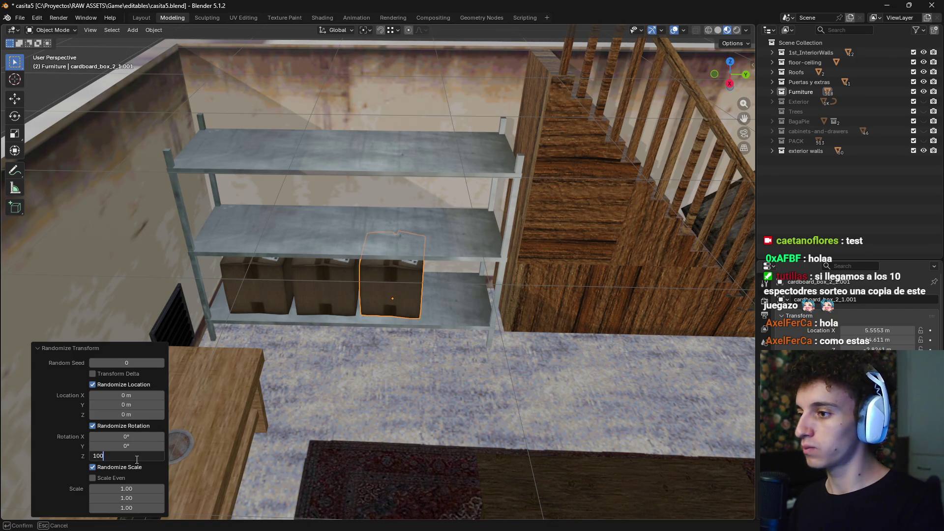
key("Return")
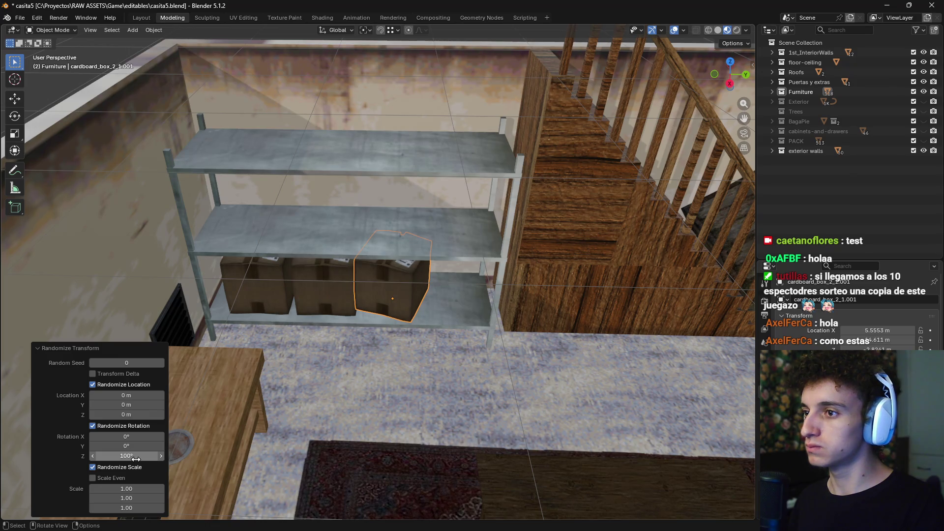
key("ctrl+z")
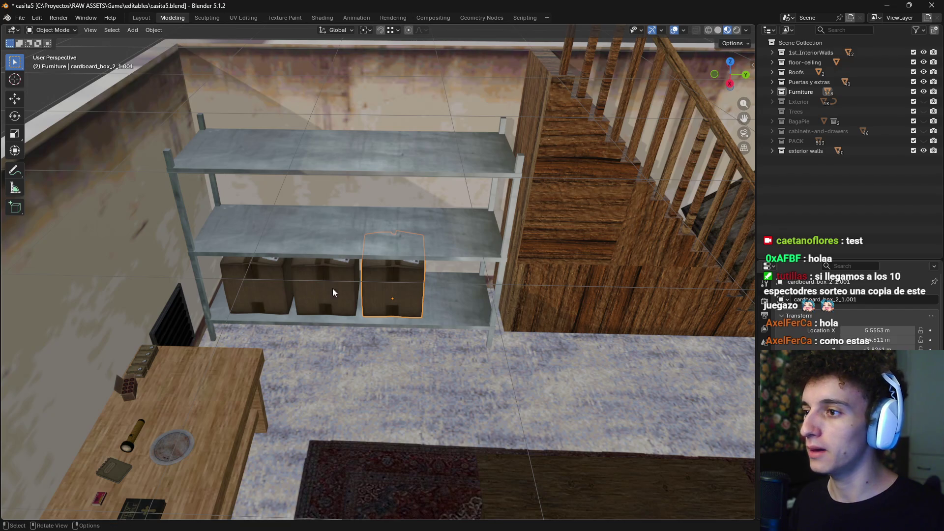
Slide the right box further along the shelf and move the middle box along Y
key("g")
key("x")
key("y")
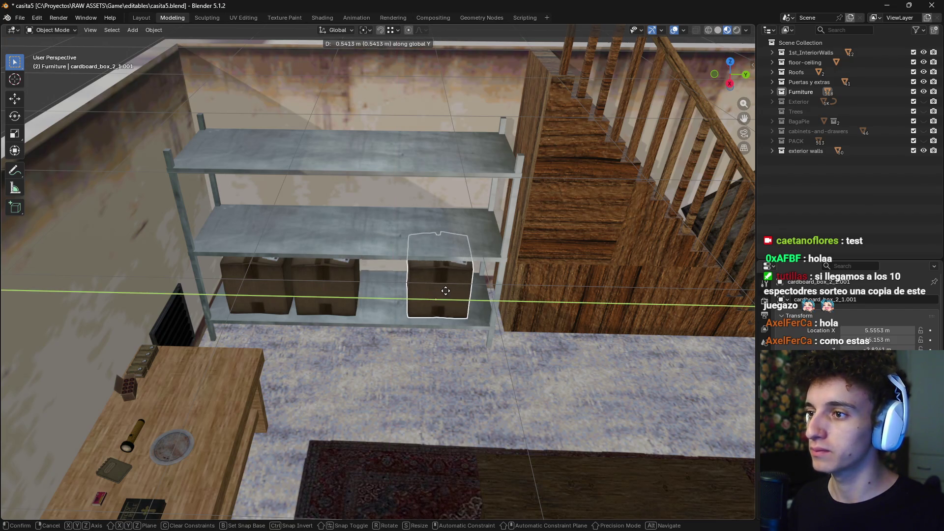
left_click(328, 293)
left_click(328, 293)
key("g")
key("y")
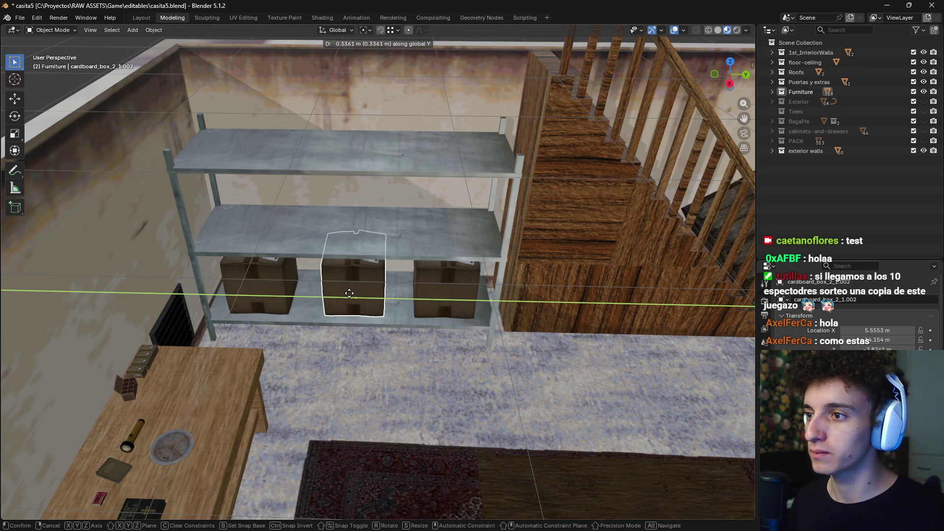
left_click(434, 301)
Place the middle box beside the left one and the right box next to it, then select all three
left_click(433, 298)
left_click(354, 296)
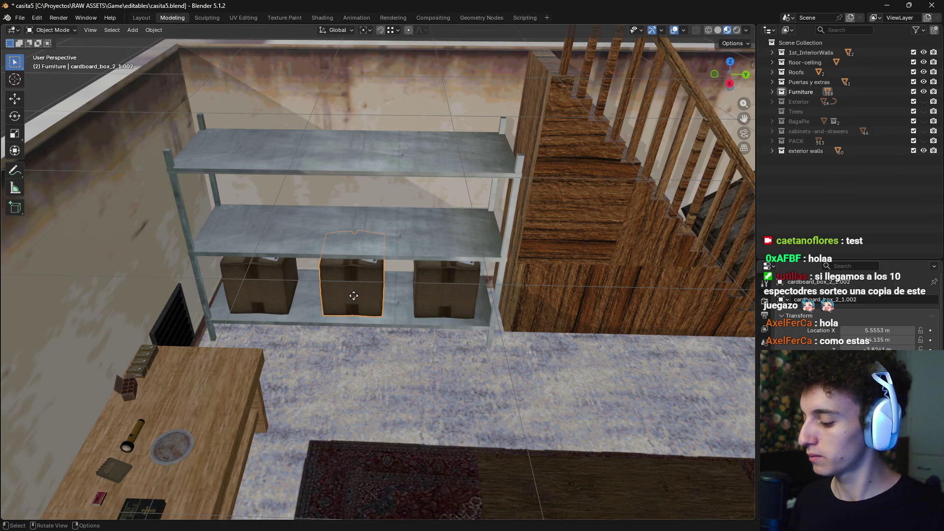
key("g")
key("y")
left_click(332, 295)
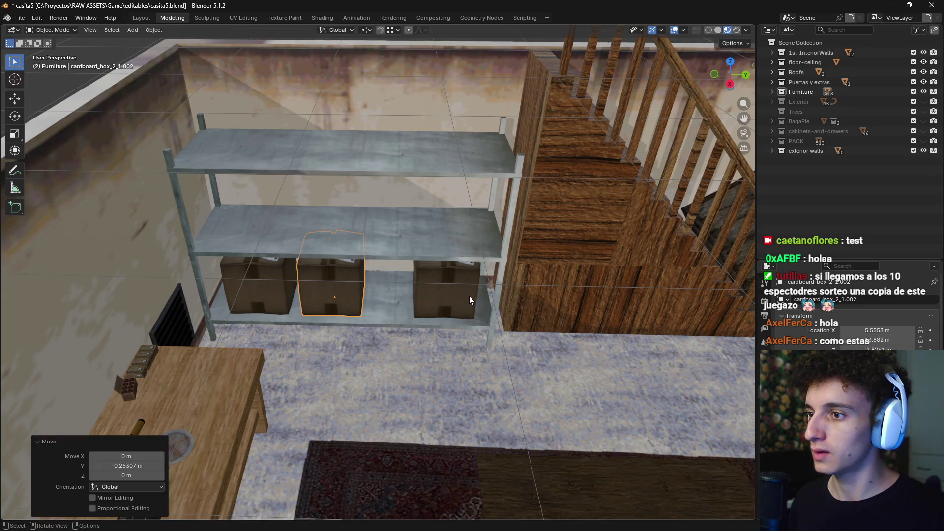
left_click(470, 300)
key("g")
key("y")
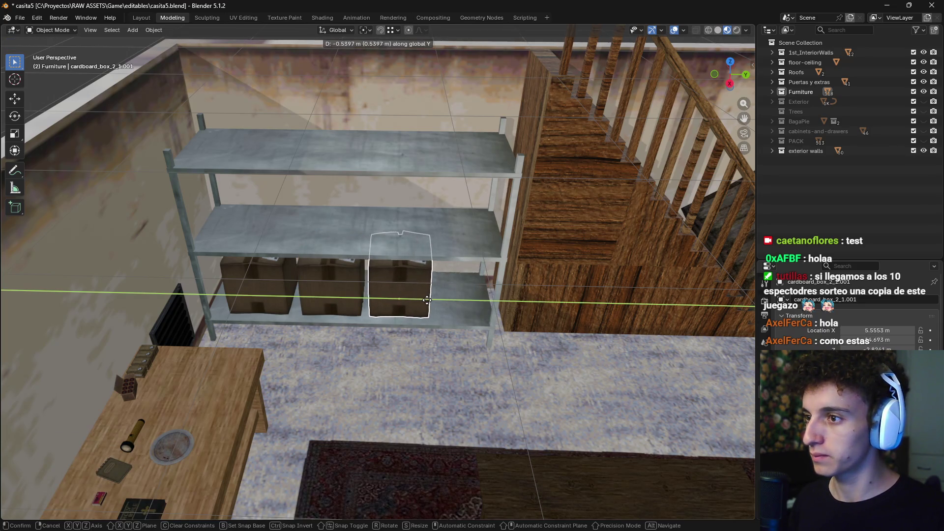
left_click(427, 300)
left_click(256, 291, "shift")
left_click(329, 290, "shift")
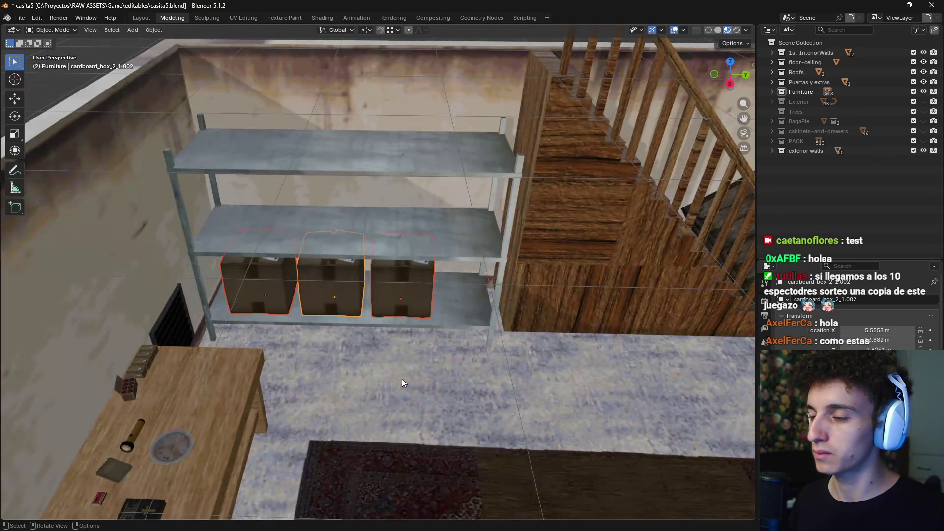
Move the right box about 0.27 m further along Y to widen the row
middle_click_drag(373, 339, 259, 95)
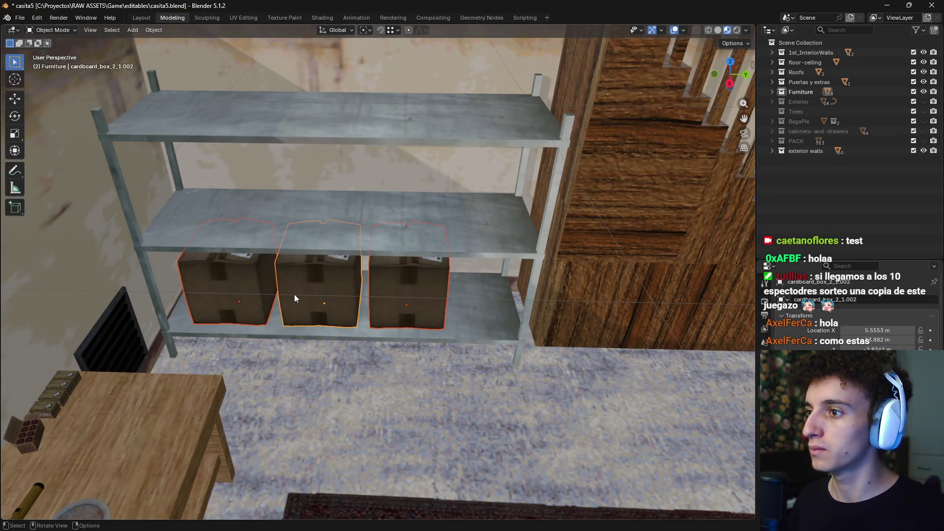
key("g")
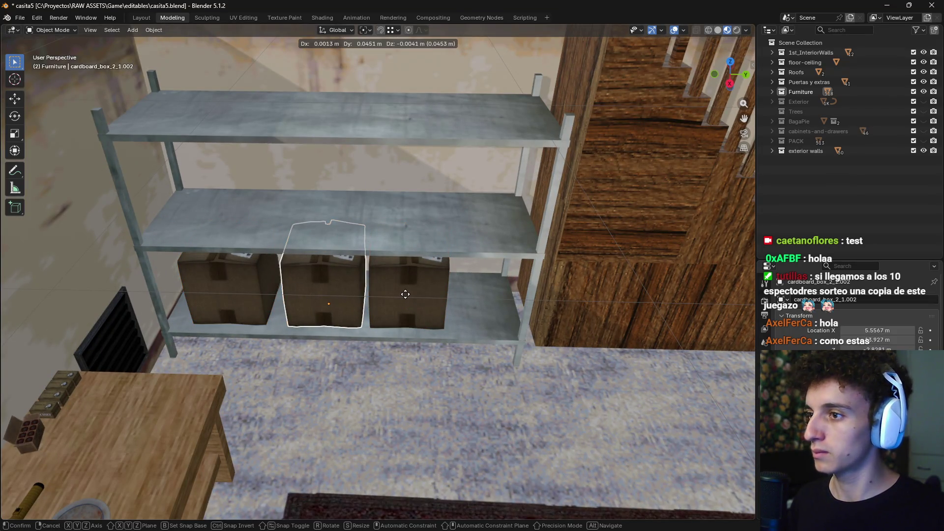
left_click(407, 294)
left_click(407, 294)
key("h")
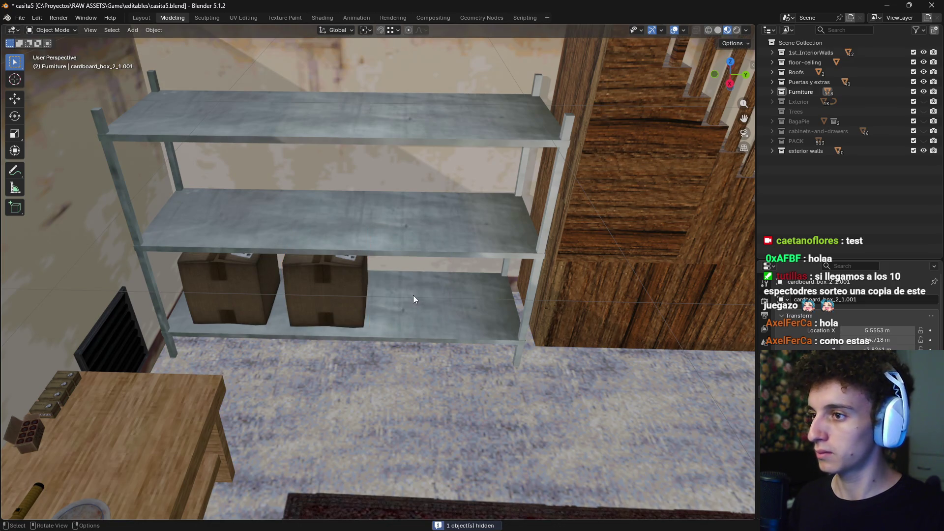
key("alt+h")
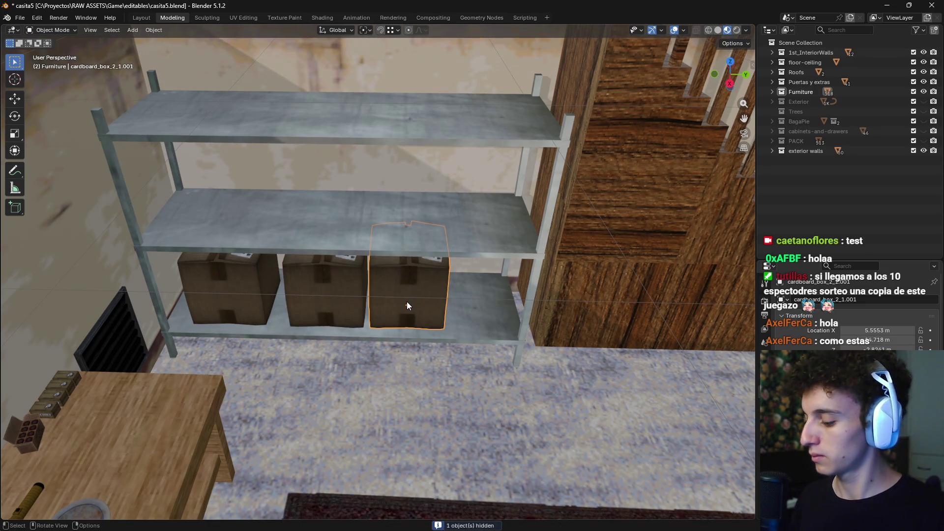
left_click(406, 302)
key("g")
key("y")
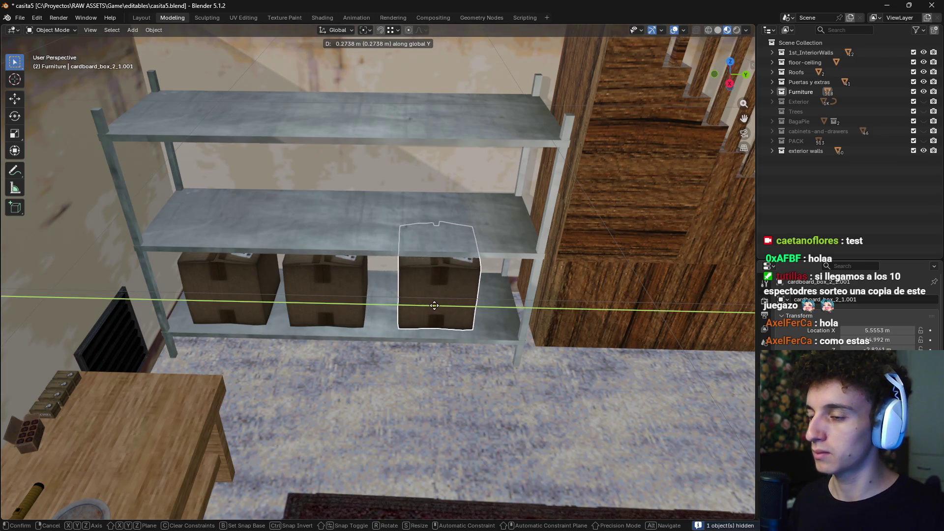
left_click(435, 305)
Select all three boxes and switch to Right Orthographic view
left_click(320, 304, "shift")
left_click(232, 290, "shift")
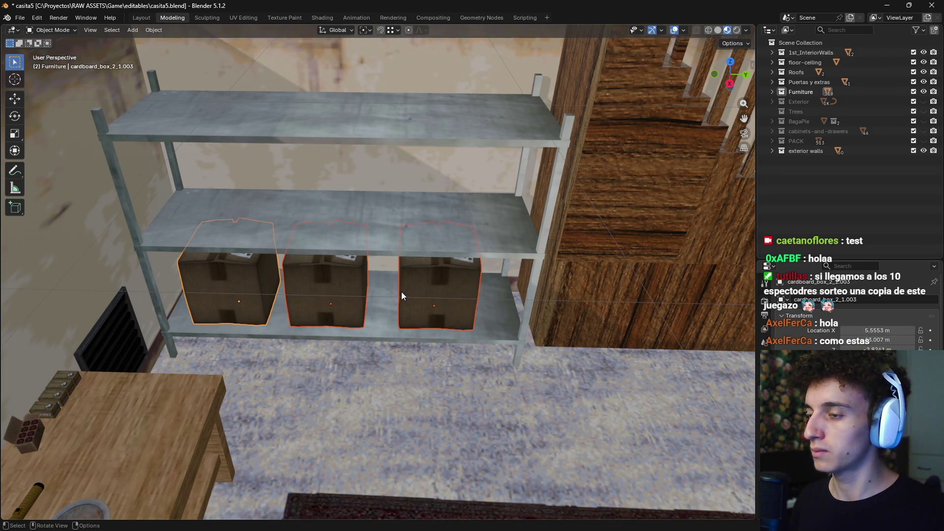
key("KP_3")
In wireframe, duplicate the three boxes up onto the middle shelf and again onto the top shelf
key("z")
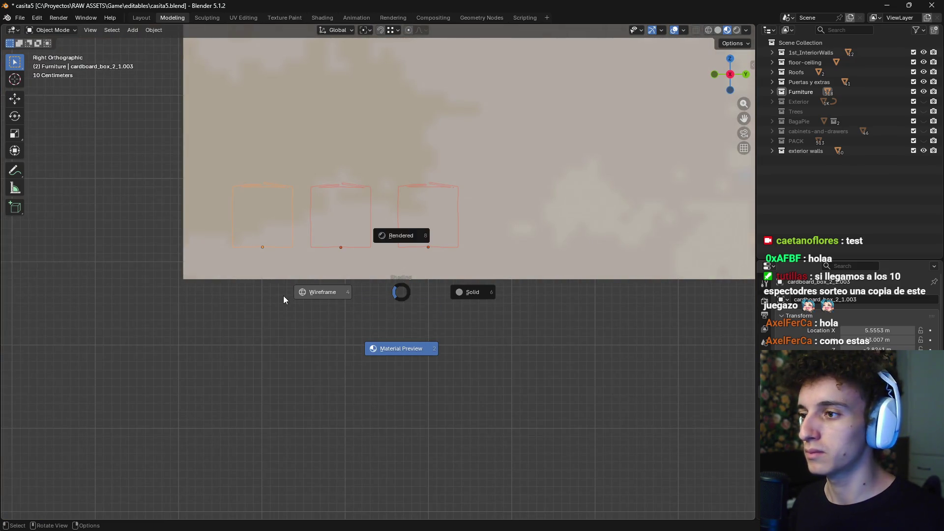
left_click(285, 299)
scroll(347, 326, "up", 2)
scroll(414, 343, "up", 3)
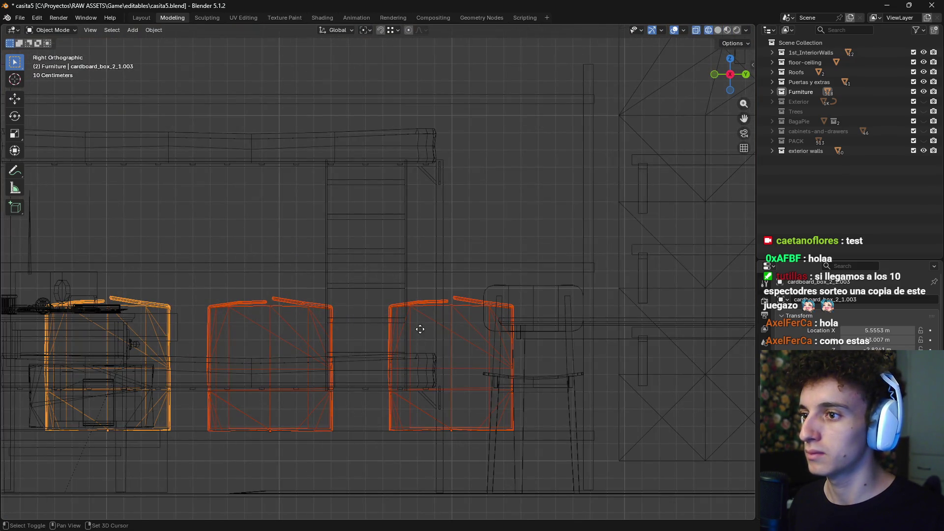
key("shift+d")
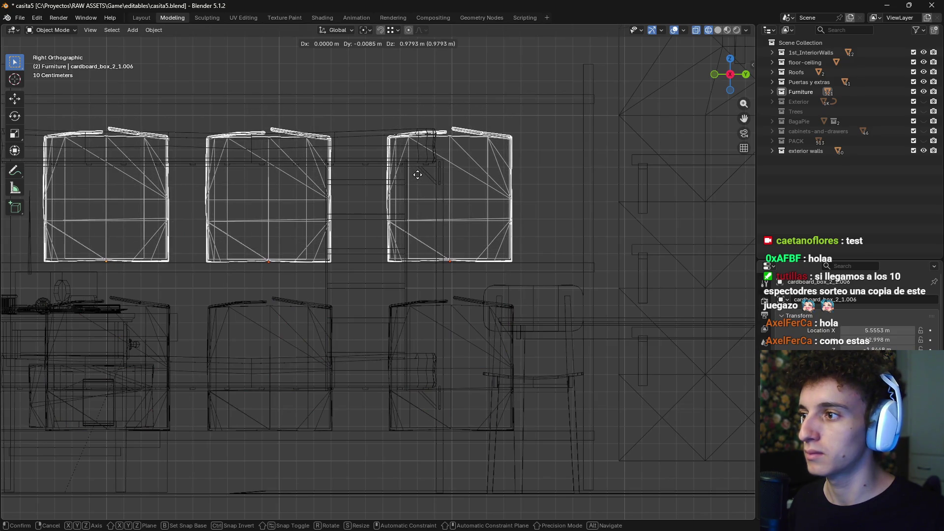
left_click(417, 175)
middle_click_drag(412, 181, 435, 333, "shift")
key("shift+d")
left_click(490, 178)
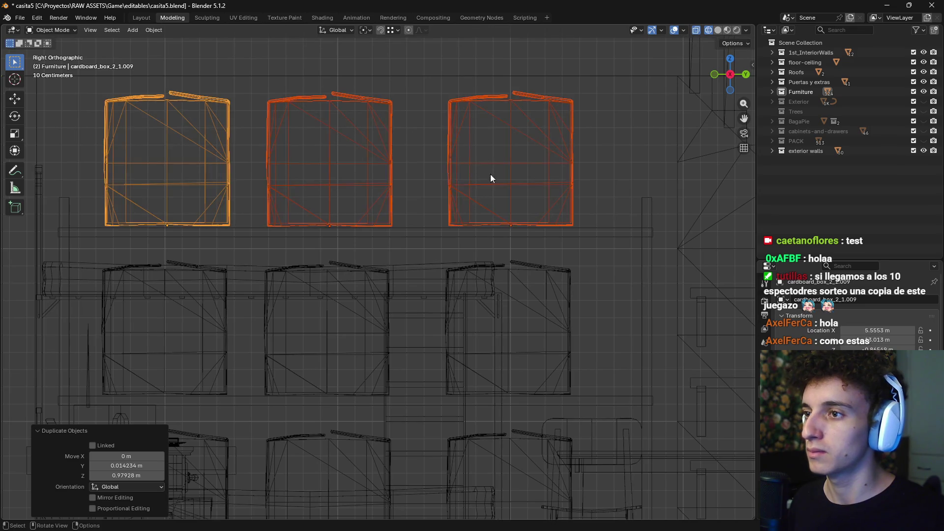
Return to Material Preview in a perspective view and select the shelf boxes
key("z")
left_click(499, 248)
mouse_move(473, 279)
middle_mouse_down()
mouse_move(449, 291)
mouse_move(489, 264)
middle_mouse_up()
scroll(449, 291, "down", 4)
left_click(297, 339, "shift")
left_click(352, 340, "shift")
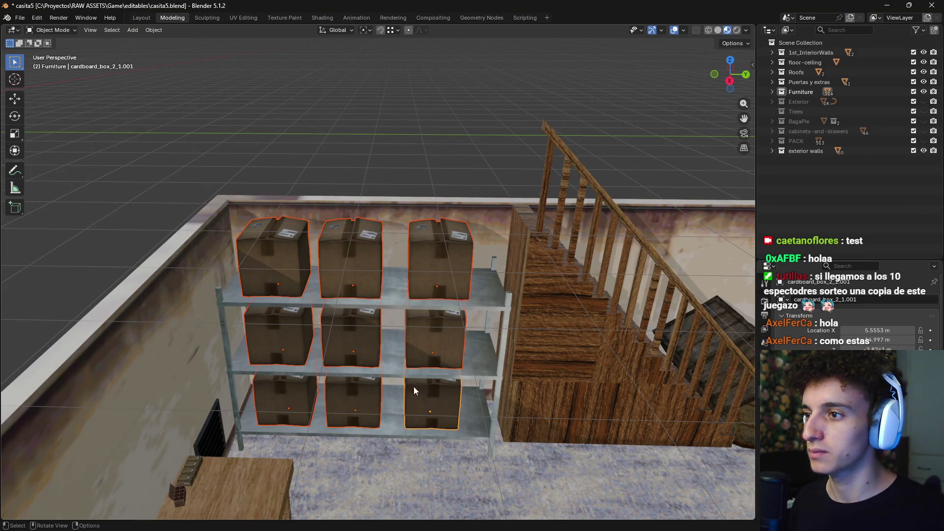
Apply Randomize Transform to the boxes with up to 70° random Z rotation
left_click(161, 30)
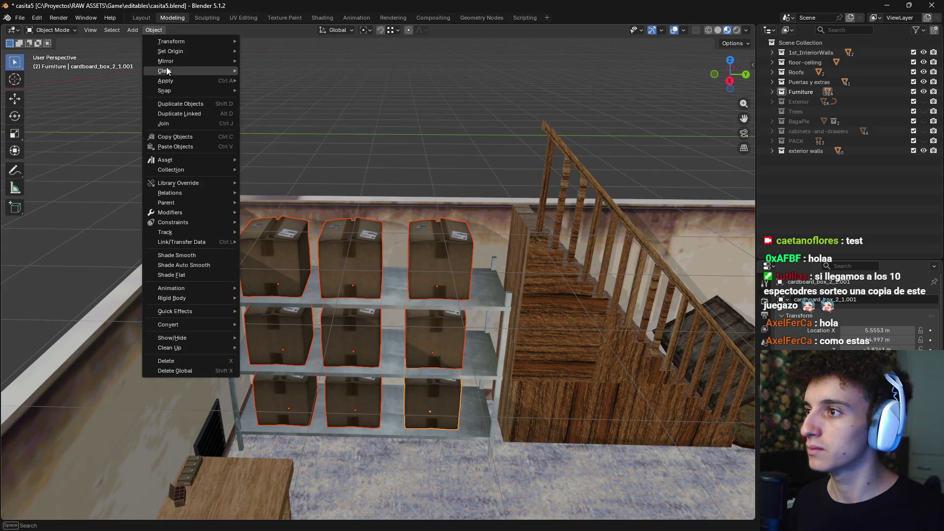
mouse_move(188, 41)
left_click(296, 152)
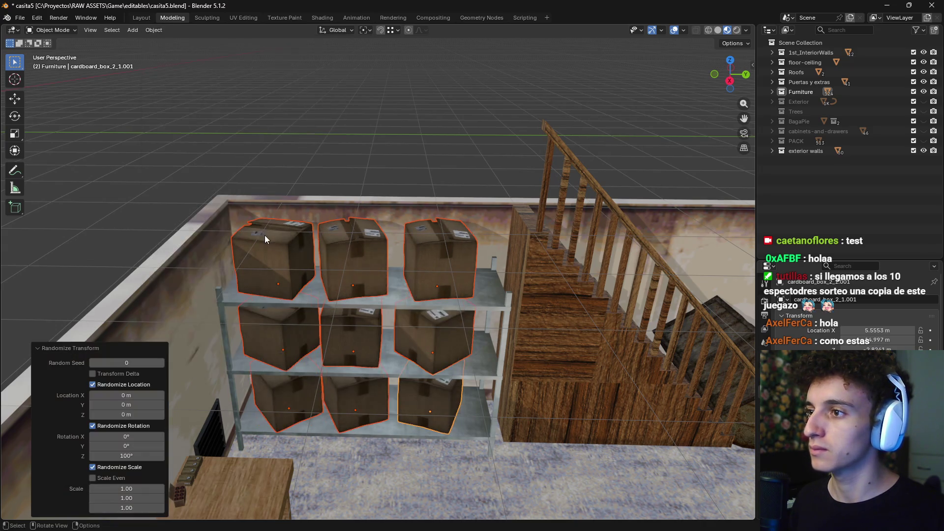
left_click(152, 457)
type("79")
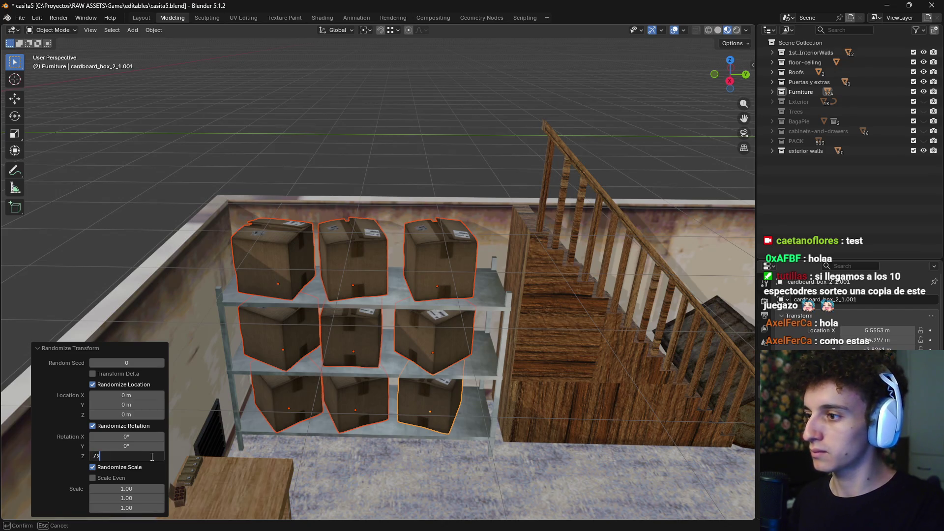
key("Return")
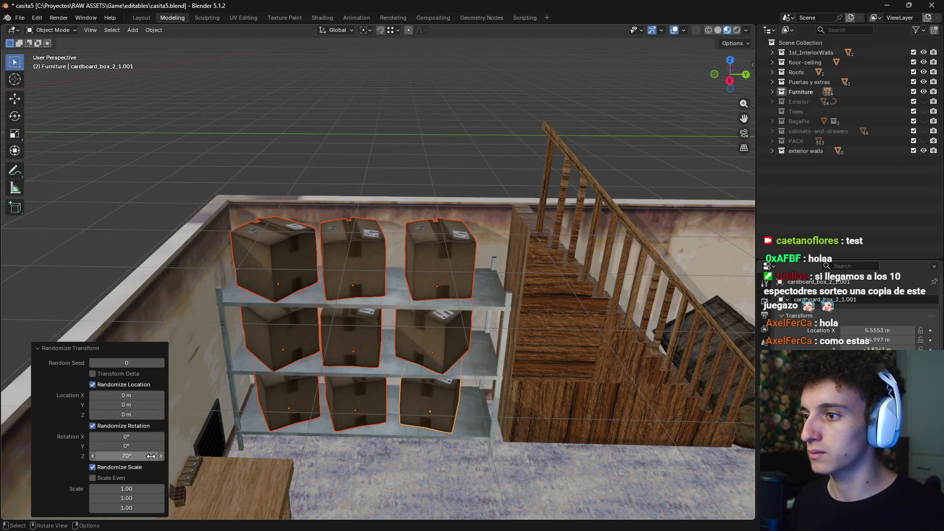
Set the random Y offset to 0.2 m and even scale 0.9, then change the seed
left_click(135, 406)
type("0.4")
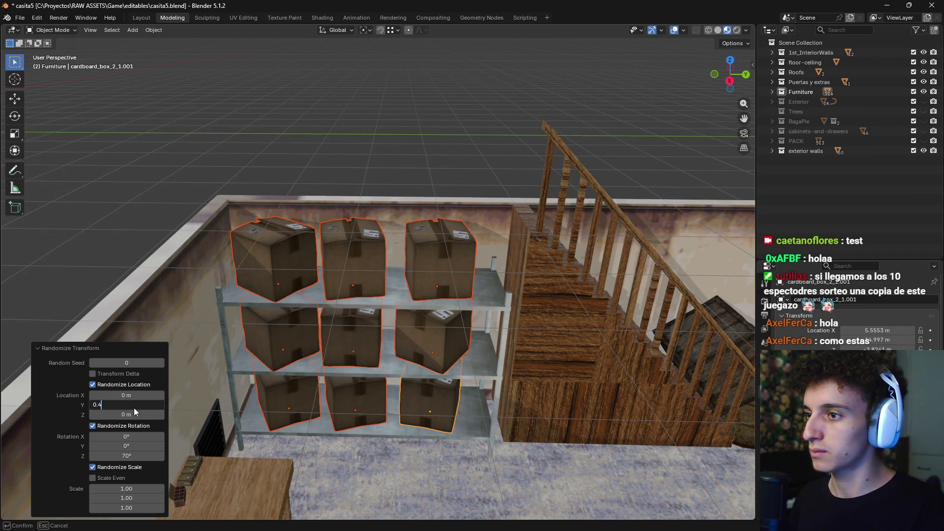
key("Return")
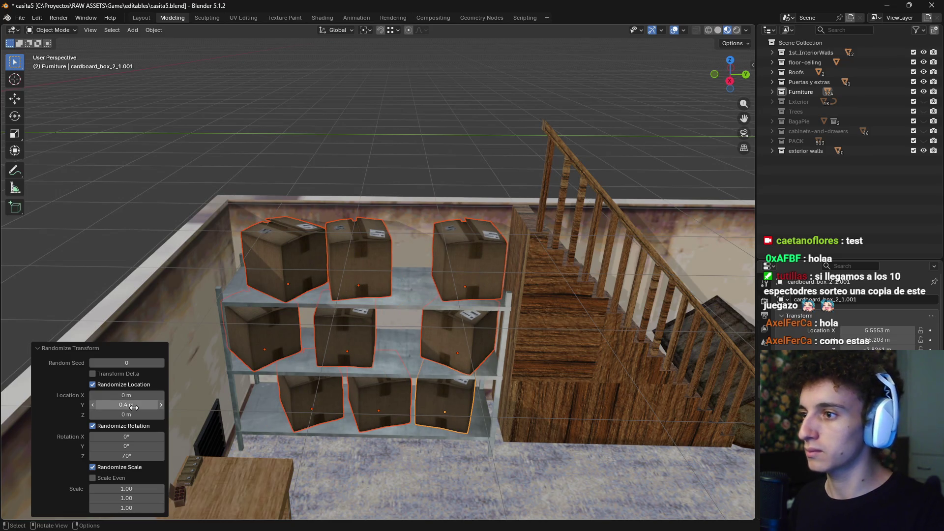
left_click(133, 407)
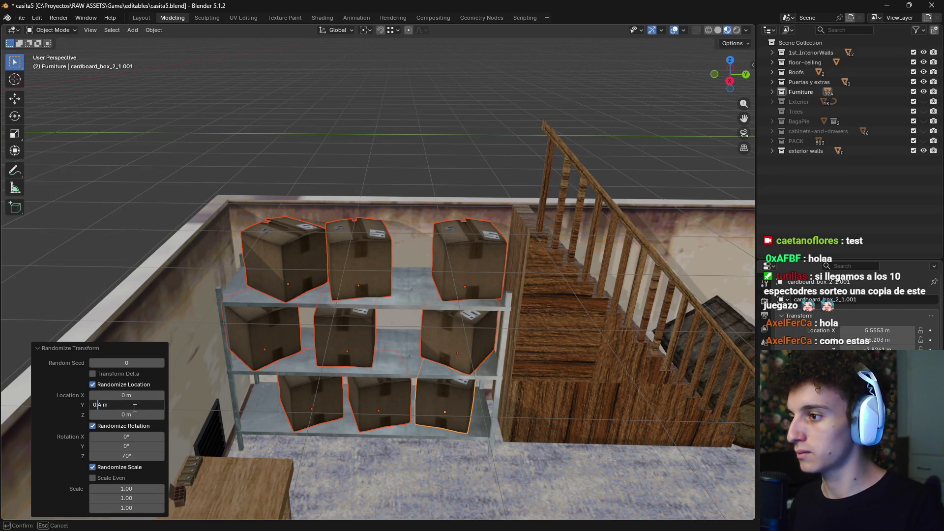
type("2")
key("Return")
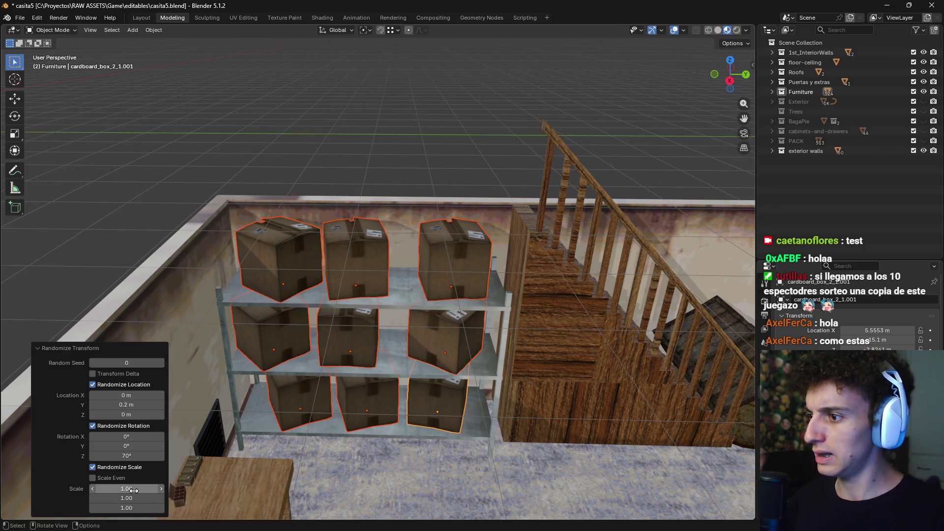
left_click(93, 478)
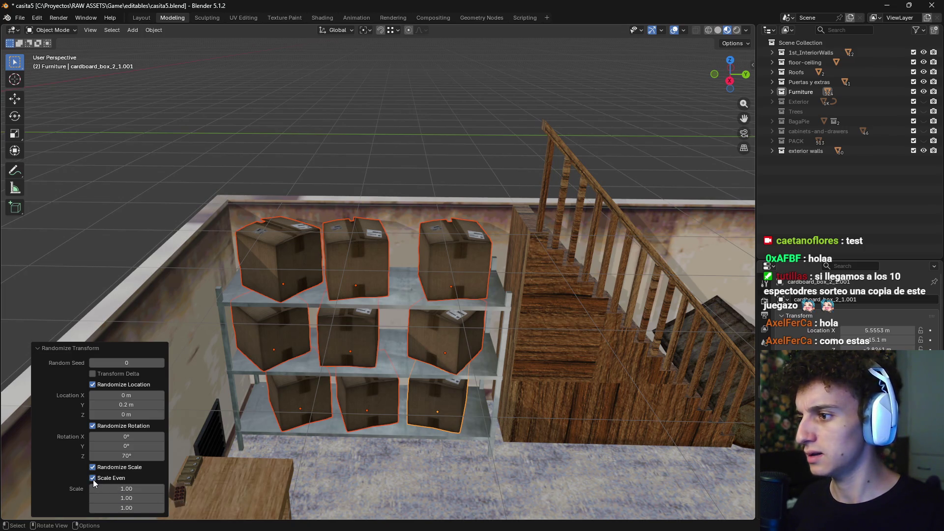
left_click(126, 489)
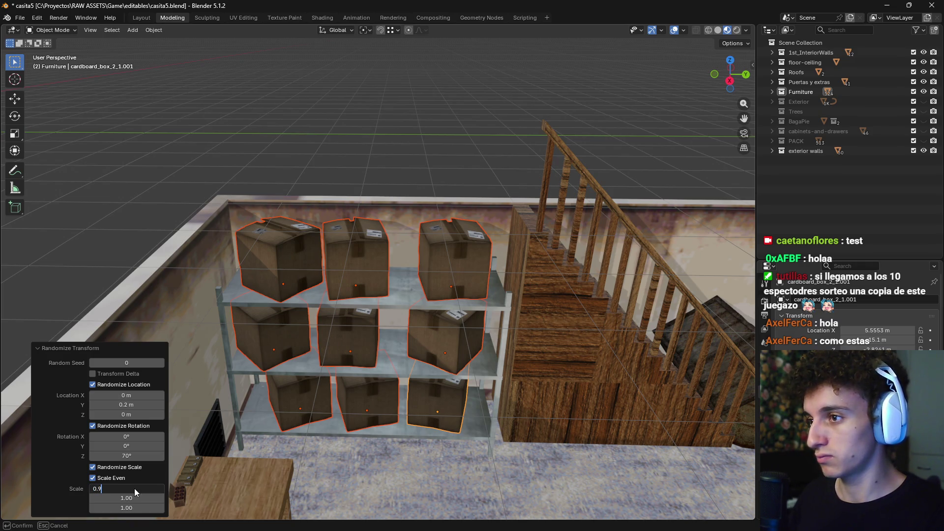
key("Return")
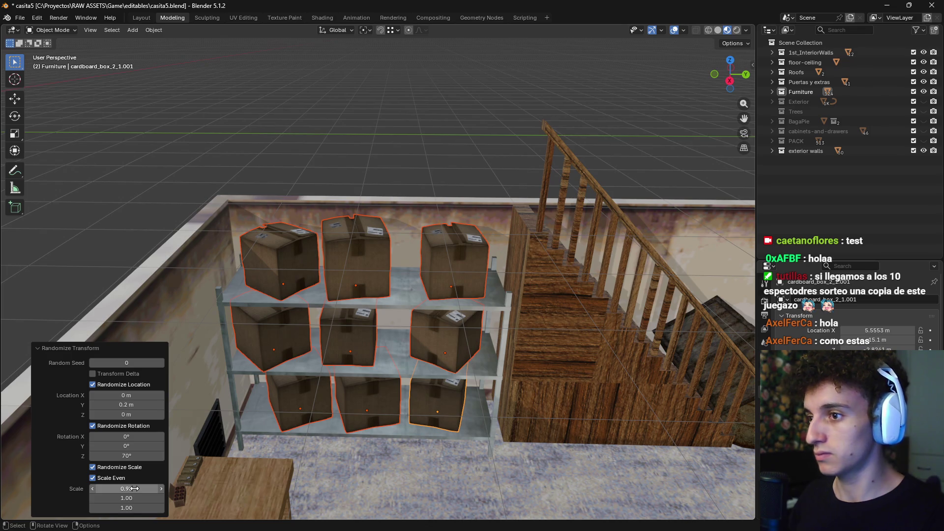
mouse_move(332, 457)
middle_mouse_down()
mouse_move(361, 417)
mouse_move(367, 426)
middle_mouse_up()
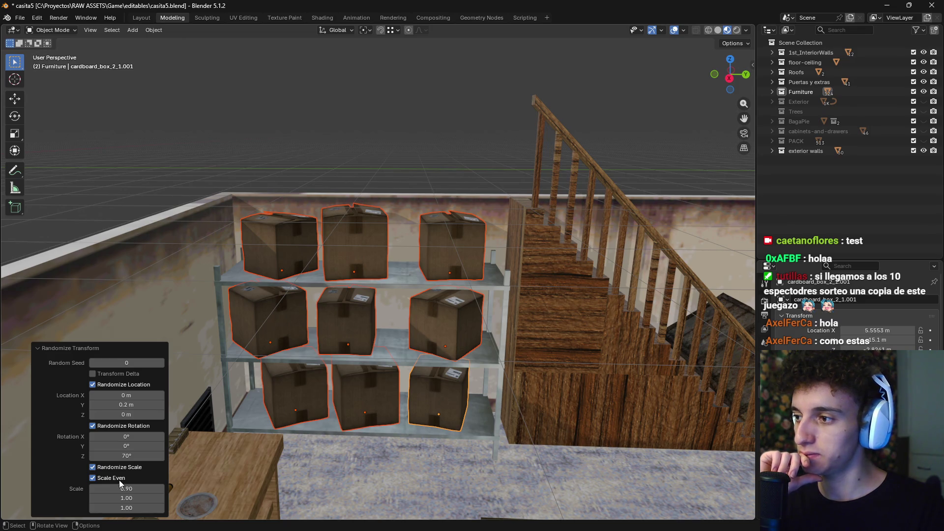
left_click(162, 362)
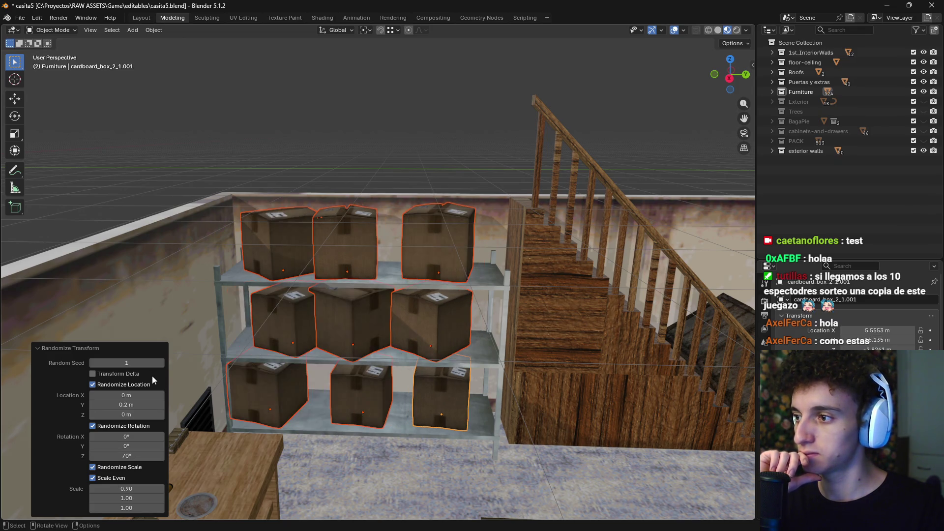
Step the Randomize Transform random seed to 3
left_click(96, 365)
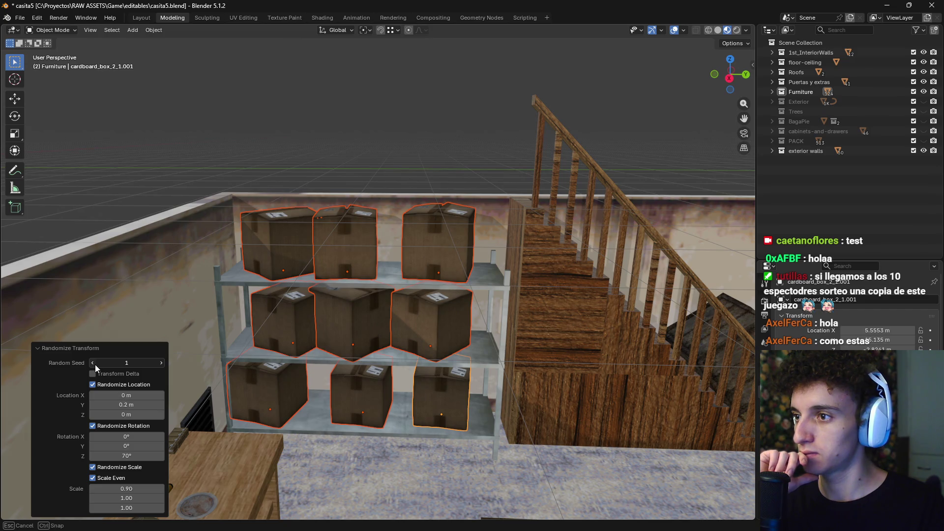
left_click(159, 365)
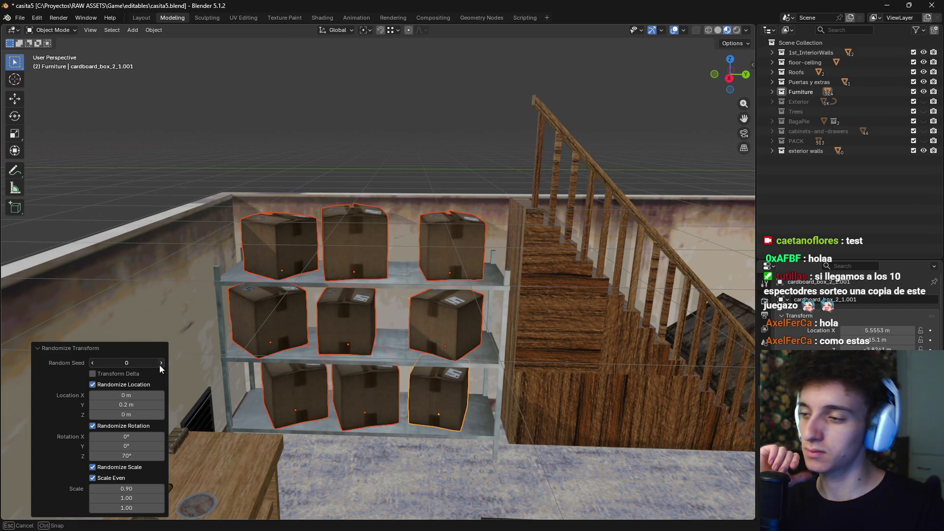
left_click(160, 363)
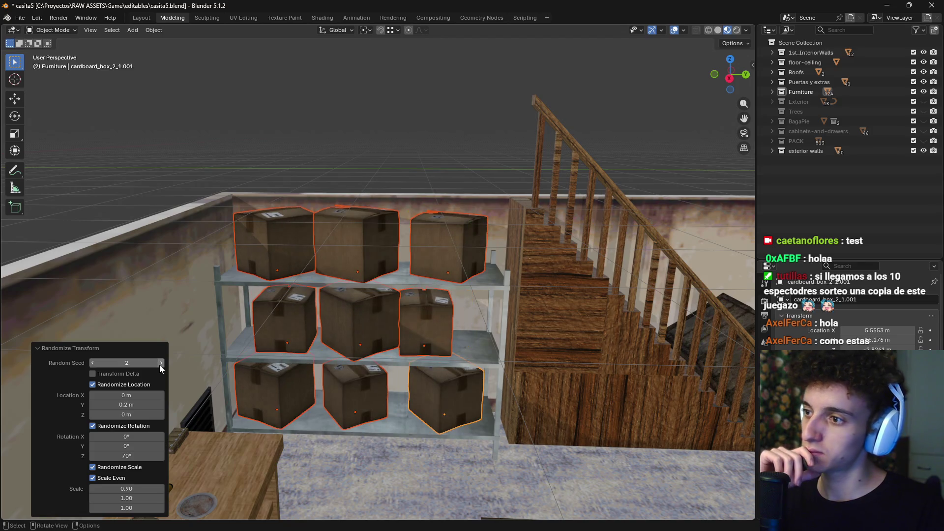
left_click(159, 365)
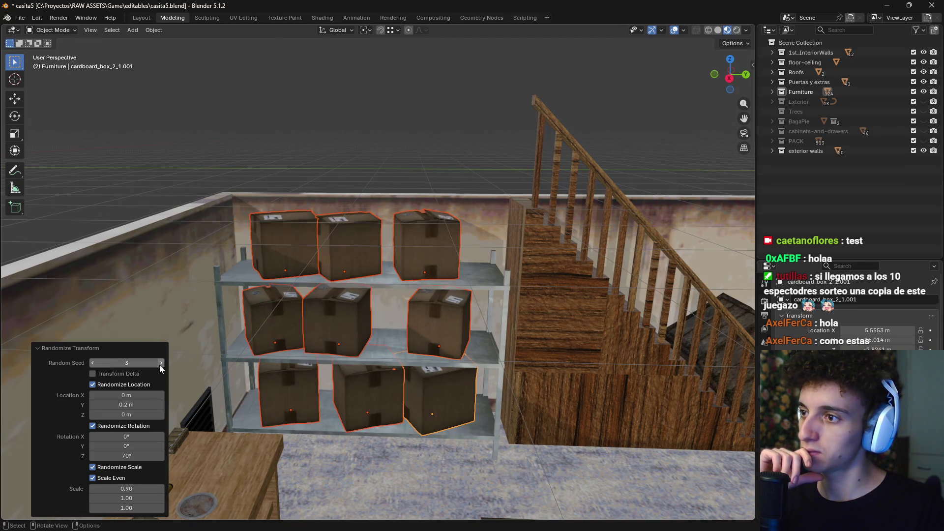
Lower the random Z rotation to 10° and scale to 0.98, then deselect
left_click(130, 456)
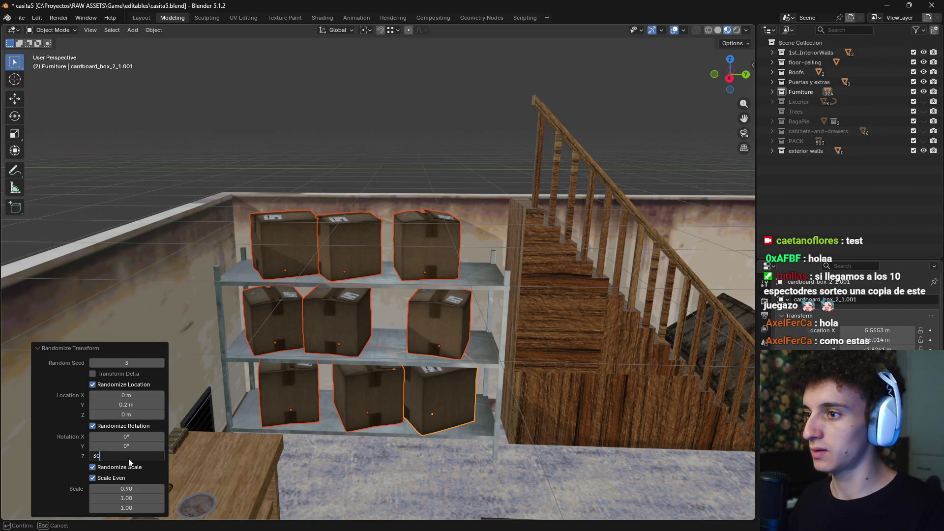
key("Return")
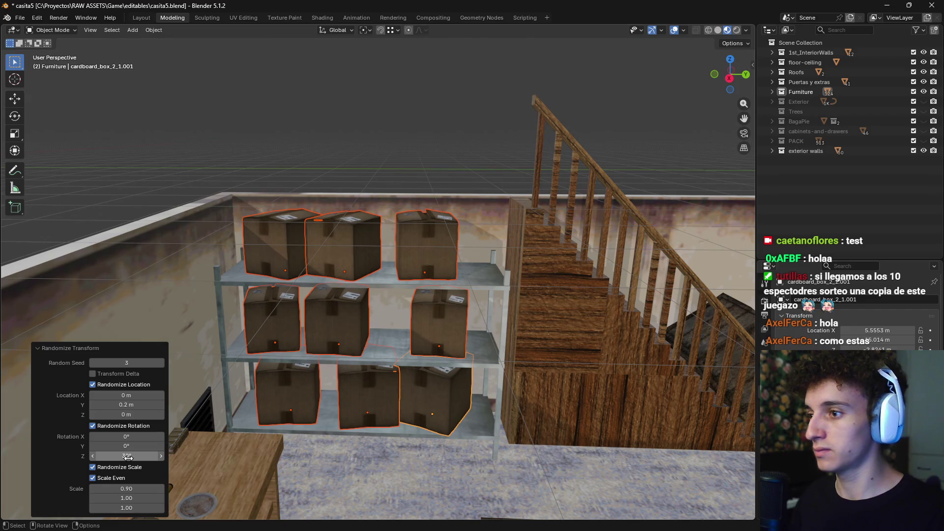
left_click(128, 457)
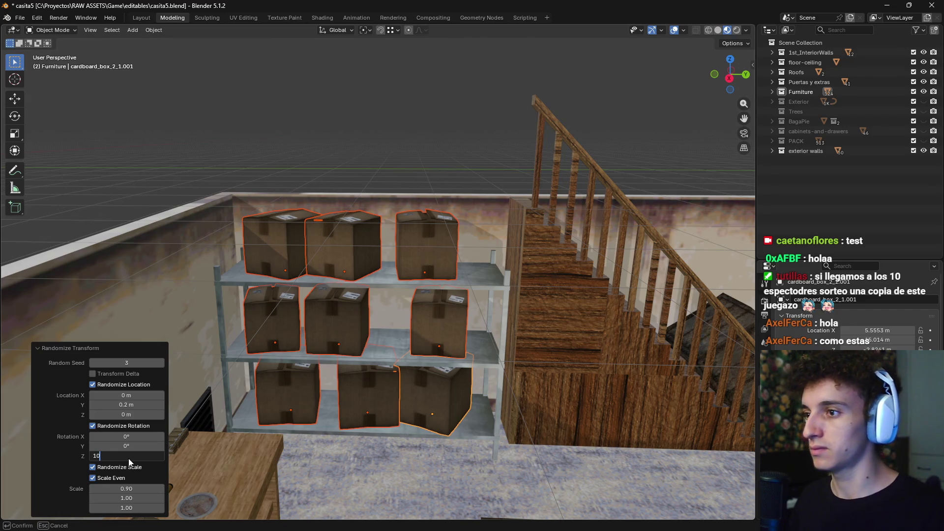
key("Return")
left_click(128, 456)
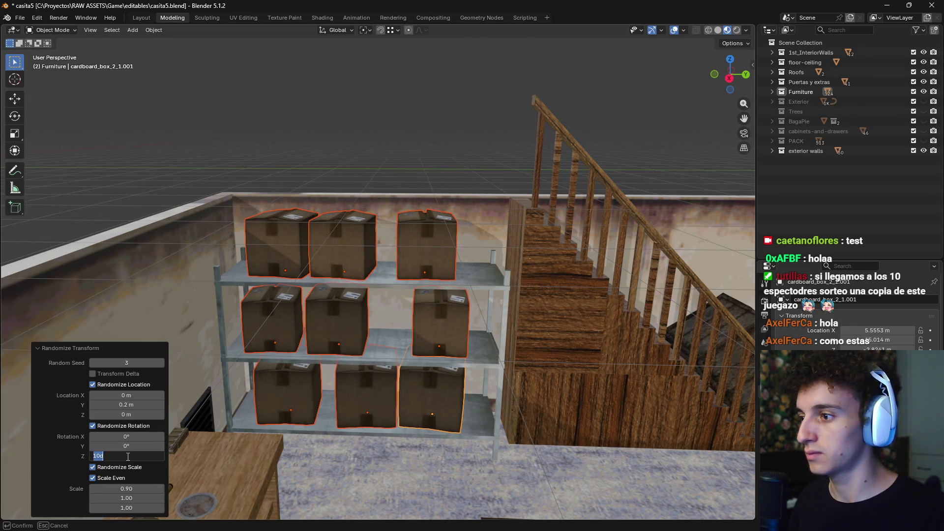
left_click(132, 489)
type("0.9")
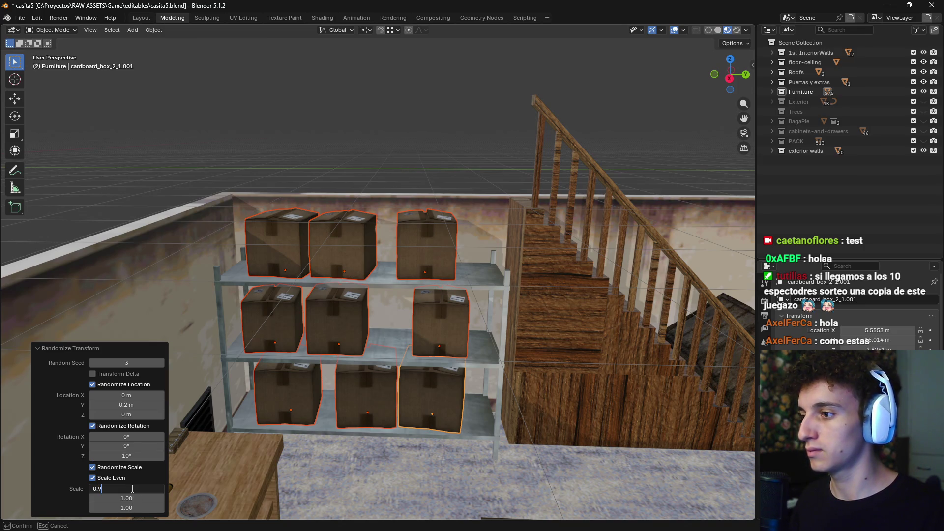
key("Return")
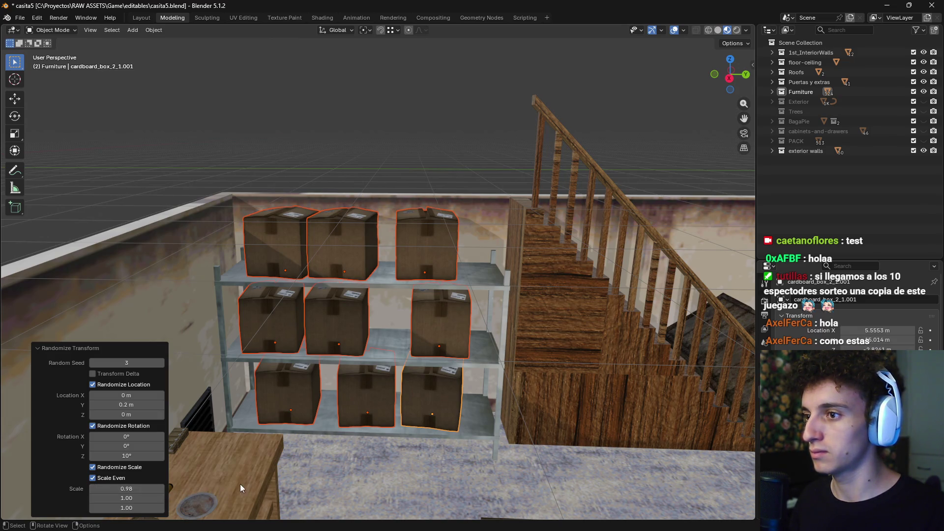
left_click(291, 166)
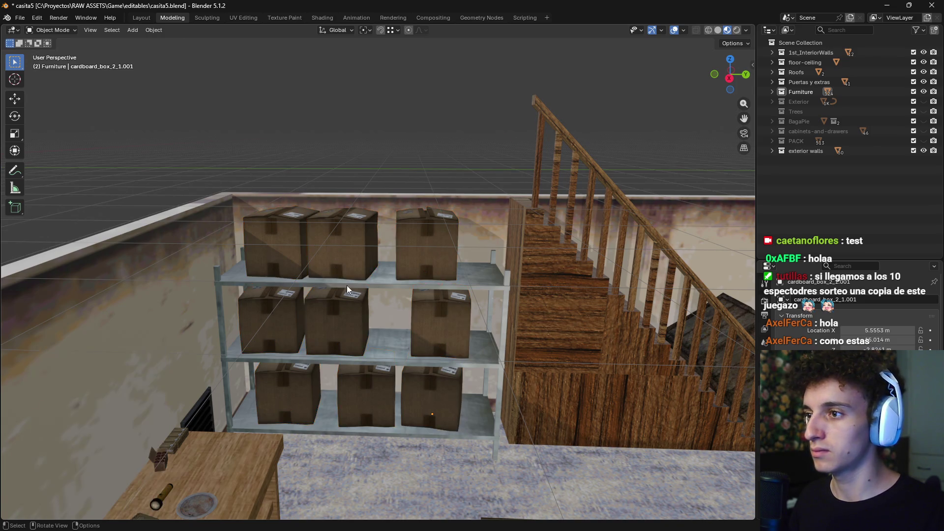
Slide the top-right box about 0.42 m along Y
middle_click_drag(346, 285, 403, 341)
scroll(403, 342, "down", 5)
scroll(399, 276, "up", 5)
left_click(435, 281)
key("g")
key("x")
key("y")
left_click(459, 281)
Turn the middle top box 10° on Z and slide it beside the right-hand box
left_click(359, 285)
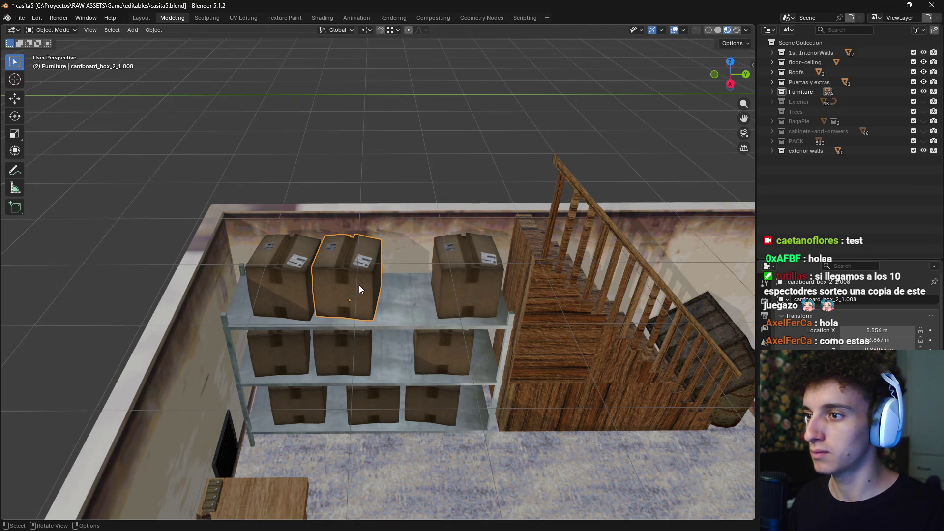
key("r")
left_click(401, 274)
key("g")
key("x")
key("y")
left_click(448, 284)
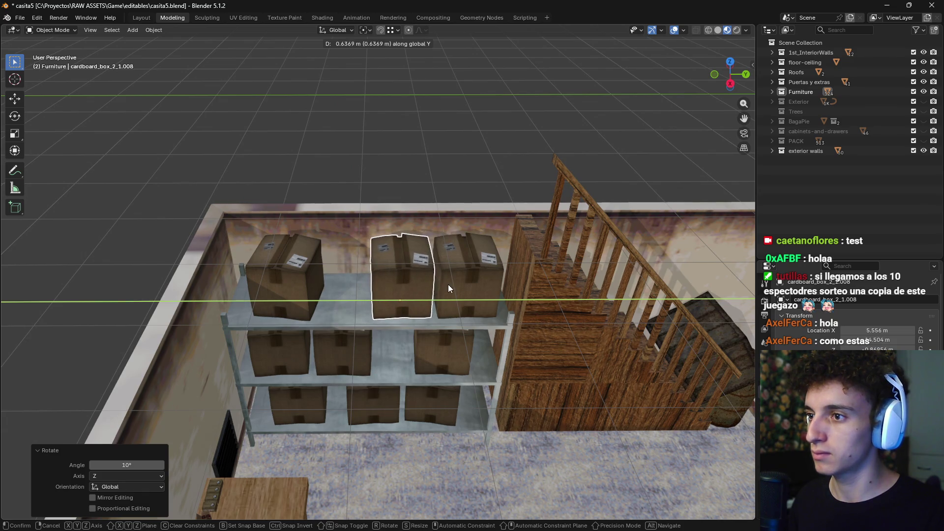
scroll(473, 356, "down", 6)
middle_click_drag(344, 329, 317, 305)
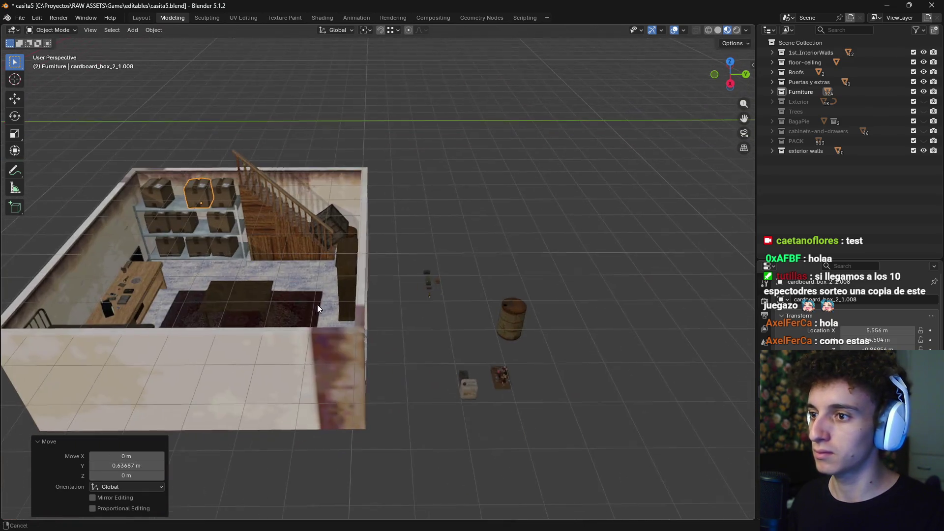
Select the supply crate outside the room and move it in over the shelves in top view
left_click(507, 388)
key("KP_7")
middle_click_drag(571, 328, 571, 240, "shift")
key("g")
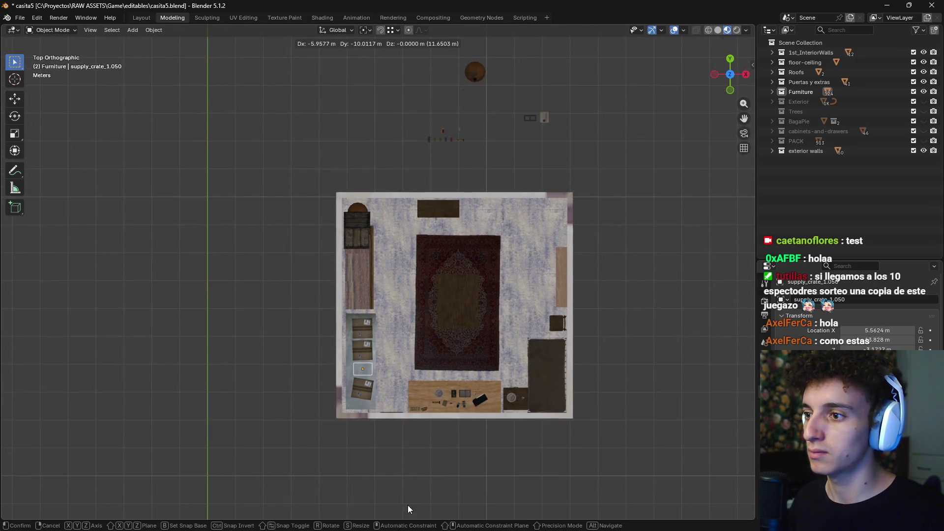
left_click(408, 505)
middle_click_drag(408, 506, 308, 231)
scroll(309, 231, "up", 4)
Raise the supply crate 2.3101 m on Z onto the top shelf between the cardboard boxes
key("s")
key("z")
key("Escape")
key("g")
key("z")
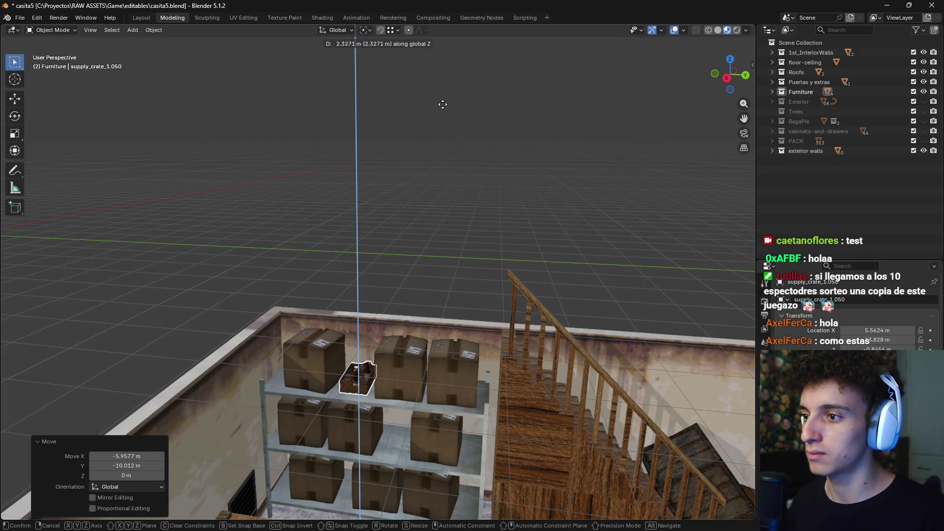
left_click(443, 104)
scroll(429, 250, "up", 3)
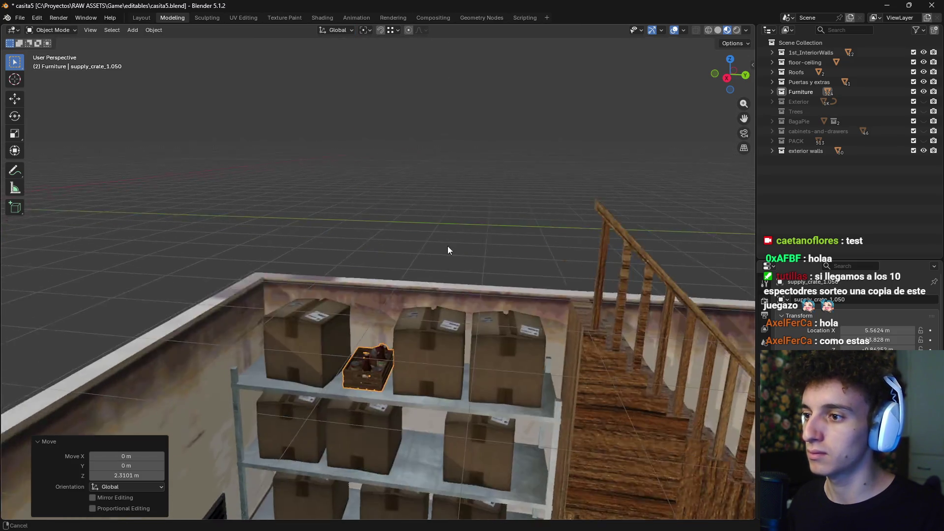
scroll(447, 250, "up", 2)
scroll(435, 246, "up", 2)
scroll(447, 263, "up", 2)
Turn the supply crate 8.83° around Z so it sits slightly angled
key("r")
key("z")
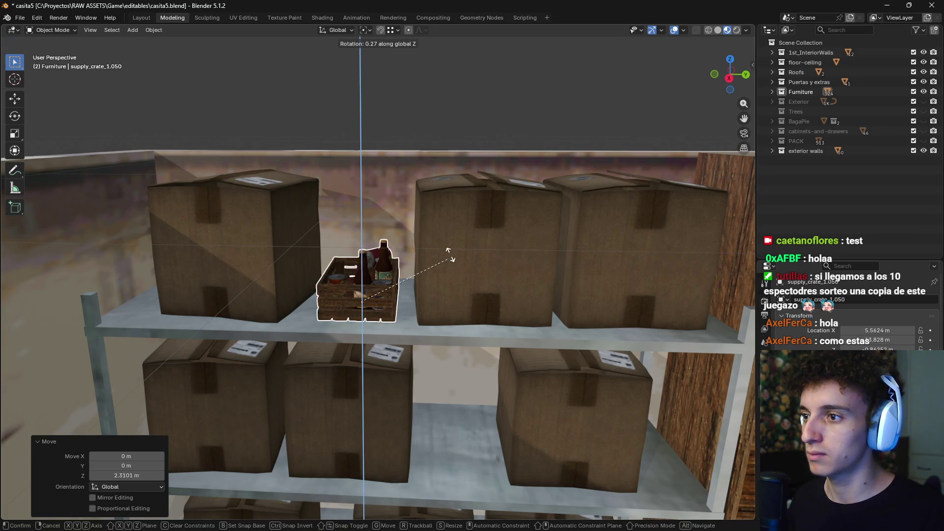
left_click(438, 249)
middle_click_drag(439, 249, 435, 225)
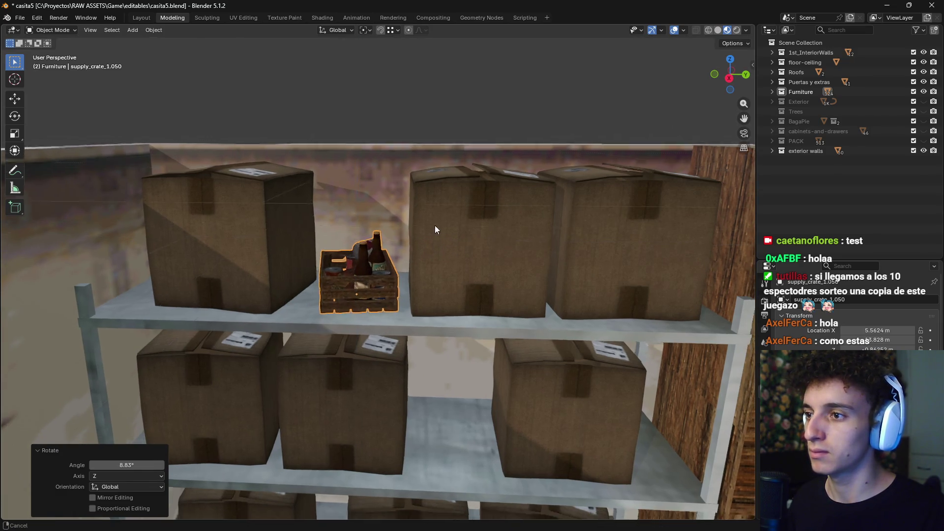
scroll(434, 229, "down", 2)
scroll(400, 210, "down", 2)
scroll(424, 262, "down", 2)
scroll(427, 282, "down", 2)
mouse_move(426, 278)
middle_mouse_down()
mouse_move(433, 306)
mouse_move(279, 234)
middle_mouse_up()
scroll(431, 314, "down", 3)
scroll(412, 331, "down", 2)
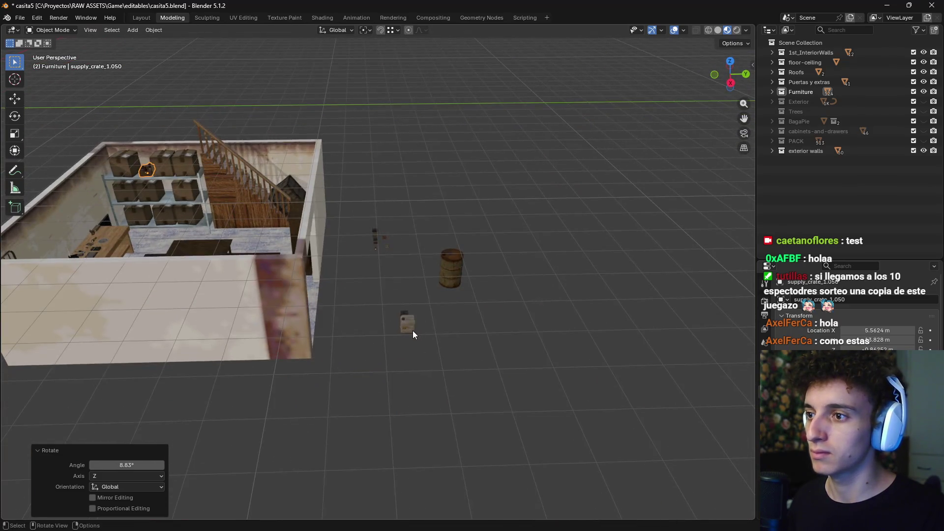
Add the concrete block to the canister selection and move both into the room beside the shelves
middle_click_drag(412, 331, 452, 346)
scroll(479, 352, "up", 5)
left_click(522, 383, "shift")
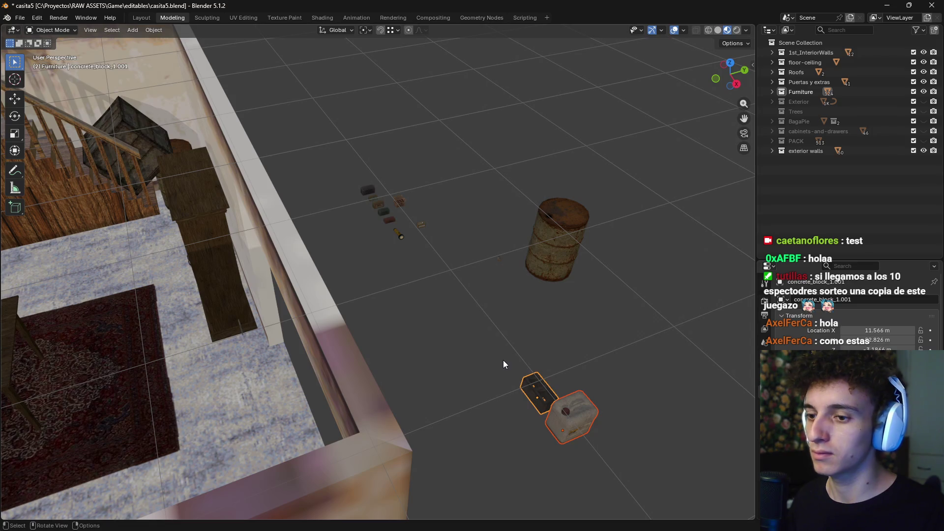
scroll(503, 360, "down", 3)
key("KP_7")
scroll(503, 360, "down", 2)
middle_click_drag(551, 299, 567, 165, "shift")
key("g")
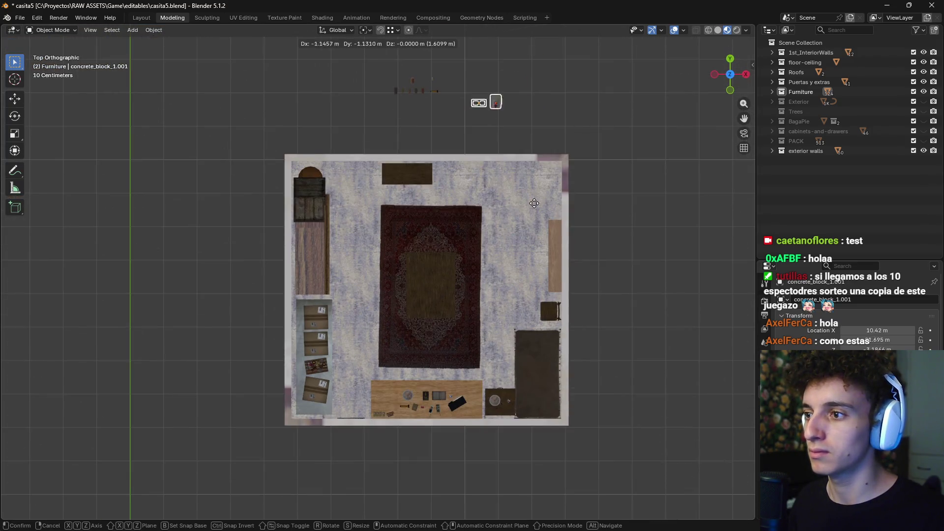
left_click(309, 288)
middle_click_drag(309, 288, 280, 250)
scroll(380, 331, "up", 3)
scroll(380, 331, "up", 3)
middle_click_drag(376, 291, 400, 332, "shift")
Raise the block and canister onto the middle shelf and turn them 180° on Z
key("g")
key("z")
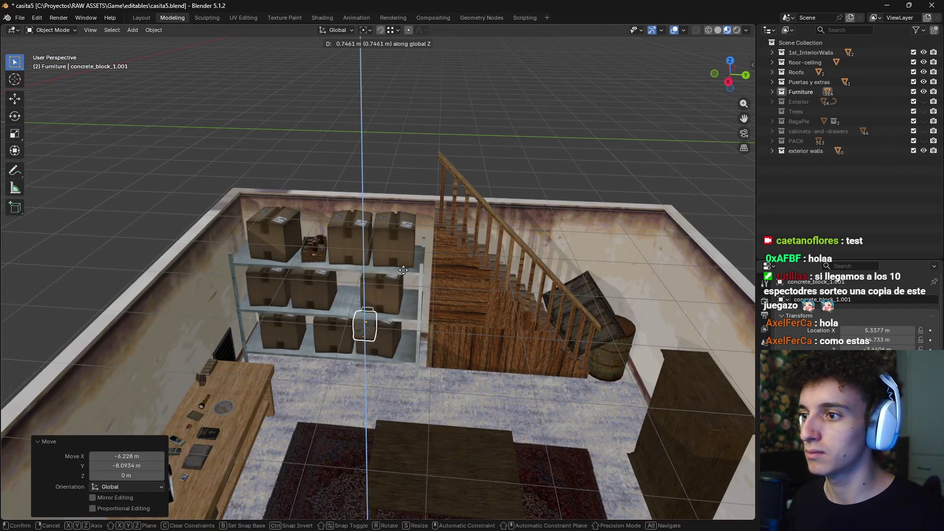
left_click(402, 305)
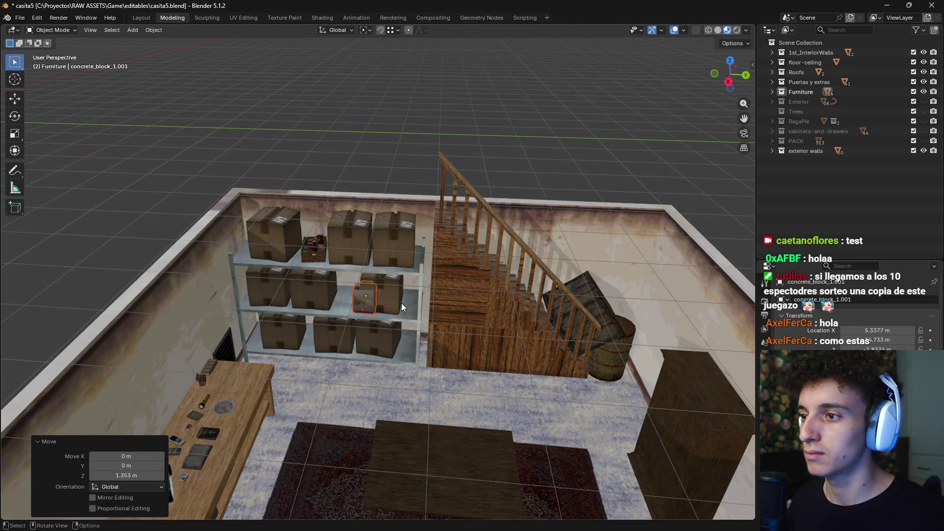
scroll(402, 303, "up", 3)
middle_click_drag(404, 302, 457, 283, "shift")
type("rz1")
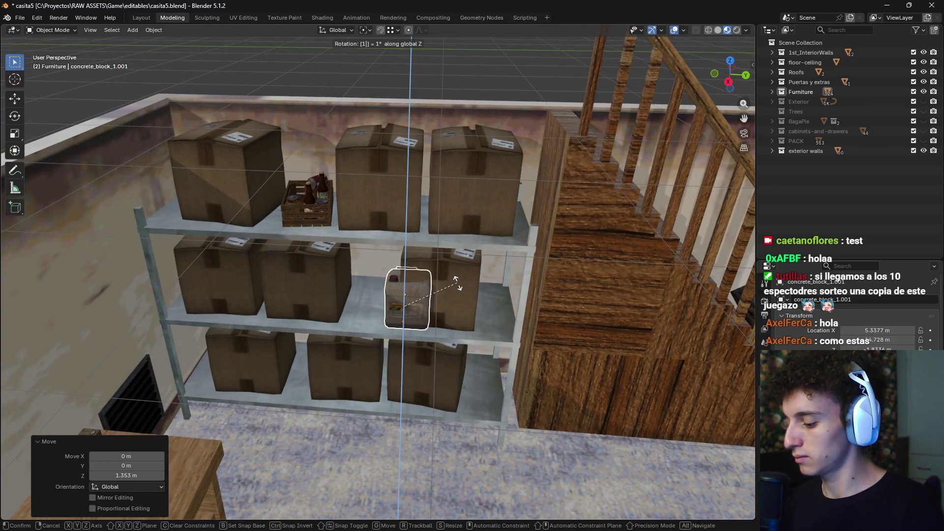
type("80")
key("Return")
Slide the block and canister along X, level on the shelf, into the gap between cardboard boxes
key("g")
key("x")
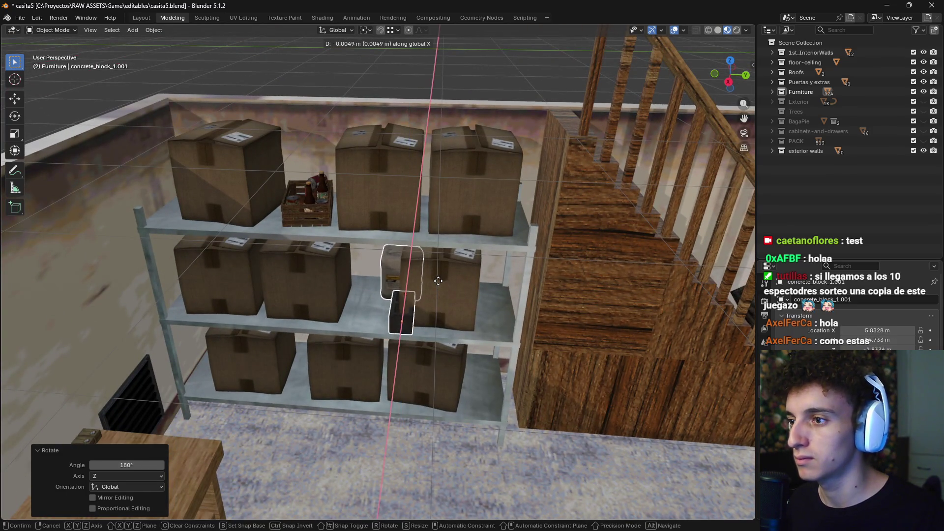
key("shift+z")
left_click(418, 291)
scroll(421, 284, "up", 2)
scroll(421, 277, "up", 2)
scroll(421, 278, "down", 1)
scroll(406, 302, "down", 2)
scroll(437, 284, "down", 4)
Try a further Z rotation of the block, then cancel it and keep the placement
middle_click_drag(447, 312, 430, 344)
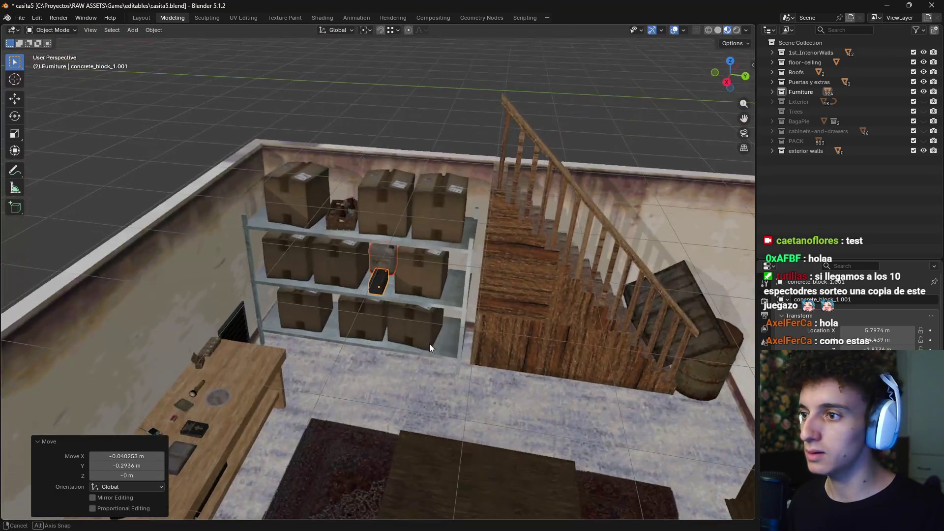
scroll(425, 324, "up", 2)
scroll(440, 291, "up", 2)
scroll(461, 287, "up", 2)
key("r")
key("z")
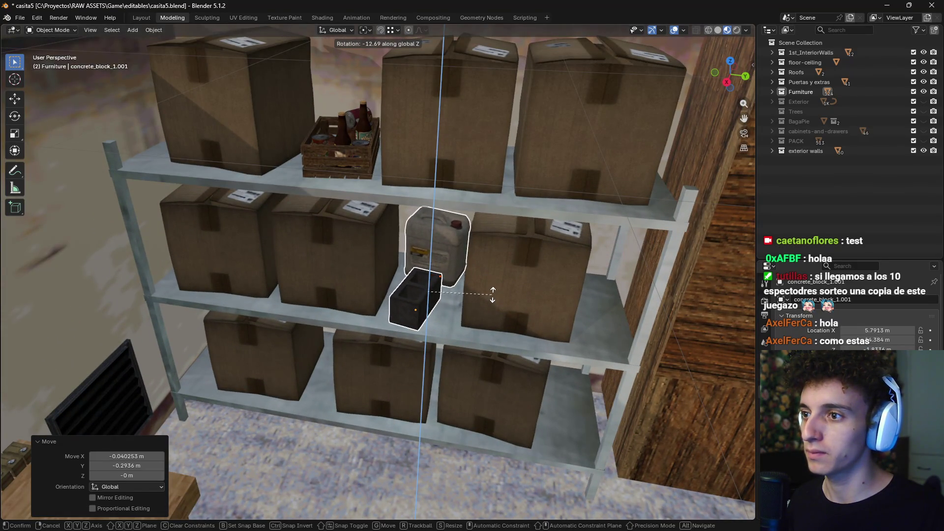
scroll(485, 320, "down", 5)
key("Escape")
mouse_move(459, 241)
middle_mouse_down()
mouse_move(417, 238)
mouse_move(388, 275)
mouse_move(421, 347)
middle_mouse_up()
scroll(417, 238, "down", 3)
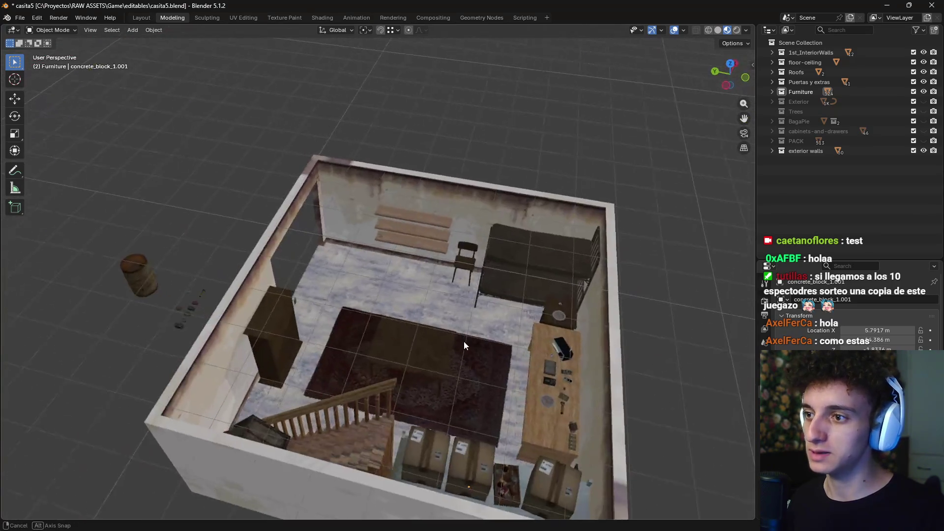
Select the four ammo boxes and the Big Chief box among the props outside
middle_click_drag(421, 347, 409, 344)
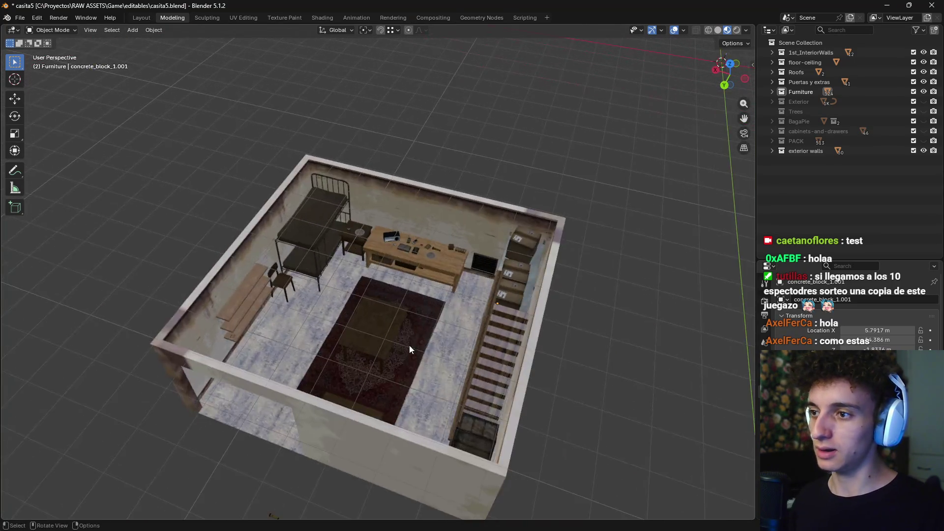
scroll(394, 379, "up", 4)
middle_click_drag(393, 378, 466, 346)
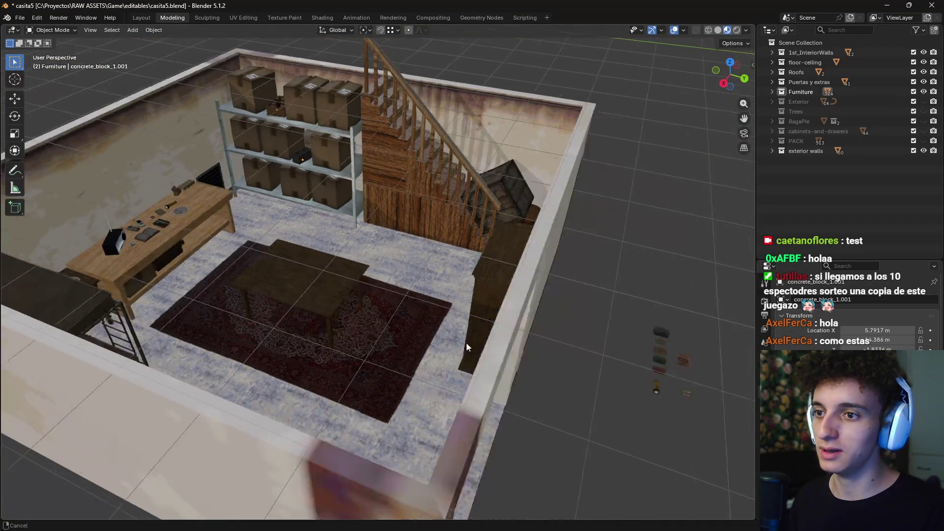
scroll(394, 355, "down", 5)
mouse_move(395, 355)
middle_mouse_down()
mouse_move(291, 356)
mouse_move(418, 258)
middle_mouse_up()
scroll(295, 364, "up", 6)
scroll(344, 246, "up", 3)
middle_click_drag(319, 234, 415, 287, "shift")
left_click(366, 225)
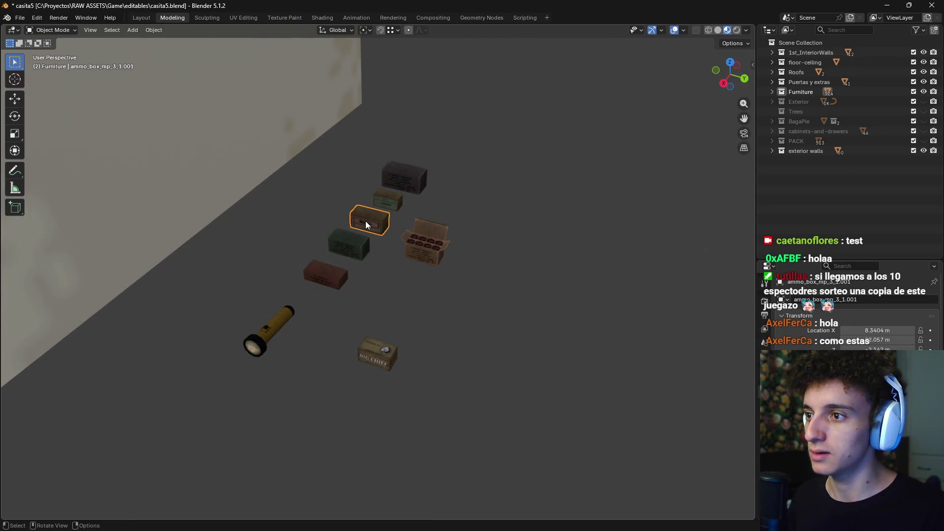
left_click(396, 176, "shift")
left_click(388, 201, "shift")
left_click(370, 223, "shift")
left_click(378, 363, "shift")
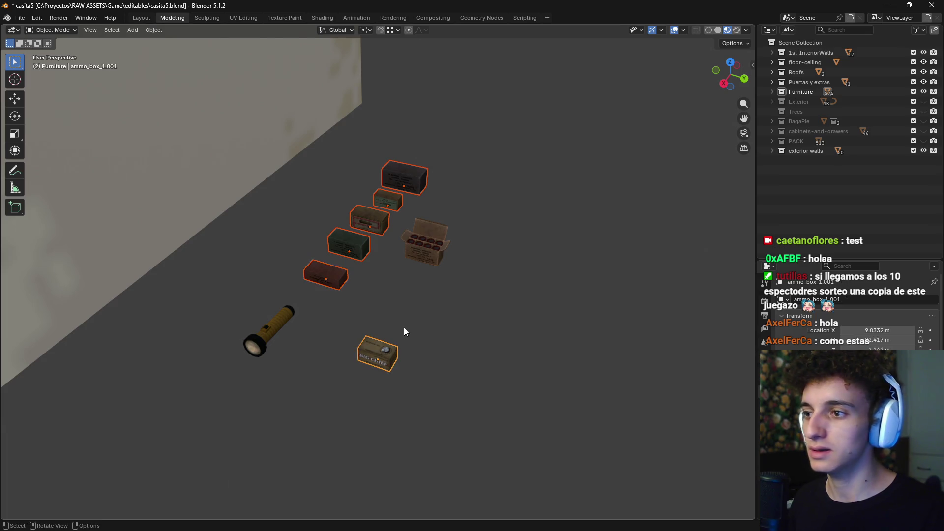
Move the selected boxes onto the table and scale them up to 1.731
key("KP_7")
scroll(409, 344, "down", 5)
middle_click_drag(409, 364, 417, 177, "shift")
key("g")
left_click(470, 364)
scroll(470, 364, "up", 4)
middle_click_drag(470, 367, 444, 188, "shift")
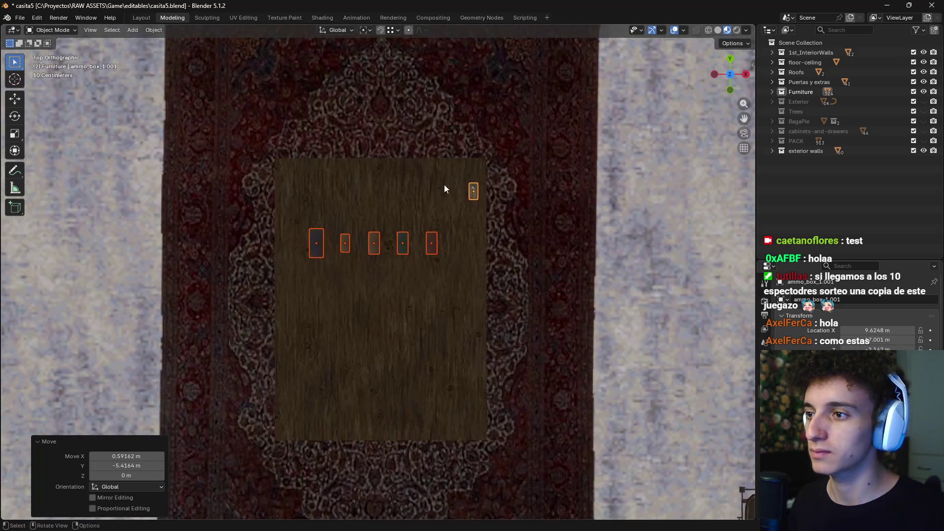
middle_click_drag(382, 114, 426, 191)
scroll(405, 228, "up", 3)
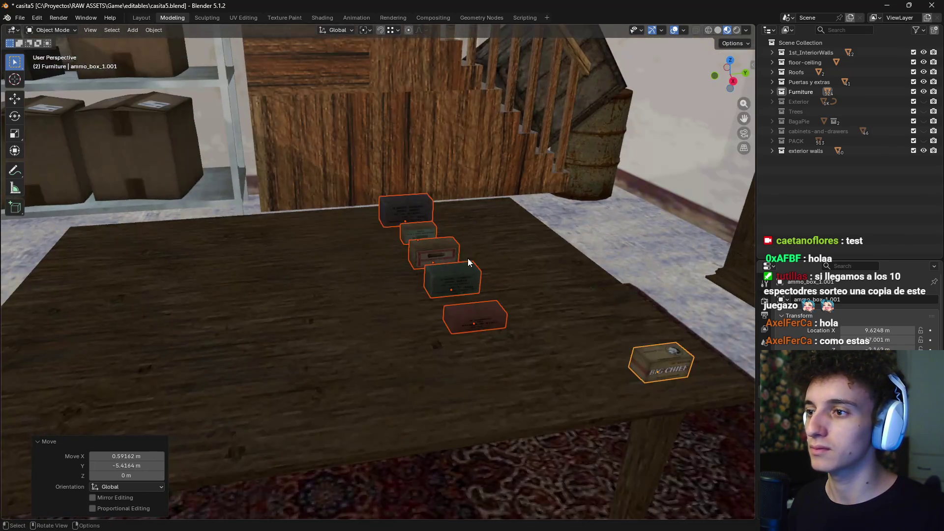
scroll(444, 244, "up", 2)
mouse_move(443, 244)
middle_mouse_down()
mouse_move(420, 253)
mouse_move(450, 220)
mouse_move(514, 213)
middle_mouse_up()
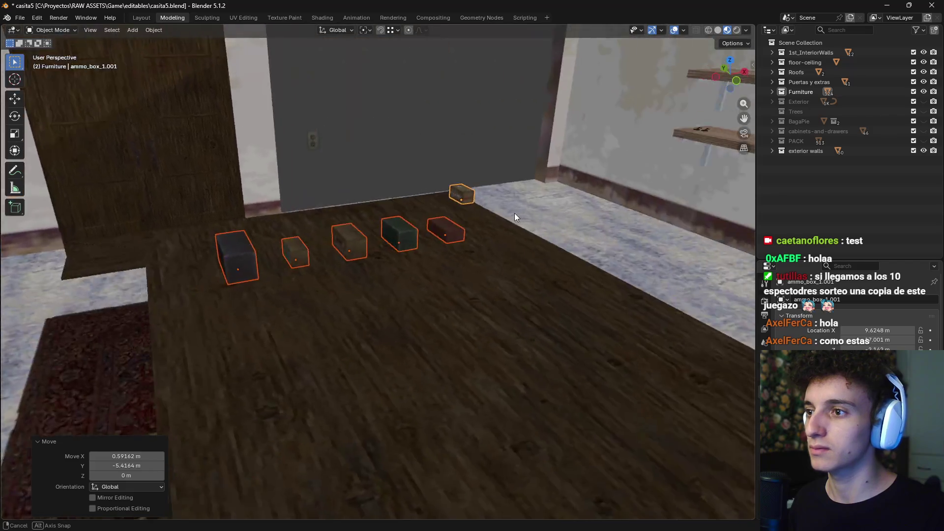
key("s")
left_click(561, 199)
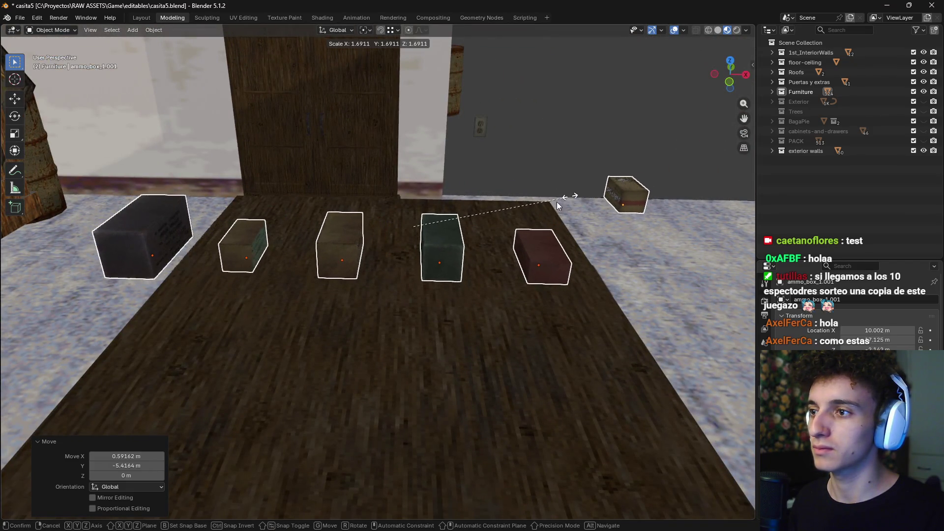
Slide the black ammo box and the Big Chief box forward, level on the table
left_click(155, 231)
key("g")
key("shift+z")
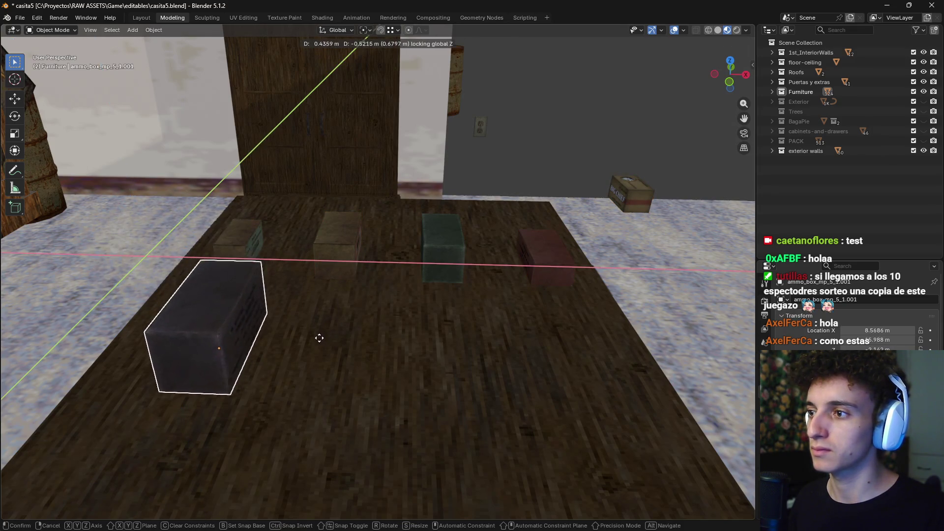
left_click(307, 362)
left_click(627, 189)
key("g")
key("shift+z")
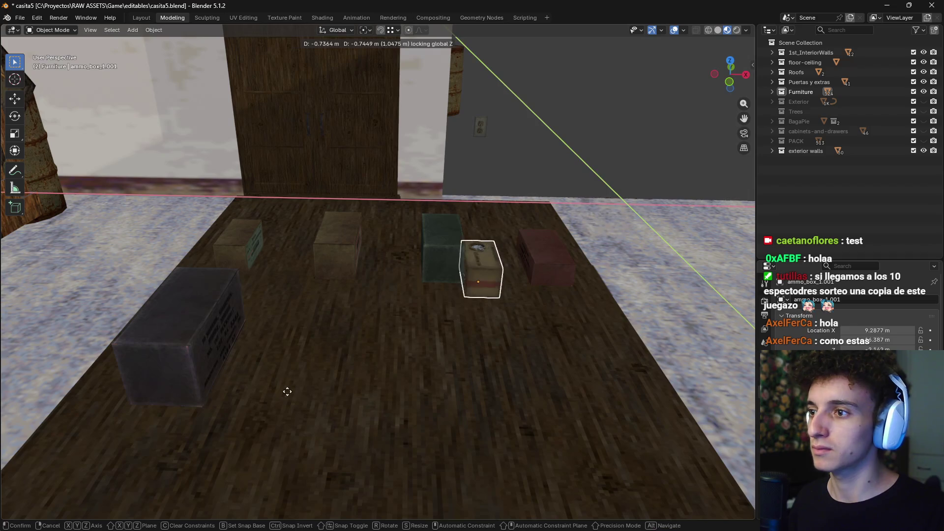
left_click(206, 403)
key("alt+Tab")
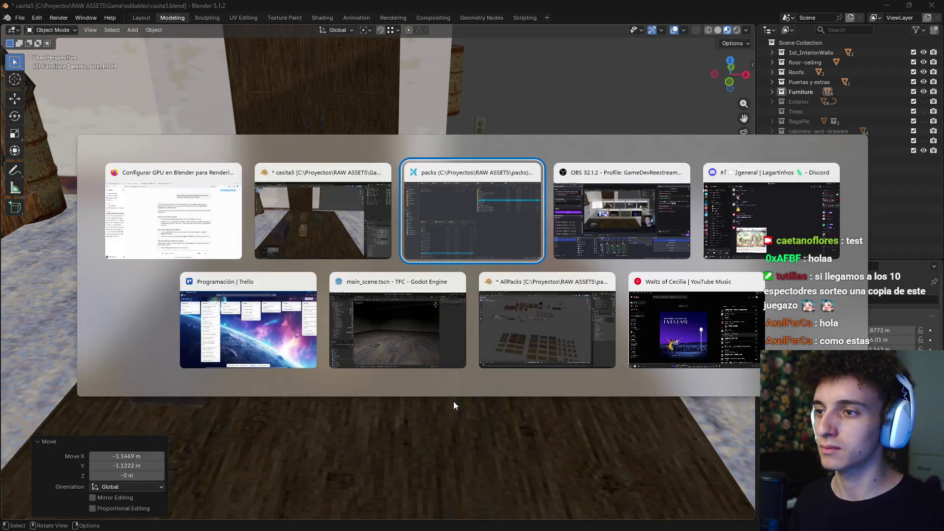
Return to the casita5 Blender window showing the basement scene
left_click(325, 222)
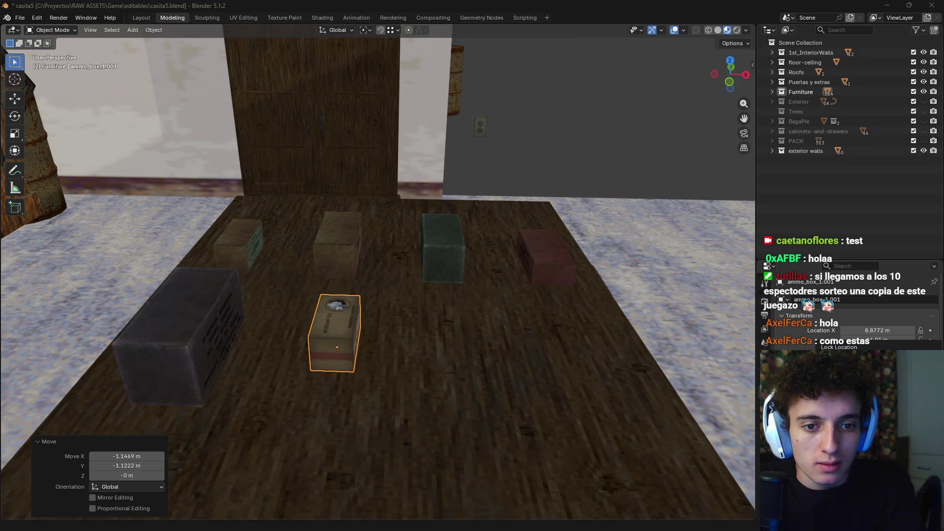
middle_click_drag(427, 360, 414, 332)
key("shift+space")
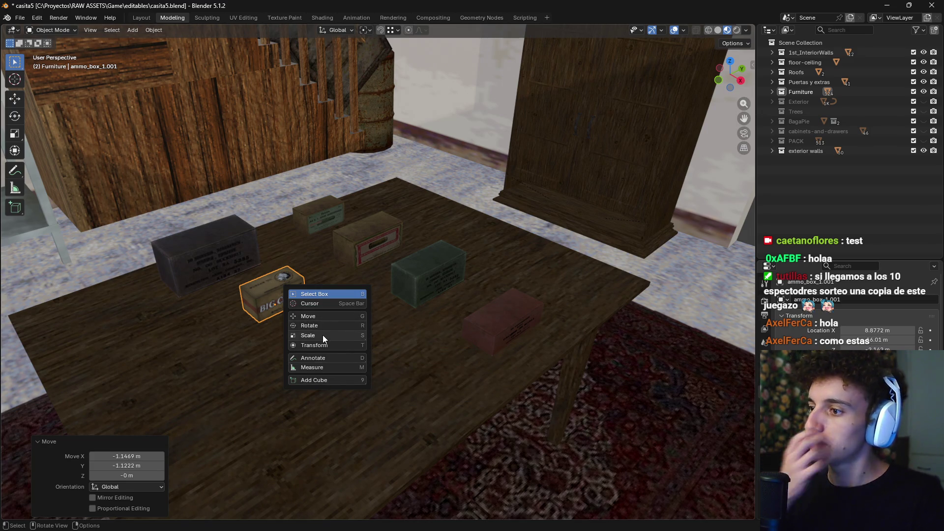
left_click(323, 293)
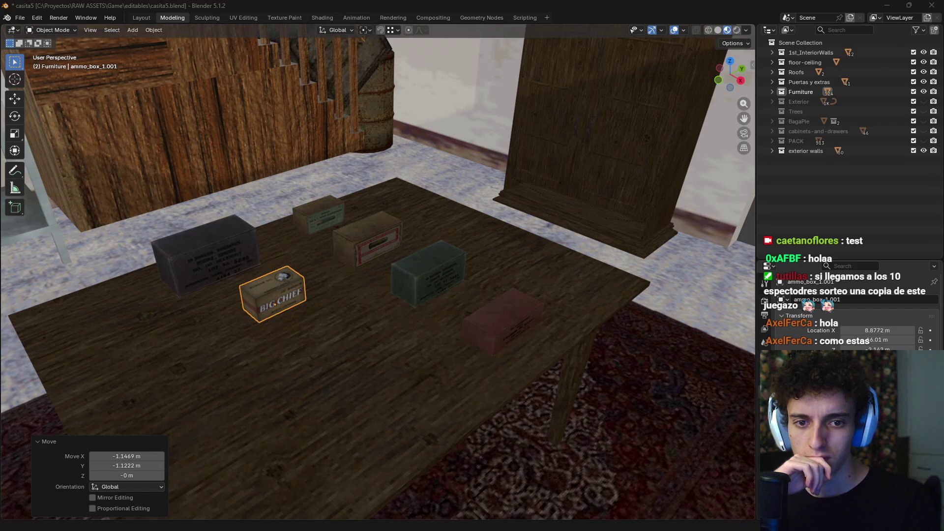
Turn on snapping with the Face target and test-move the Big Chief box, cancelling the moves
middle_click_drag(293, 317, 260, 328)
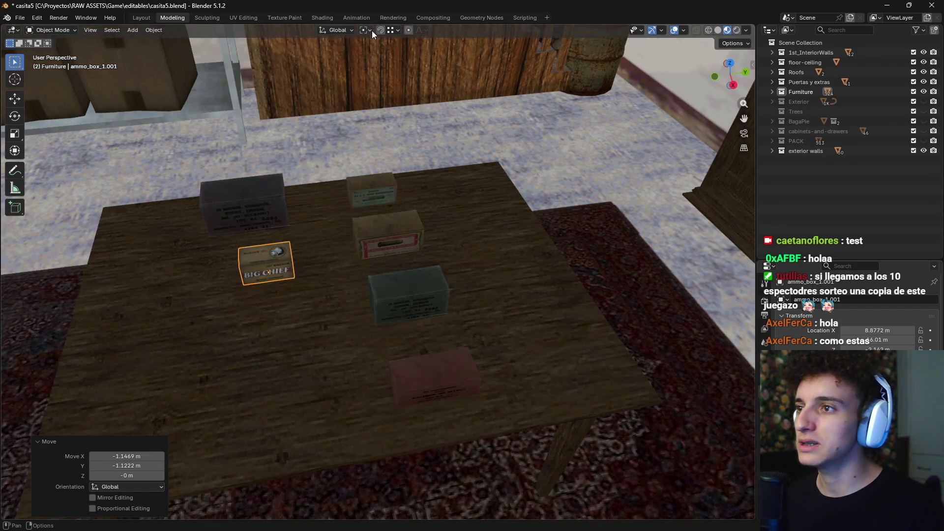
left_click(392, 31)
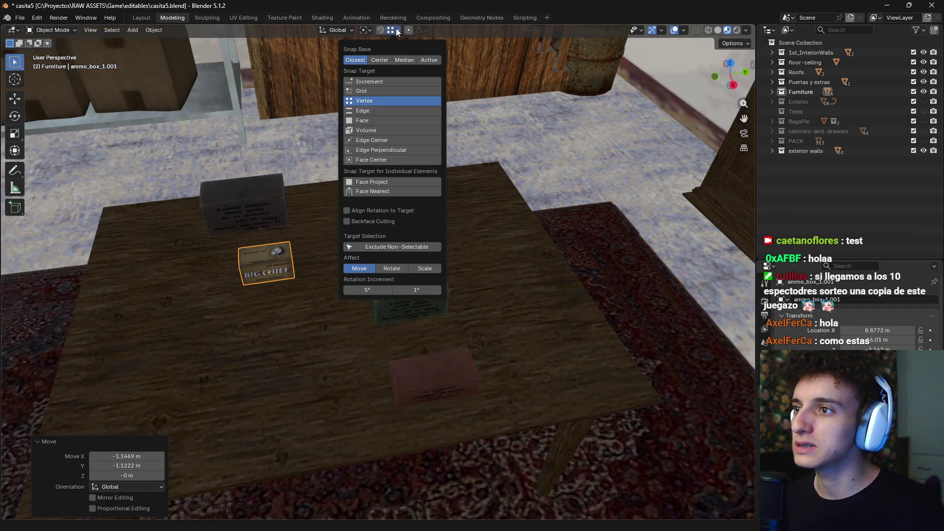
left_click(369, 120)
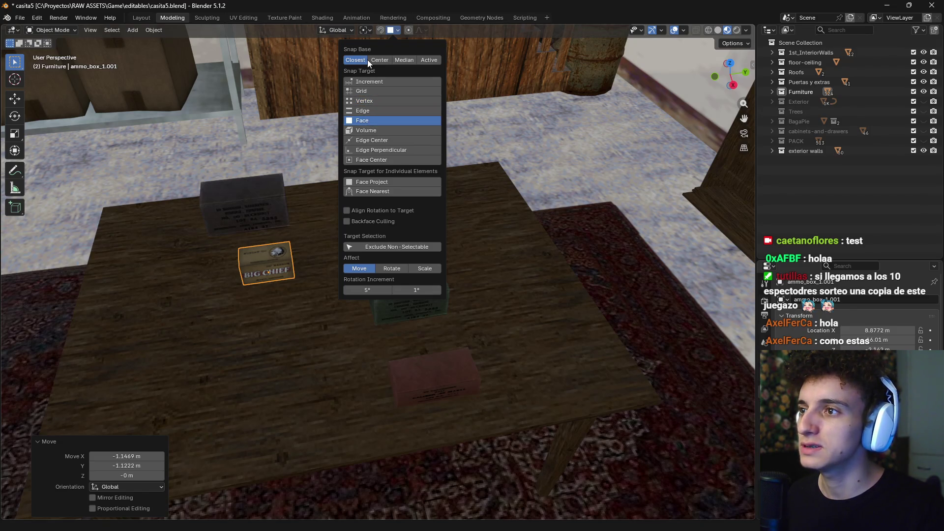
left_click(382, 28)
mouse_move(266, 279)
left_mouse_down()
mouse_move(266, 170)
mouse_move(254, 204)
left_mouse_up()
right_click(253, 204)
key("g")
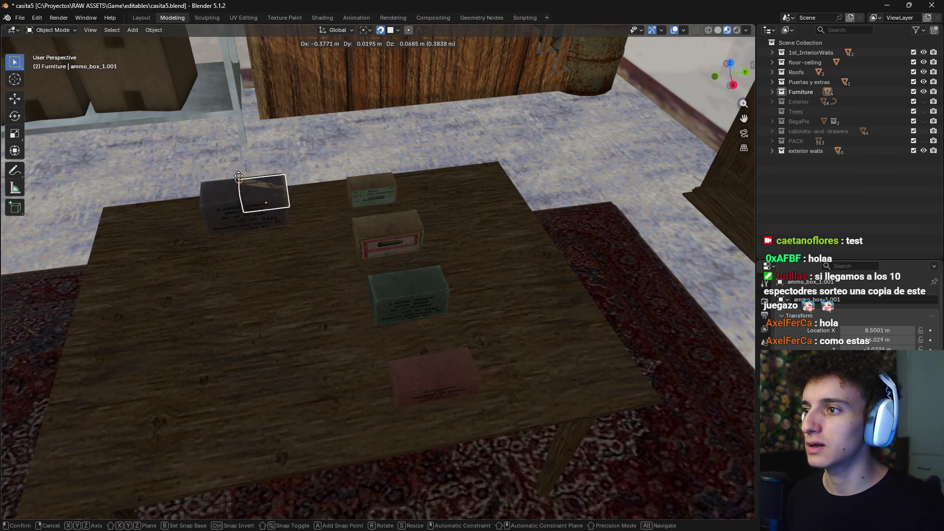
right_click(232, 189)
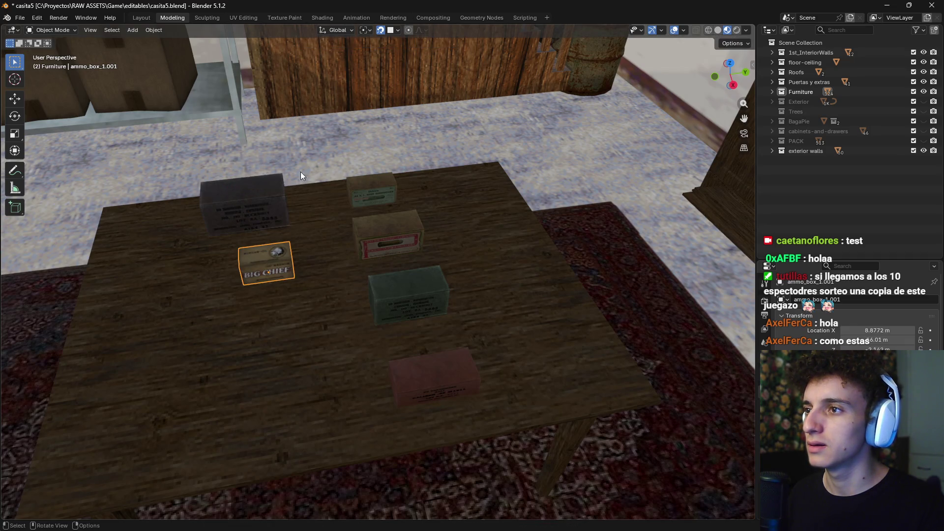
Switch the snap target to Volume, then Face Project, and rest the Big Chief box on the tabletop
left_click(393, 30)
left_click(364, 131)
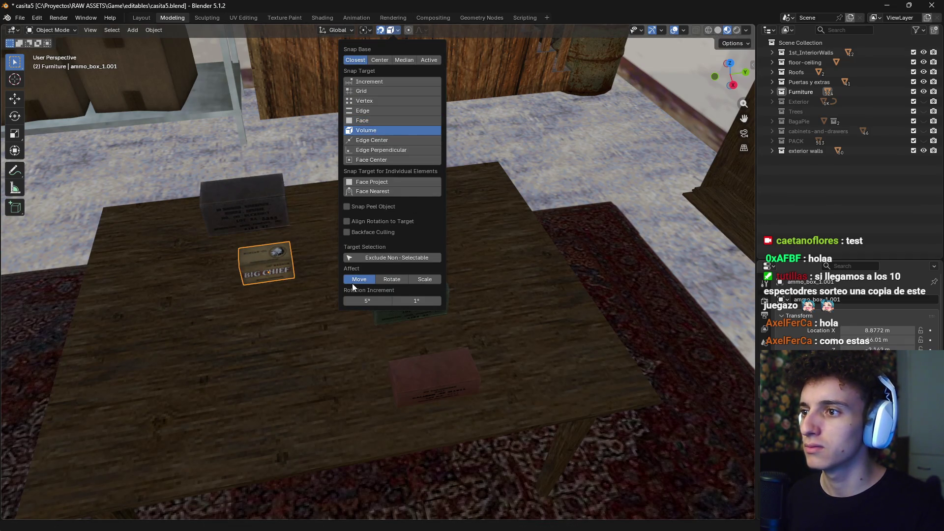
key("g")
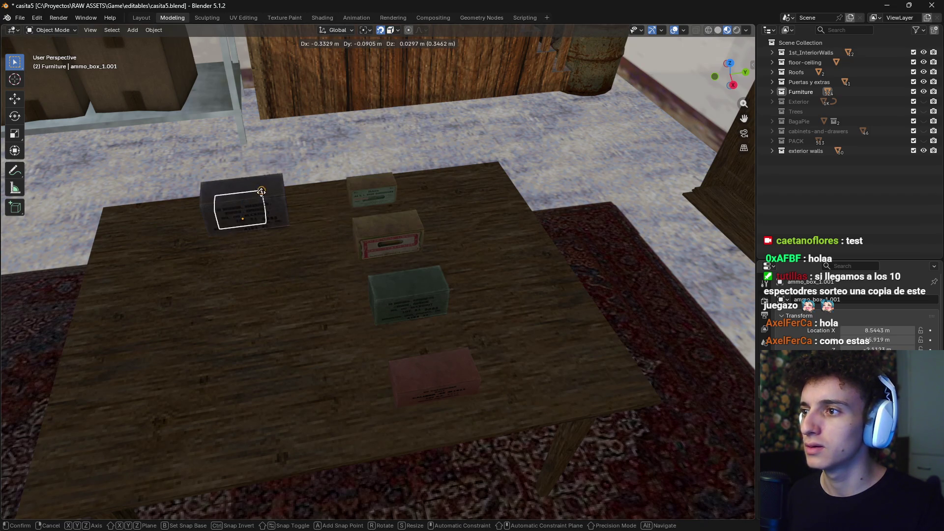
left_click(271, 261)
left_click(390, 32)
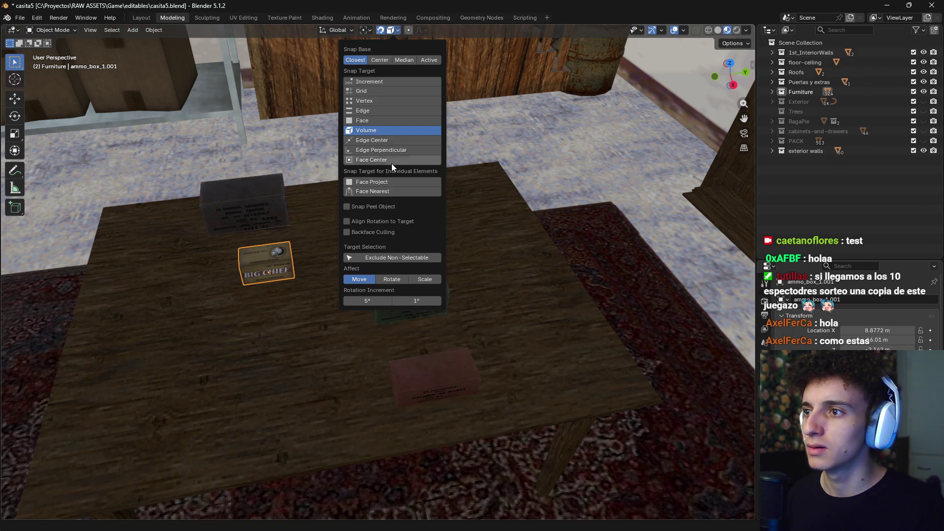
left_click(386, 181)
key("g")
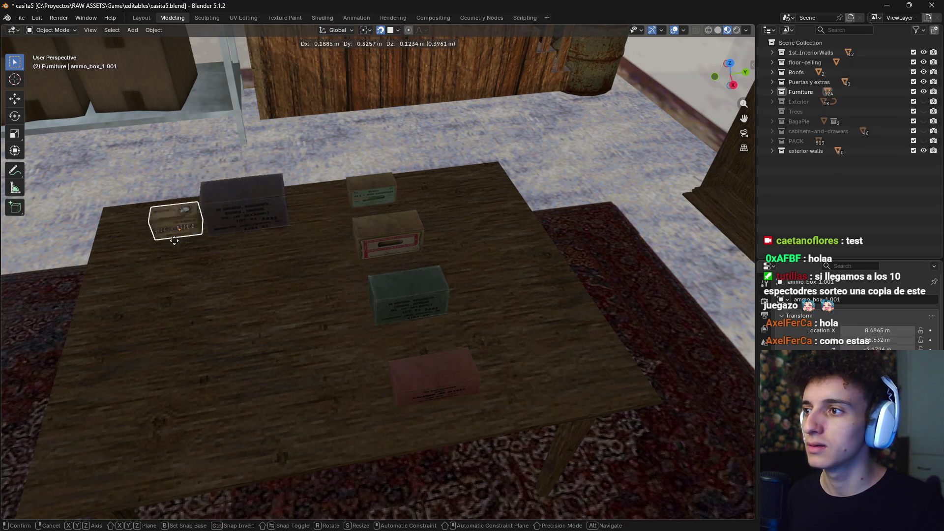
left_click(311, 284)
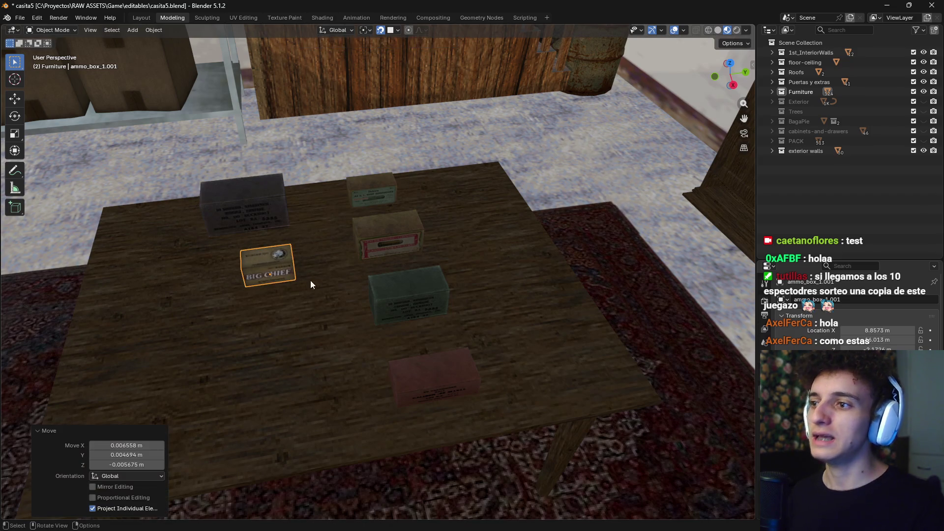
Stack a duplicate of the dark ammo box on itself, topped by a copy of the red-labelled box
middle_click_drag(328, 265, 515, 305)
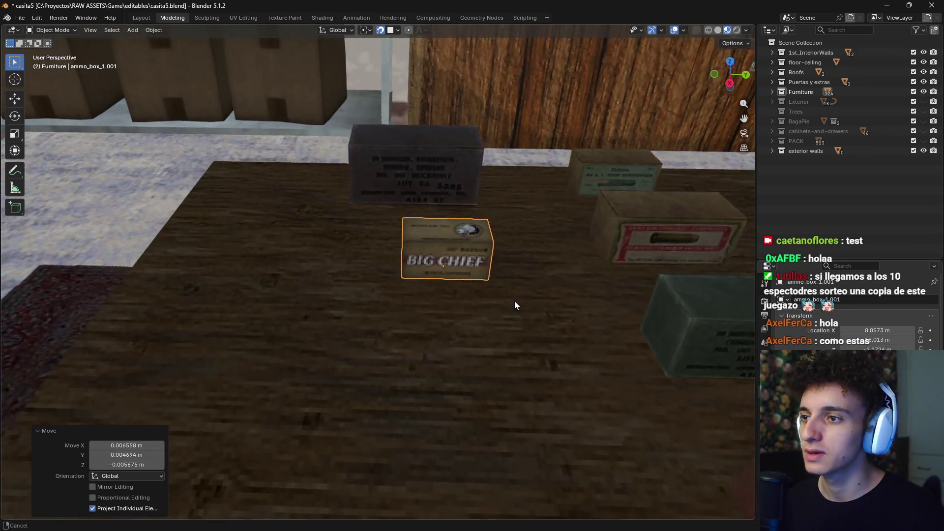
scroll(514, 305, "down", 5)
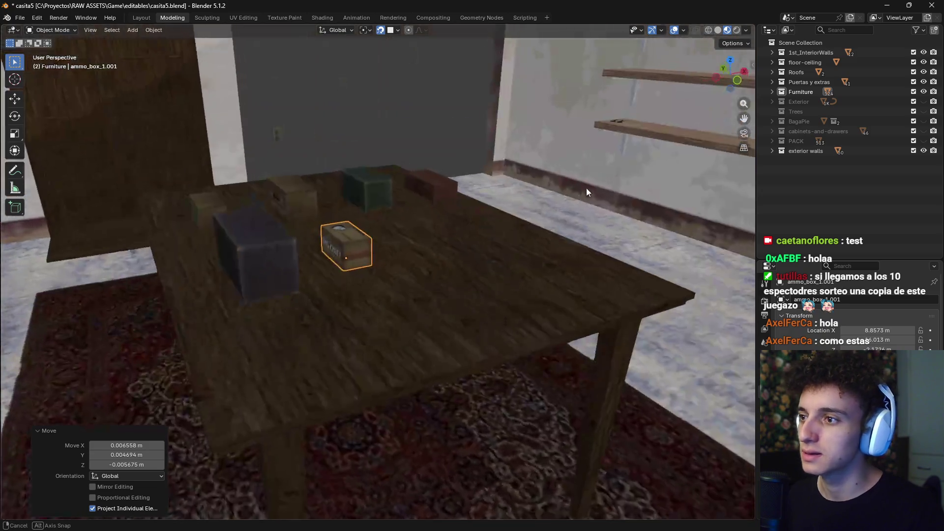
mouse_move(446, 203)
middle_mouse_down()
mouse_move(388, 235)
mouse_move(411, 246)
mouse_move(360, 243)
mouse_move(417, 248)
middle_mouse_up()
left_click(360, 243)
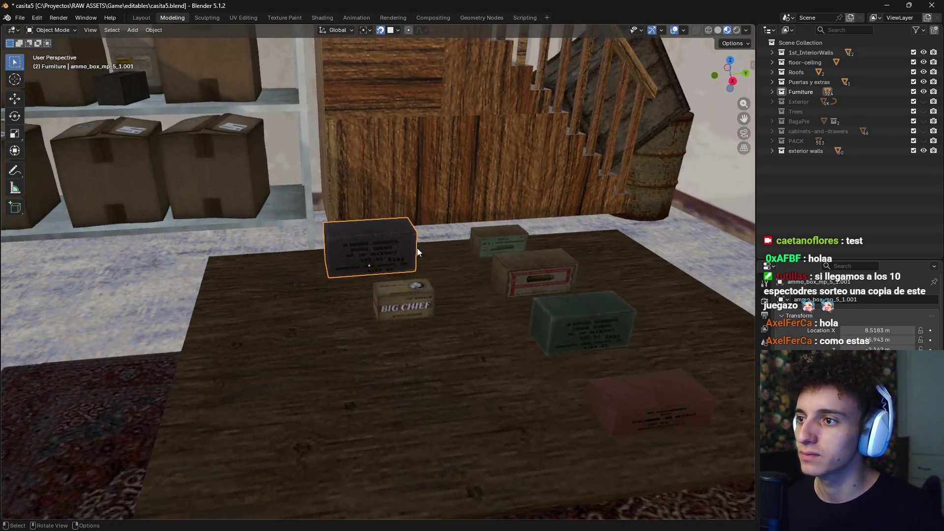
key("shift+d")
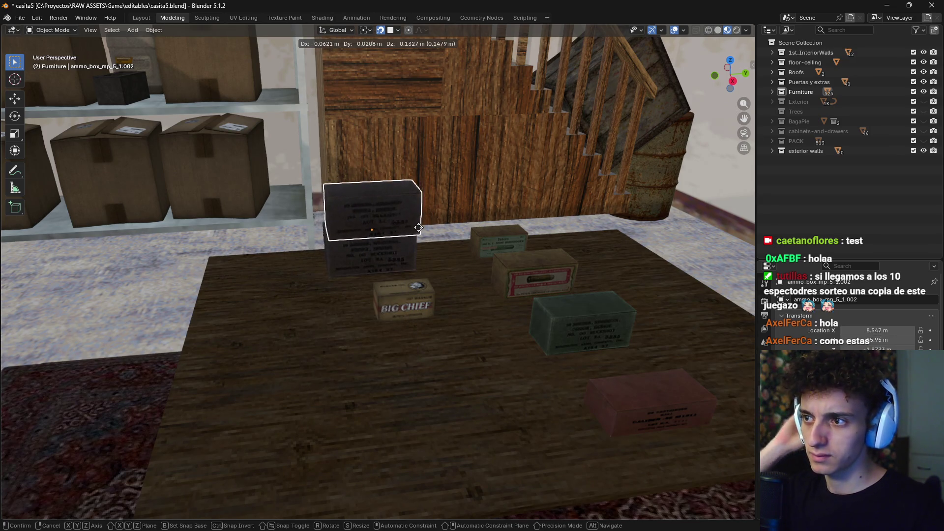
left_click(418, 231)
left_click(527, 276)
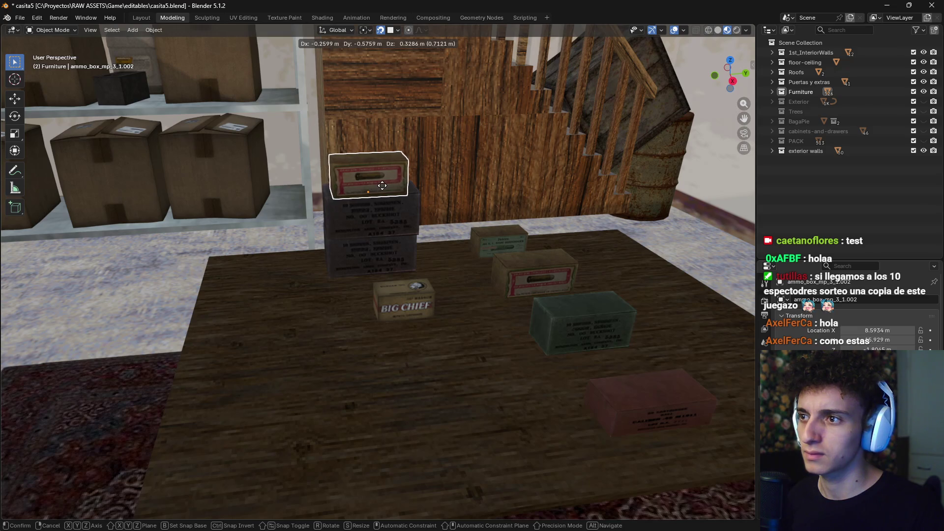
left_click(376, 188)
Nudge the top box into place on the new stack
middle_click_drag(378, 192, 512, 243)
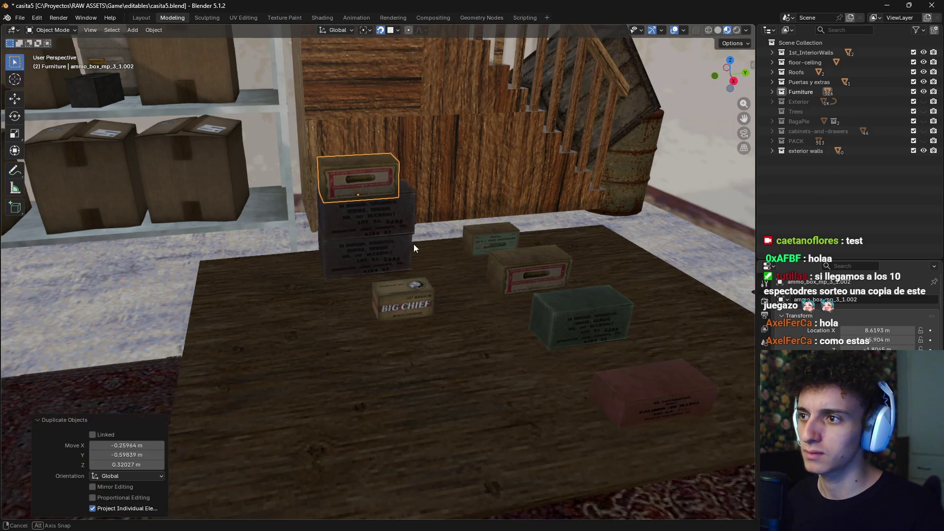
middle_click_drag(355, 248, 373, 264)
key("g")
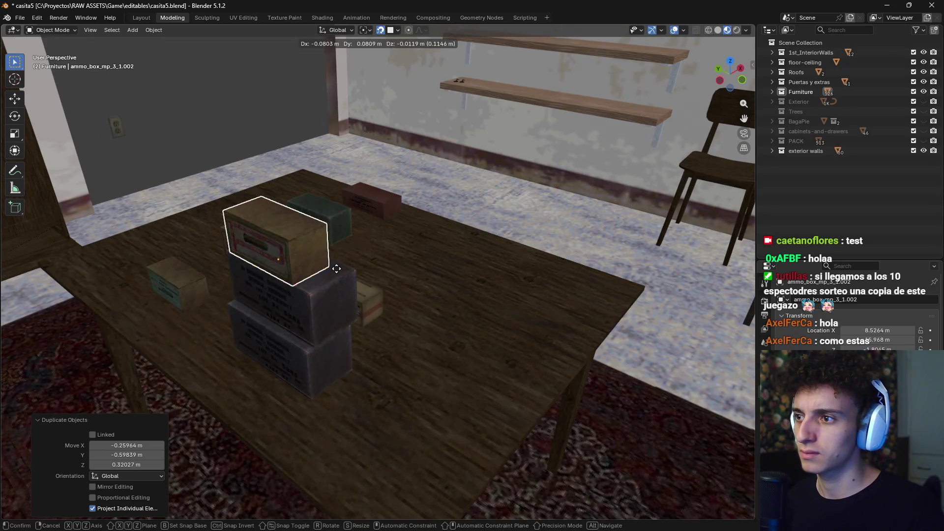
left_click(326, 318)
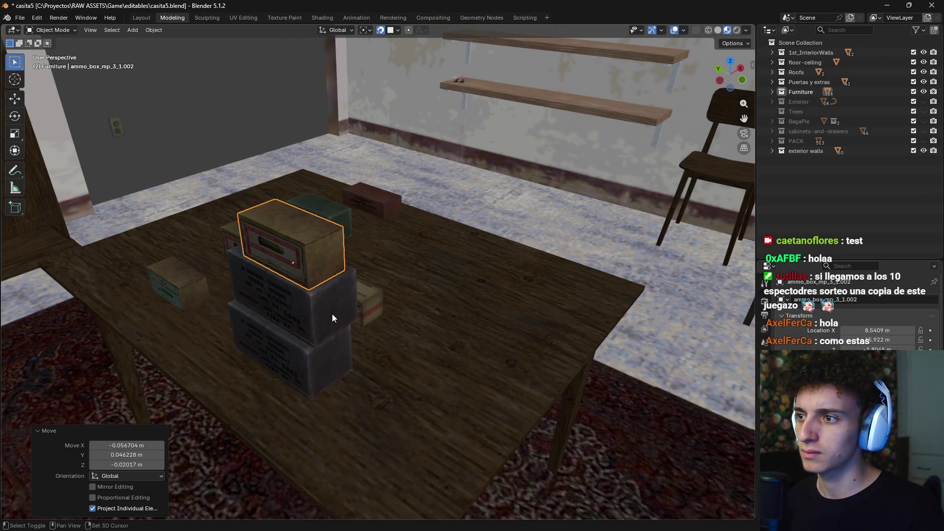
left_click(332, 314, "shift")
key("g")
right_click(377, 312)
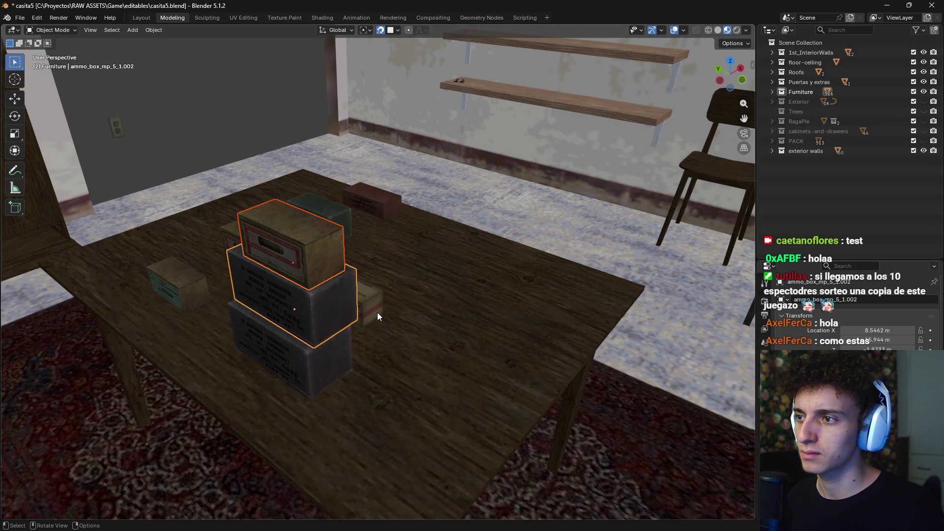
Align the middle dark box and the top box so the three boxes sit squarely stacked
key("g")
right_click(326, 297)
key("g")
left_click(320, 329)
left_click(304, 268)
key("g")
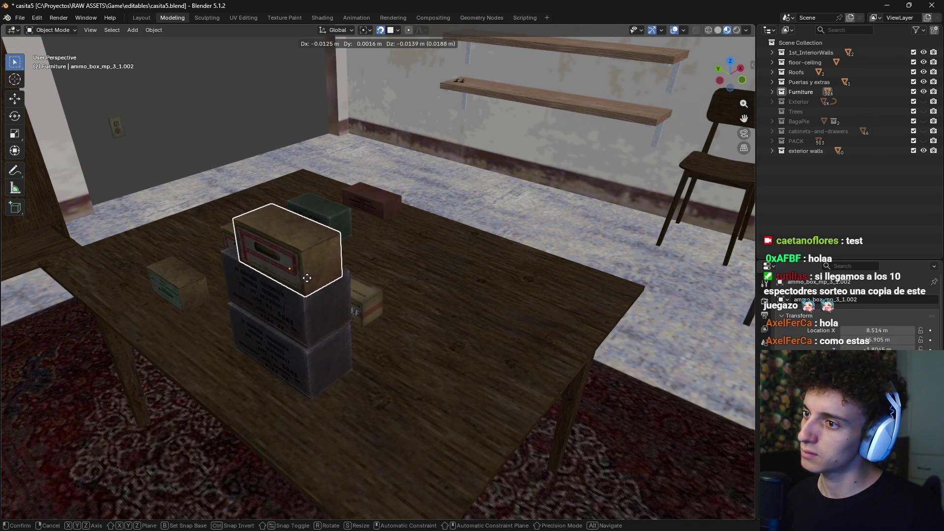
left_click(310, 309)
left_click(322, 352, "shift")
Turn the stack 321° on Z and move it 0.82 m X, -0.45 m Y with snapping off
key("r")
key("z")
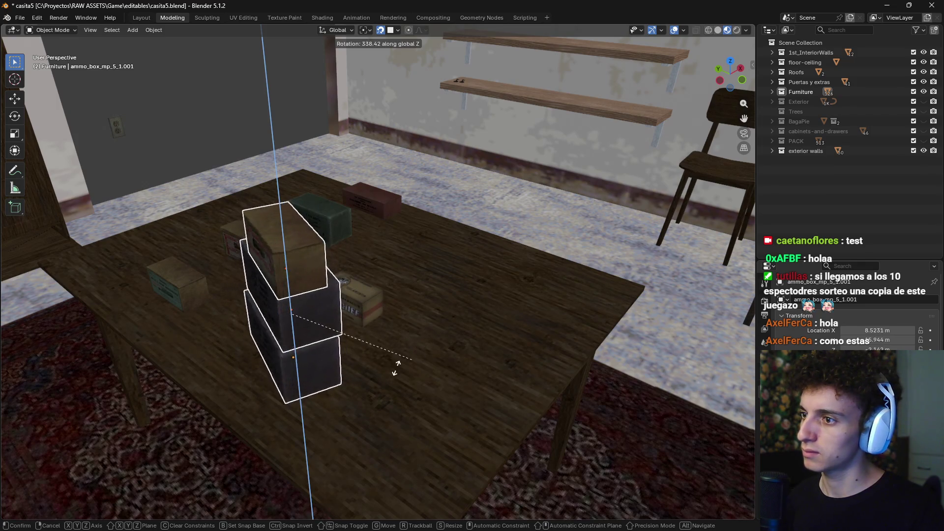
left_click(371, 375)
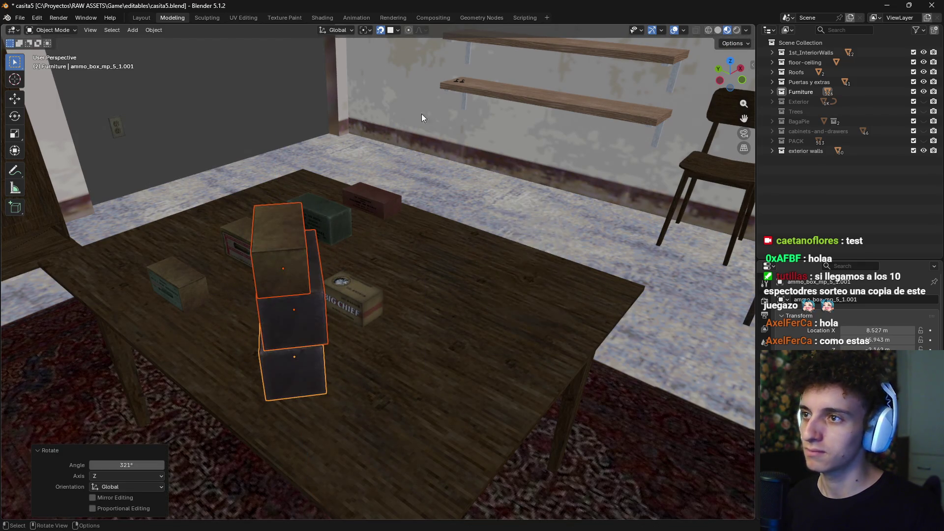
left_click(381, 30)
key("g")
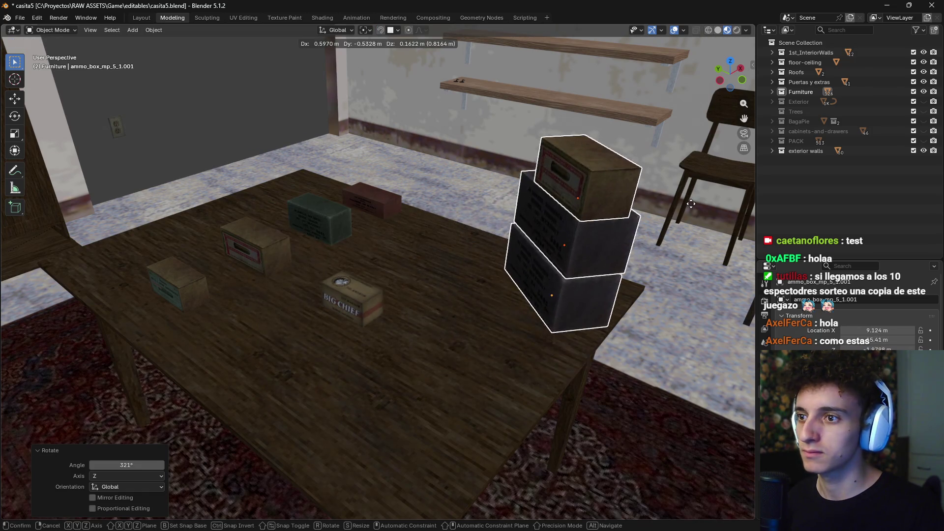
key("shift+z")
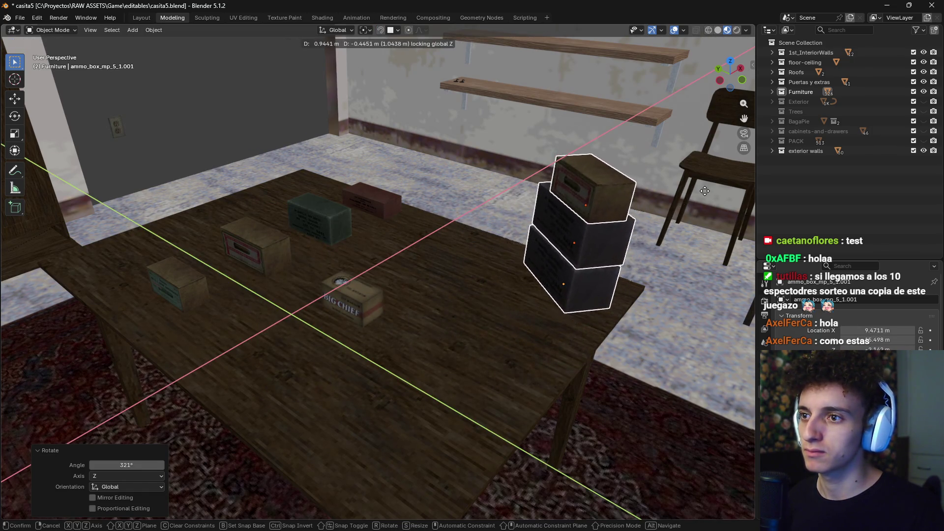
left_click(692, 204)
mouse_move(692, 205)
middle_mouse_down()
mouse_move(489, 276)
mouse_move(420, 271)
middle_mouse_up()
Turn the dark box stack to a new angle around Z
key("r")
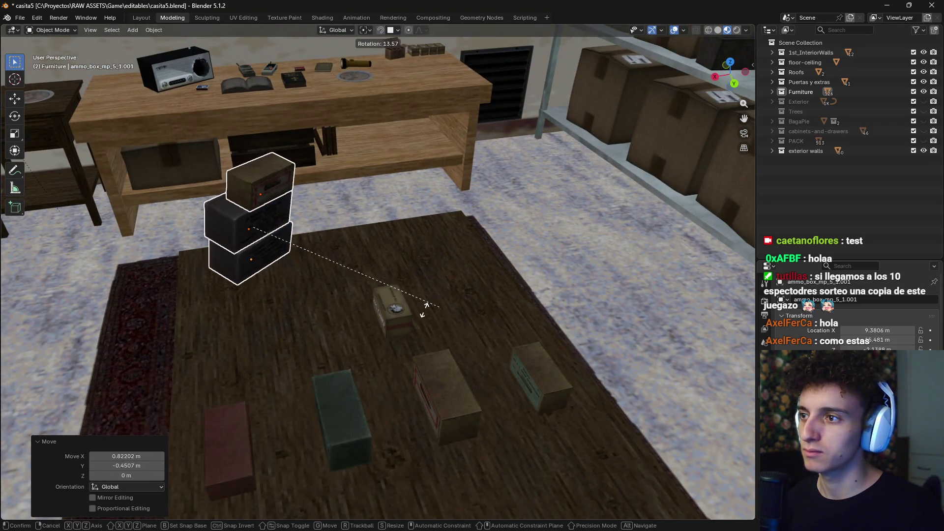
key("z")
left_click(317, 336)
mouse_move(317, 336)
middle_mouse_down()
mouse_move(512, 238)
mouse_move(373, 269)
middle_mouse_up()
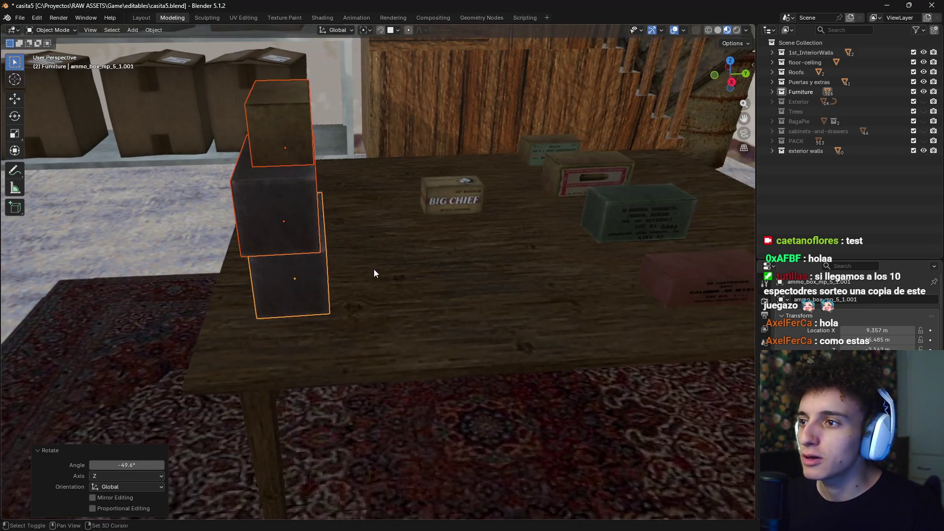
Nudge the middle dark box level with the tabletop to line it up in the stack
left_click(295, 216)
key("shift+d")
key("x")
key("shift+z")
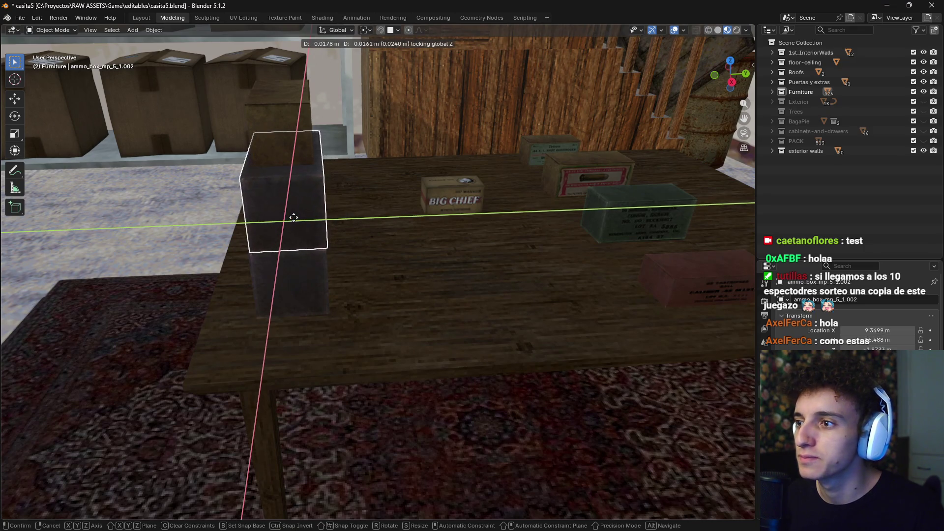
left_click(295, 211)
middle_click_drag(350, 164, 298, 179)
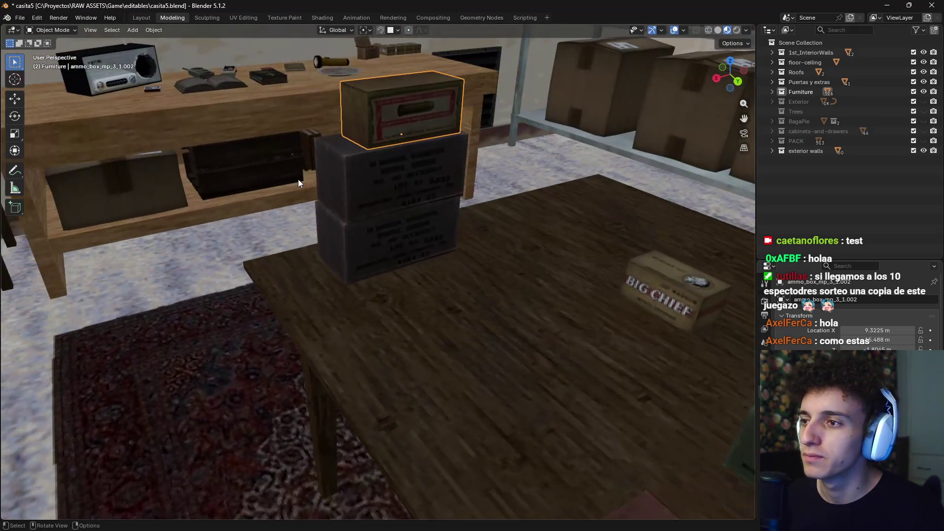
key("g")
key("shift+z")
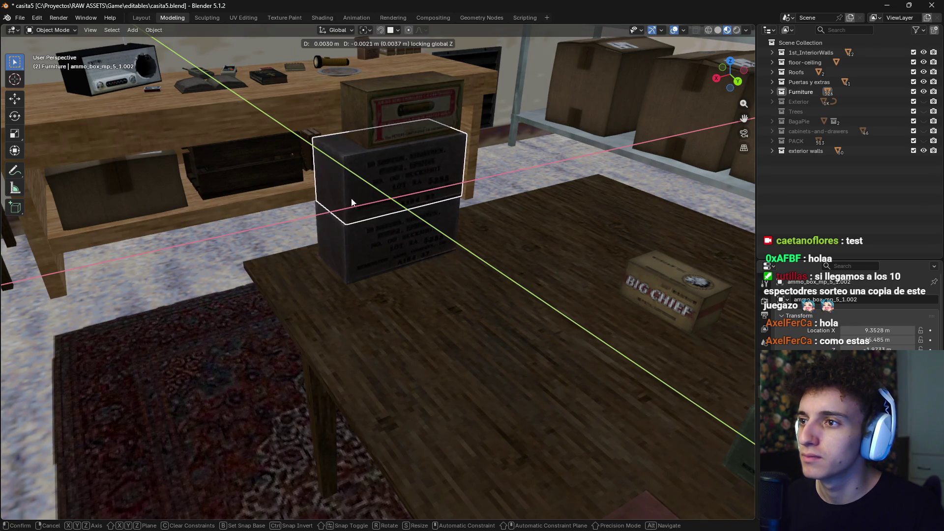
left_click(352, 202)
Reposition the red-labelled top box, then slide the whole three-box stack along the tabletop
left_click(403, 140)
key("g")
key("shift+z")
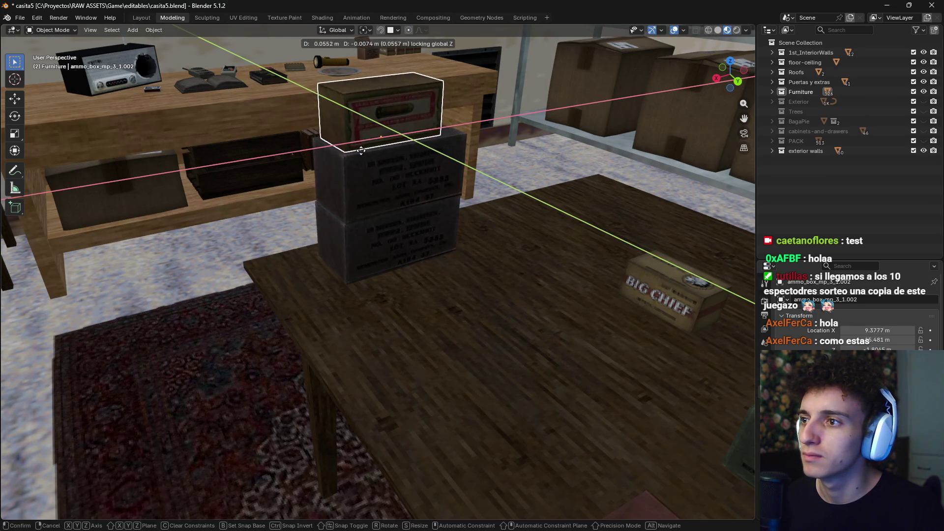
left_click(361, 150)
middle_click_drag(409, 183, 465, 184)
left_click(329, 241, "shift")
left_click(290, 280, "shift")
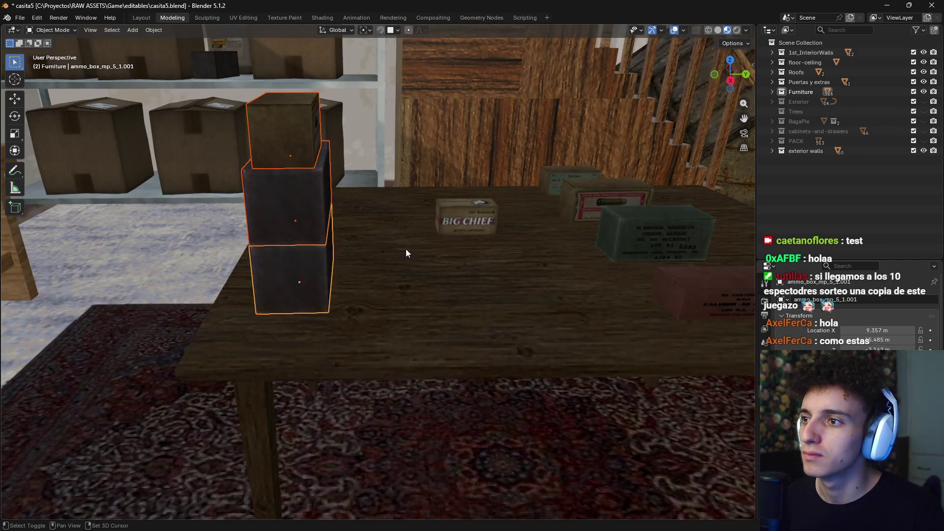
middle_click_drag(407, 253, 400, 257)
key("g")
key("shift+z")
left_click(355, 291)
Turn the Big Chief box, place it beside the dark stack, and set a duplicate next to it
left_click(498, 219)
key("r")
key("z")
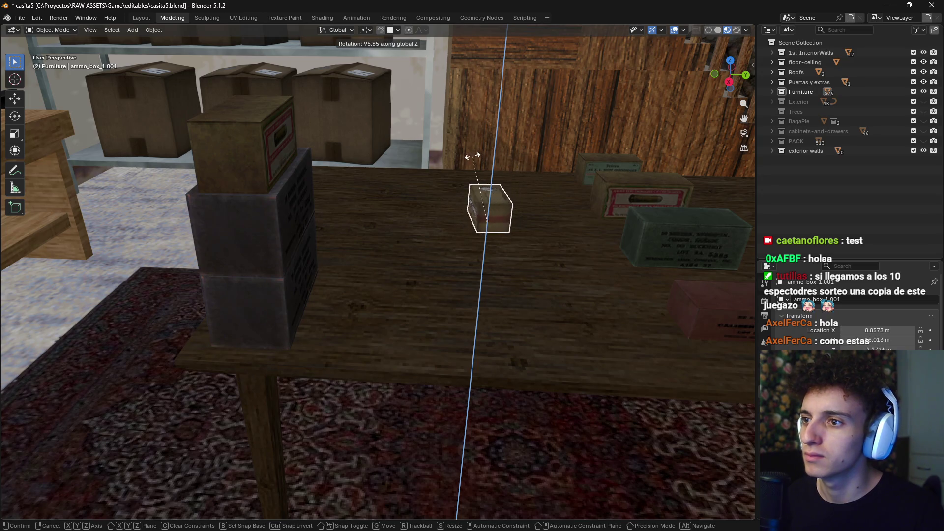
left_click(483, 161)
key("g")
key("shift+z")
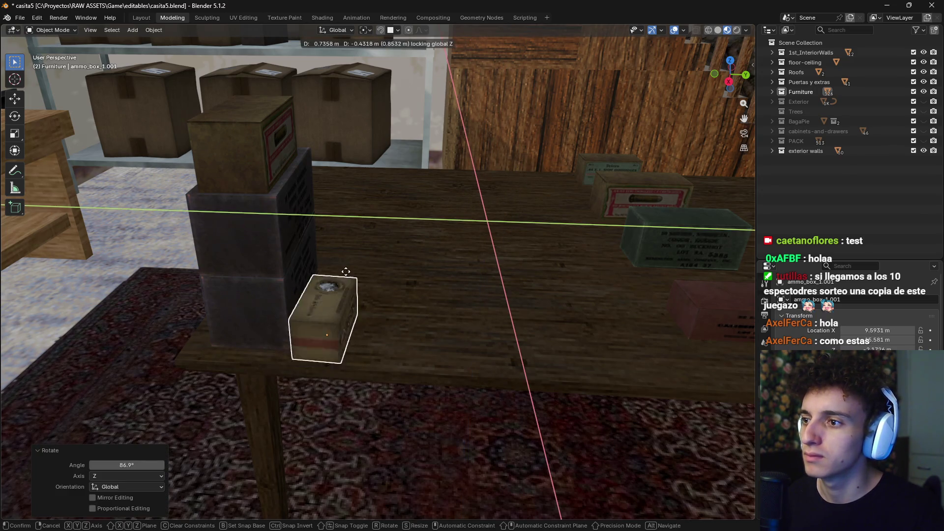
left_click(344, 272)
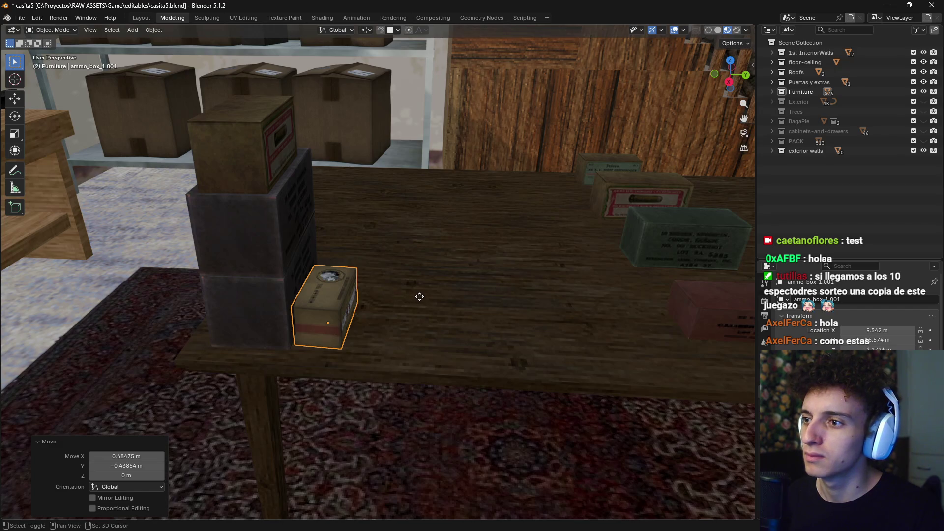
key("shift+d")
key("shift+z")
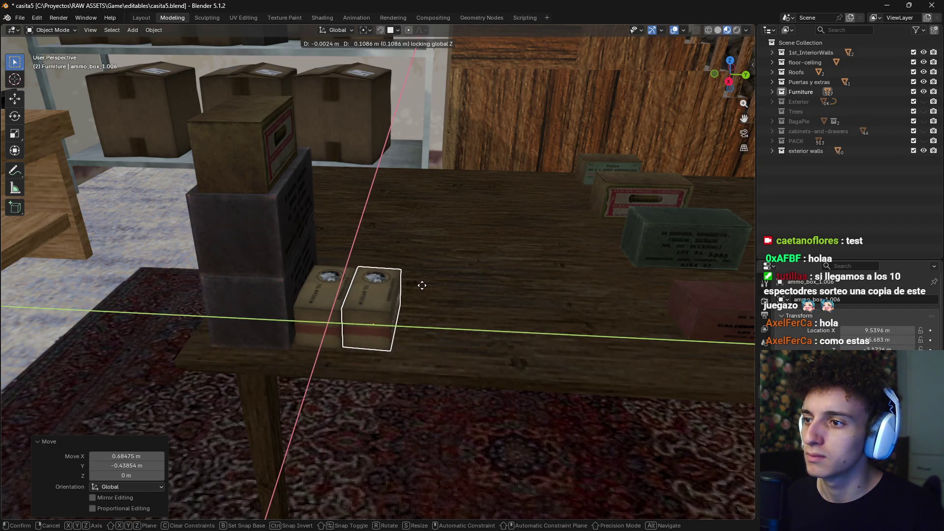
left_click(423, 287)
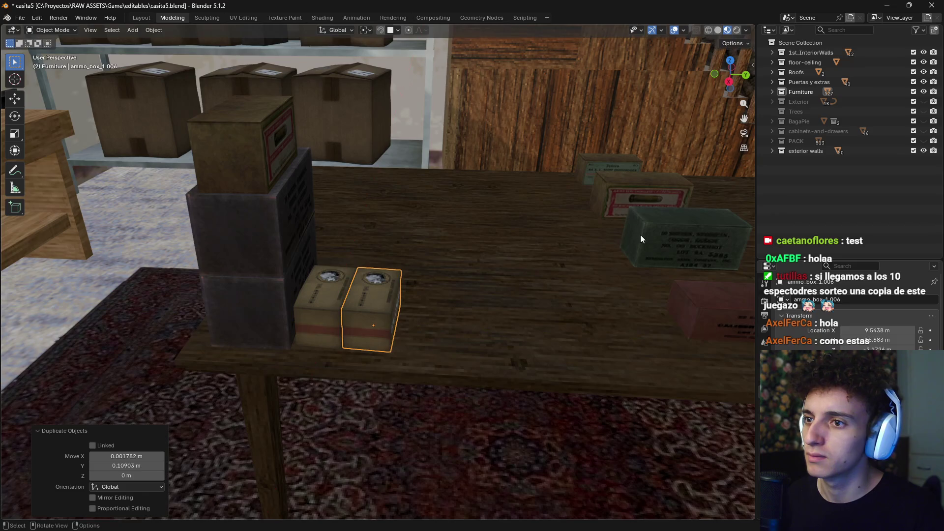
Turn the green ammo box on Z and place it beside the Big Chief boxes
left_click(640, 234)
middle_click_drag(640, 234, 514, 270)
key("r")
key("z")
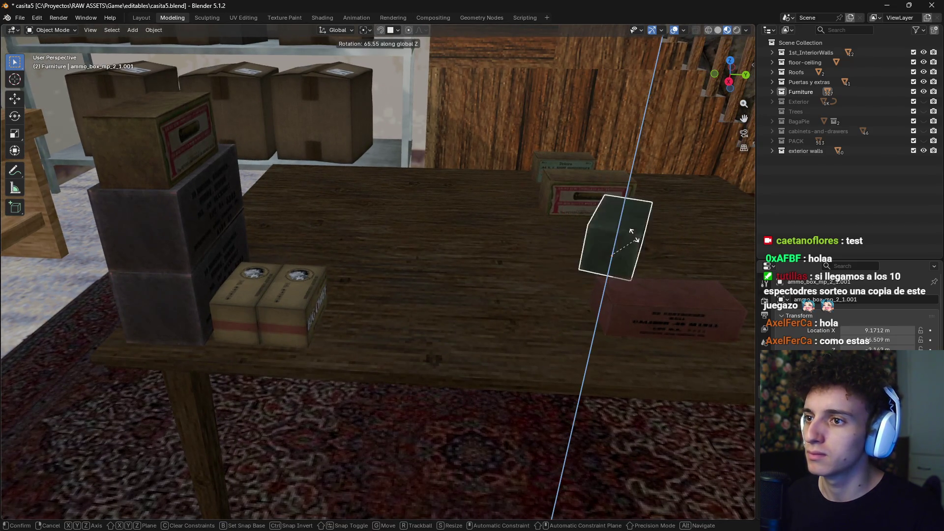
left_click(635, 229)
key("shift+g")
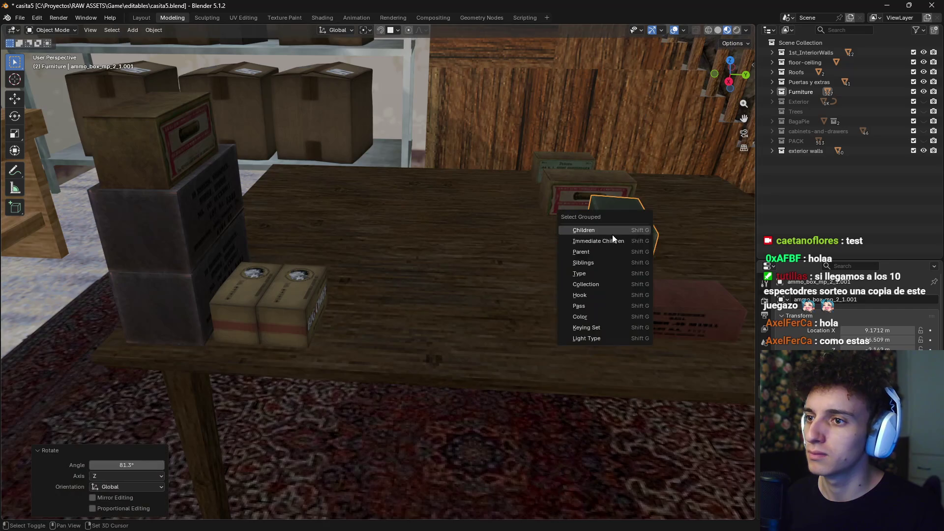
key("Escape")
key("g")
key("shift+z")
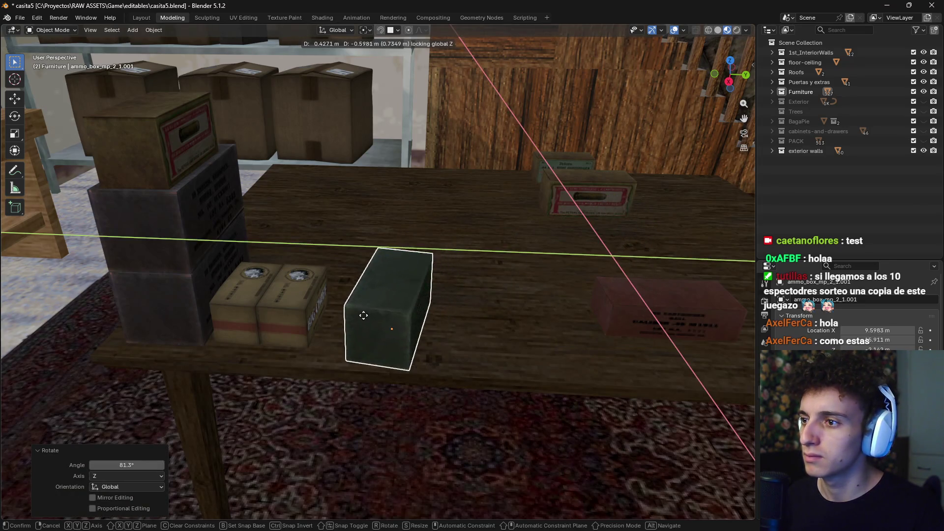
left_click(337, 302)
Fine-tune the green box's position level with the tabletop
key("r")
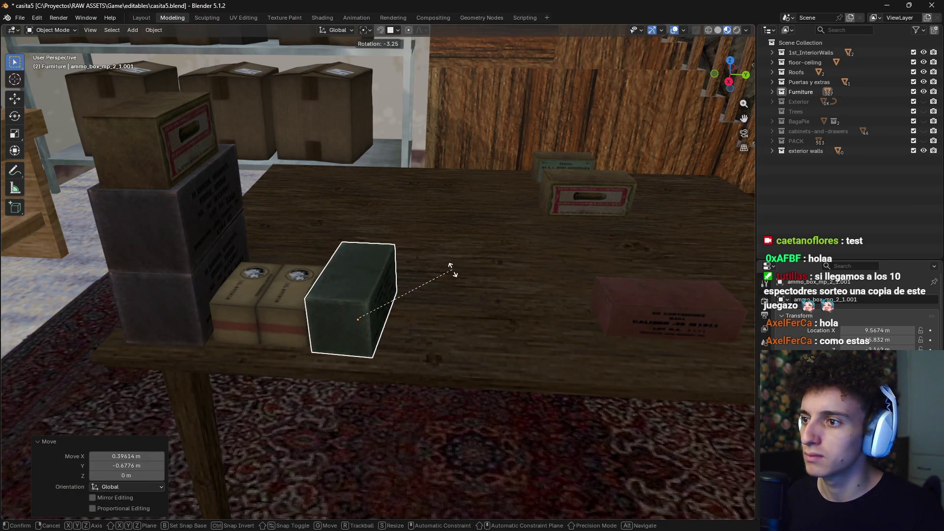
key("z")
key("Escape")
key("g")
key("shift+z")
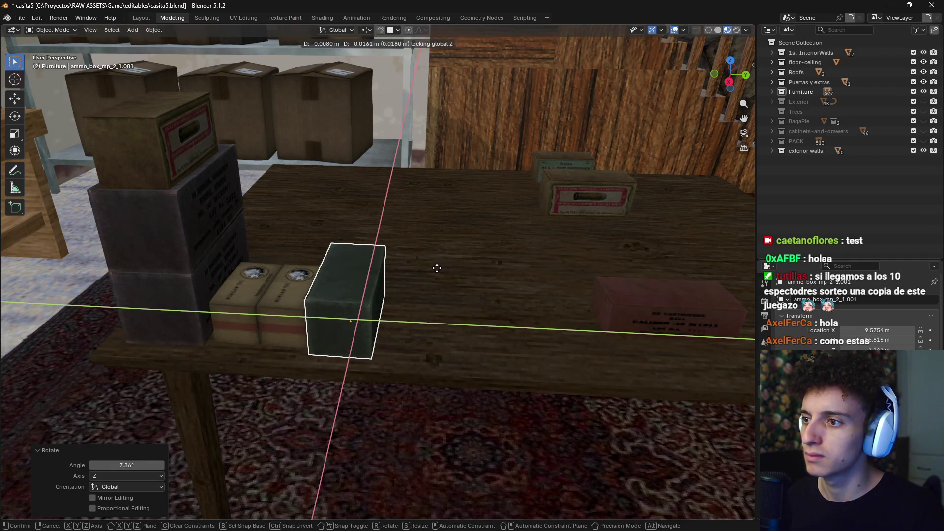
left_click(491, 279)
mouse_move(573, 518)
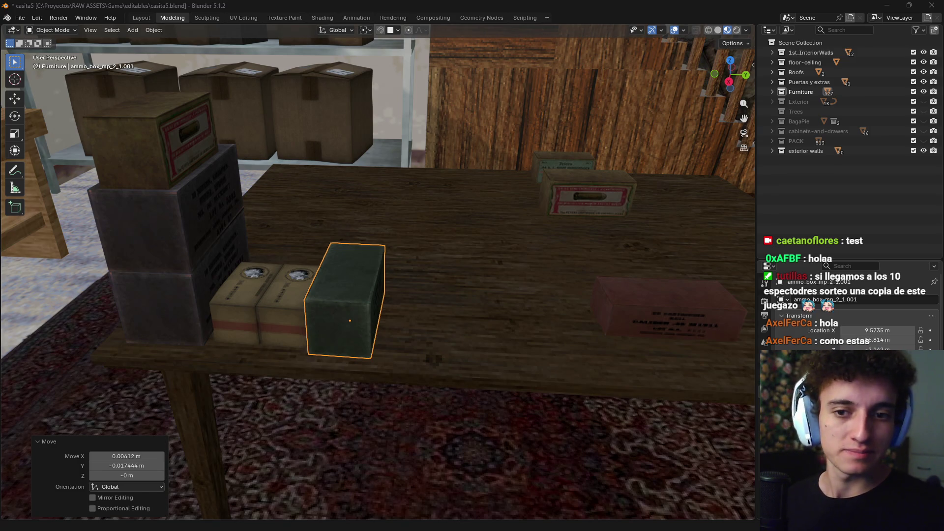
Turn the pink ammo box on Z and set it beside the green box
middle_click_drag(444, 310, 608, 343)
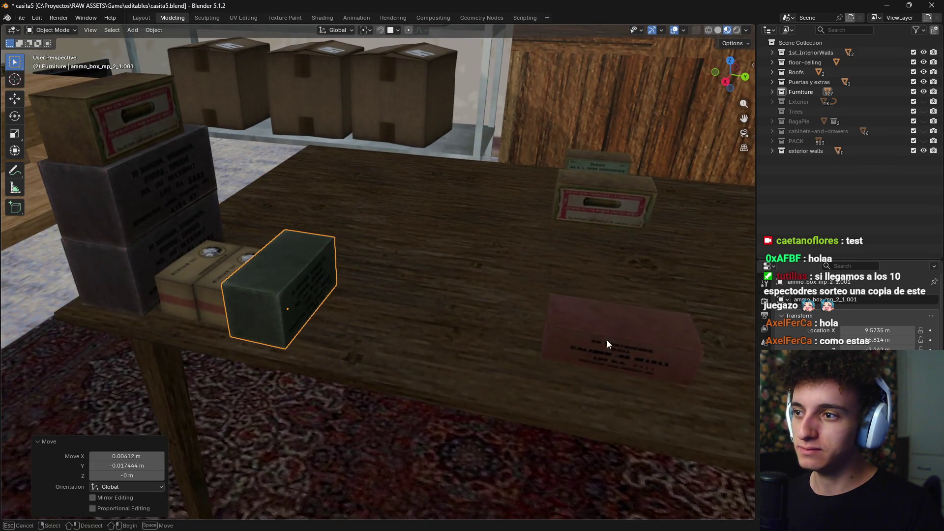
left_click(635, 343)
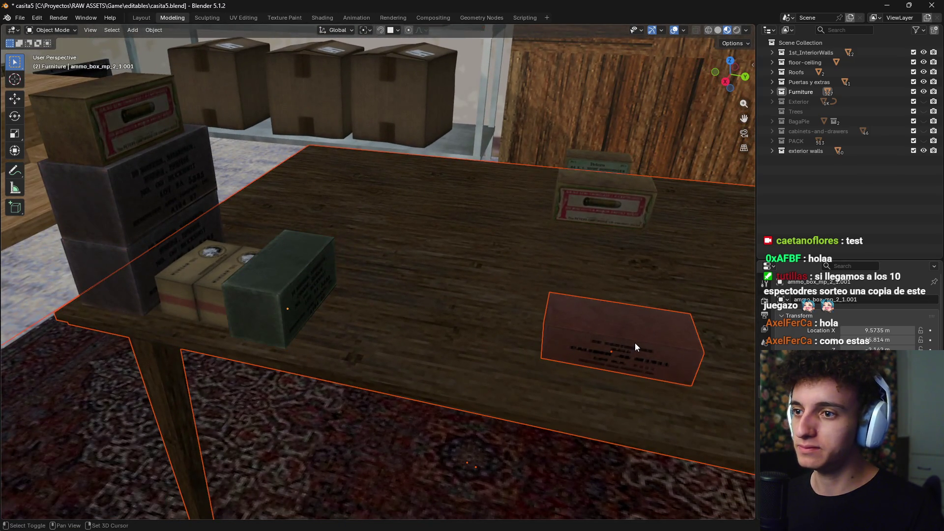
left_click(640, 343)
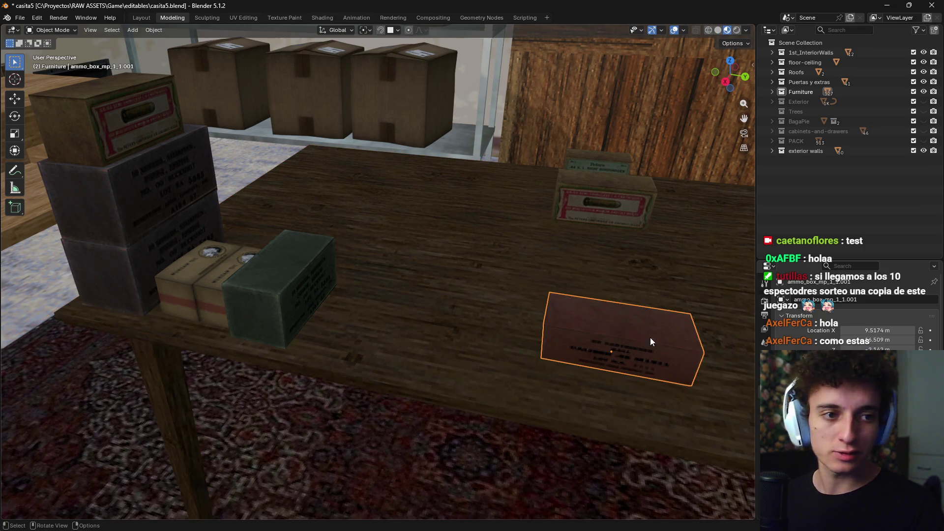
key("r")
key("z")
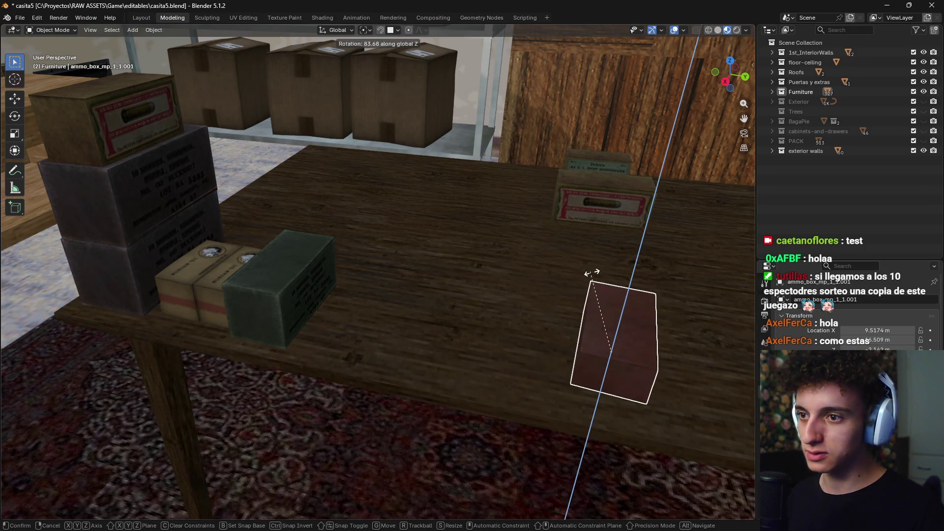
left_click(592, 273)
key("g")
key("shift+z")
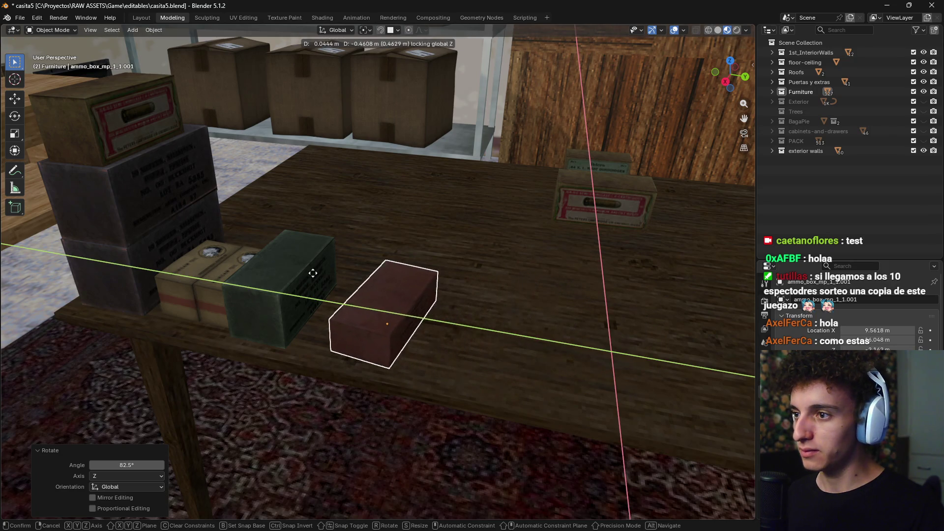
left_click(290, 274)
Refine the pink box's angle and position, then drag the upper dark crate onto the tabletop
key("r")
key("z")
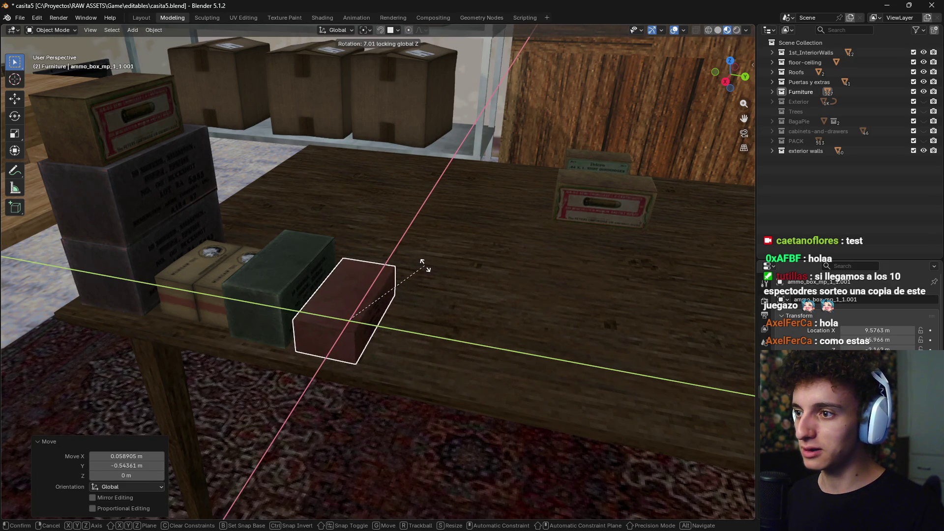
left_click(424, 267)
key("g")
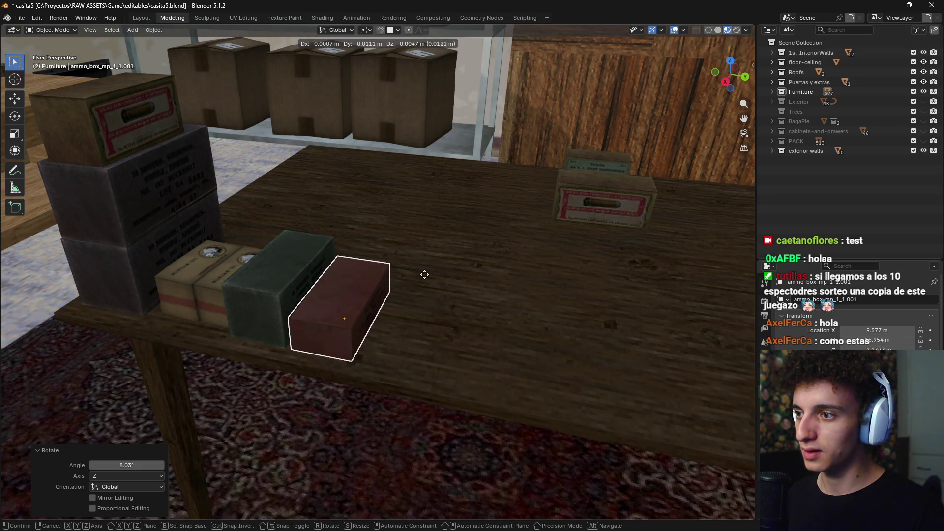
left_click(420, 286)
middle_click_drag(448, 270, 422, 321)
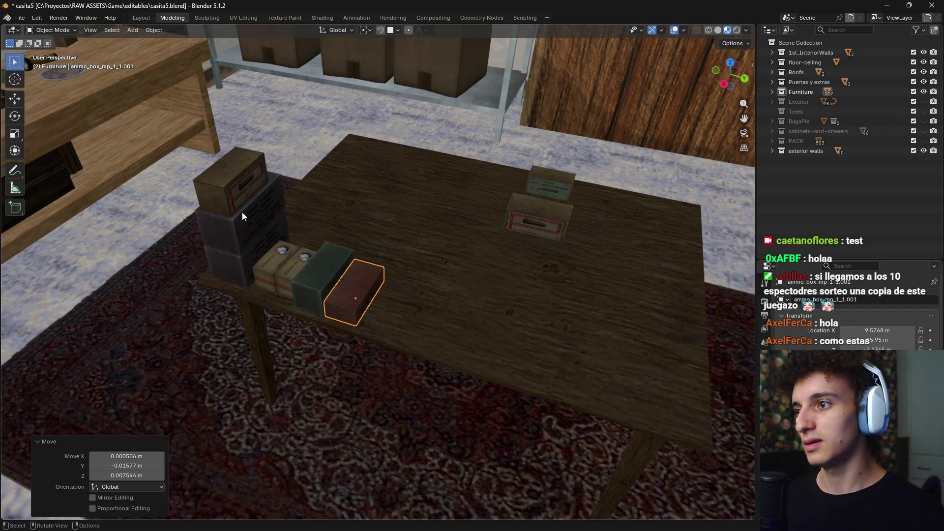
left_click_drag(241, 221, 461, 266)
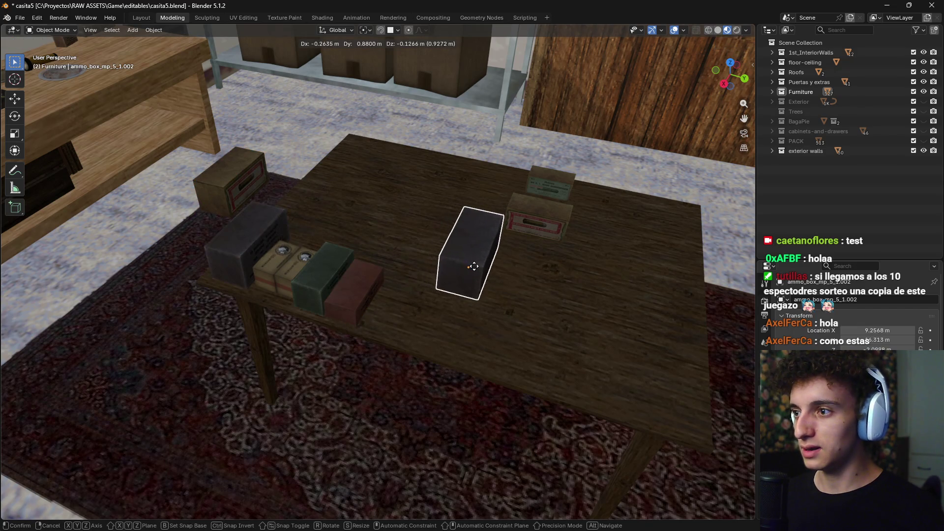
Move the dark crate off the stack onto the tabletop and lower the brown box onto it
key("Escape")
key("g")
key("y")
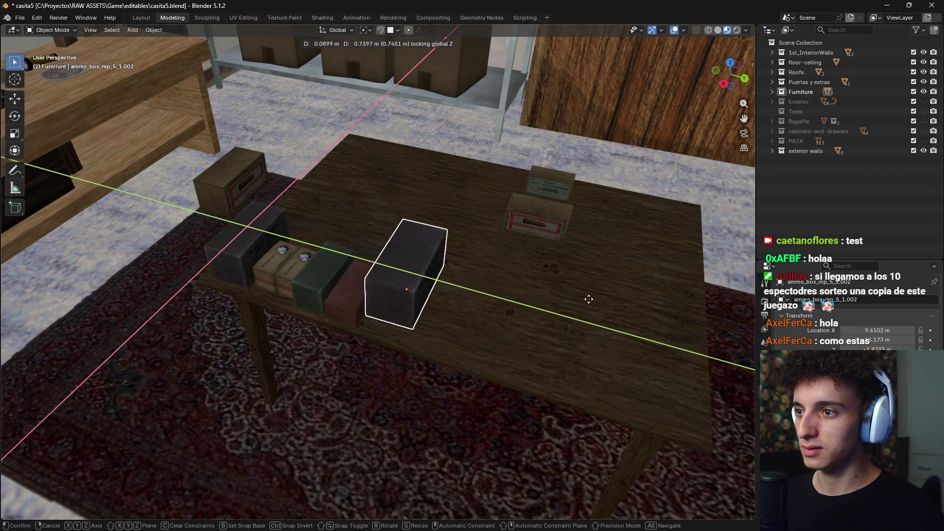
key("Return")
left_click(231, 189)
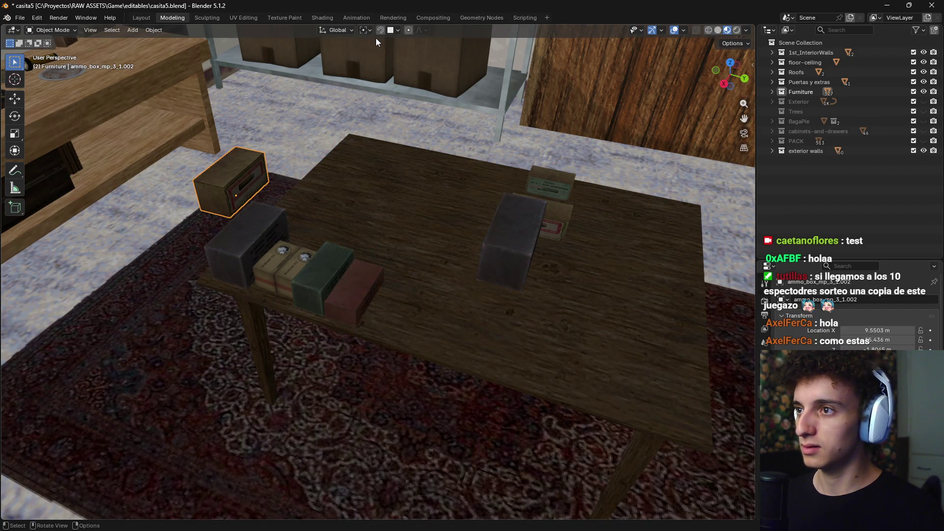
left_click_drag(256, 166, 253, 229)
left_click_drag(491, 248, 486, 254)
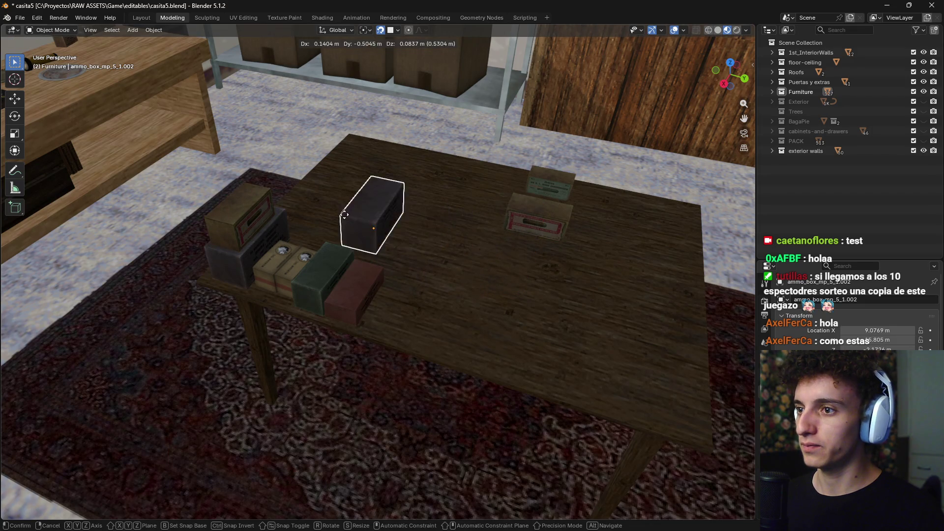
mouse_move(410, 245)
left_mouse_down()
mouse_move(320, 224)
mouse_move(364, 206)
left_mouse_up()
Rotate the dark box, the row of boxes and the red box together around Z
scroll(422, 219, "up", 2)
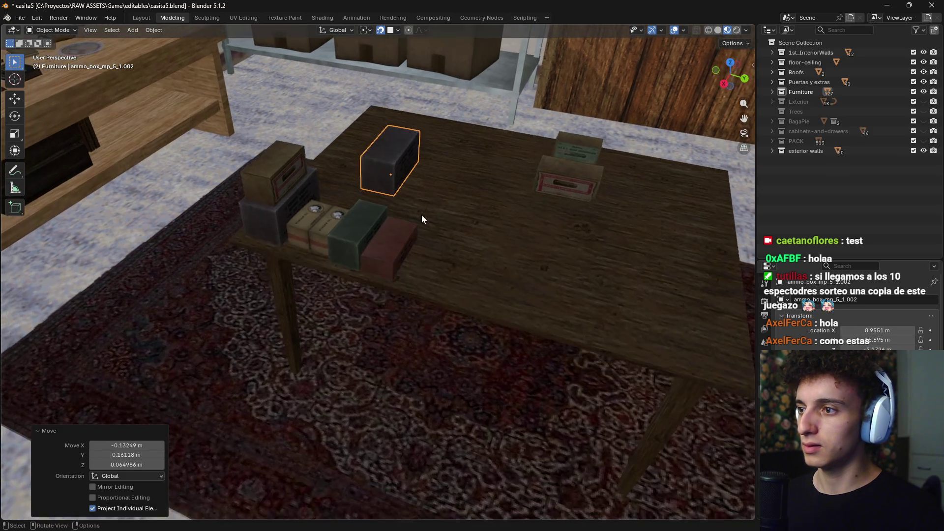
middle_click_drag(422, 219, 454, 279)
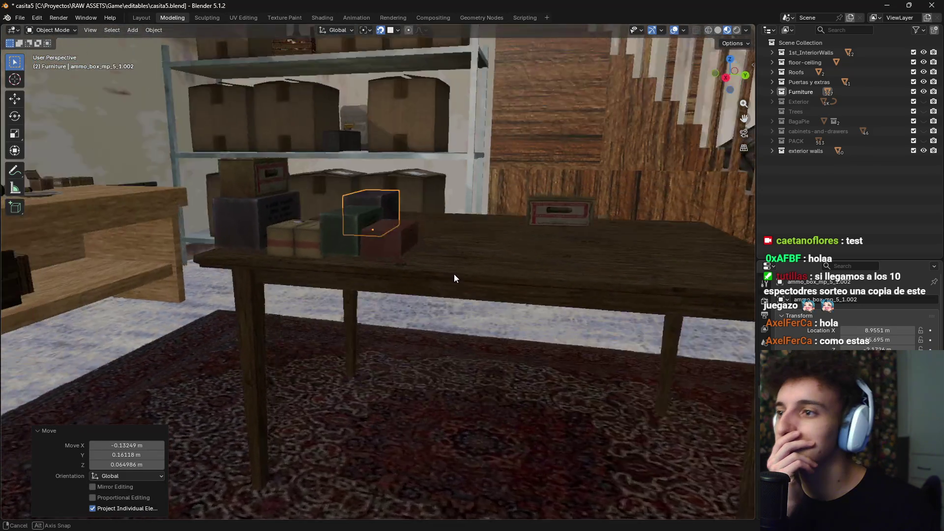
middle_click_drag(453, 274, 426, 294)
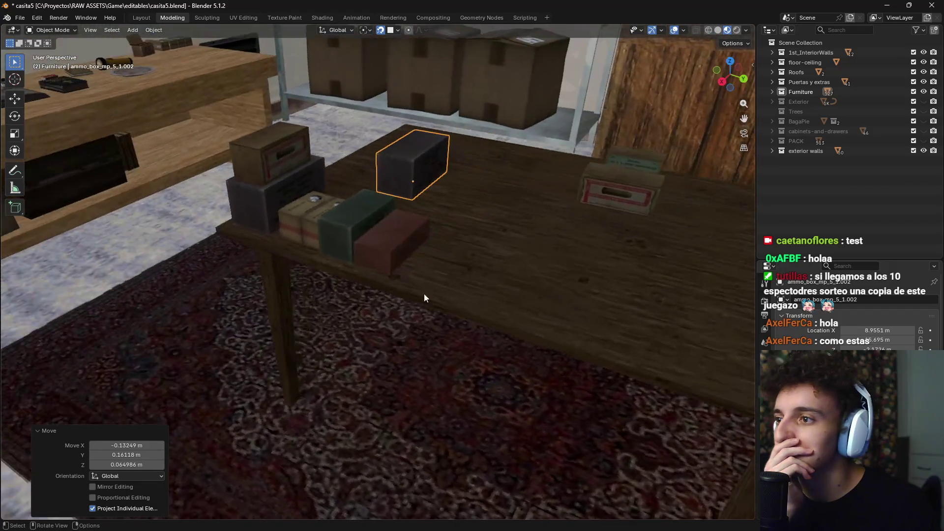
left_click(270, 205)
left_click(352, 223, "shift")
left_click(375, 235, "shift")
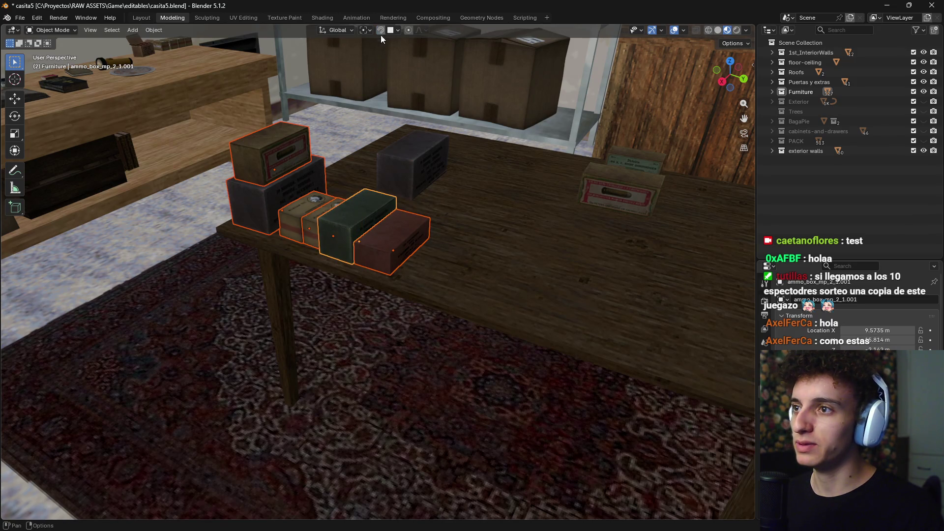
key("r")
key("z")
left_click(401, 280)
Abandon the level group move and reposition only the front dark ammo box
mouse_move(622, 224)
middle_mouse_down()
mouse_move(556, 217)
mouse_move(555, 263)
mouse_move(529, 213)
mouse_move(479, 229)
middle_mouse_up()
key("shift+g")
key("Escape")
key("g")
key("shift+z")
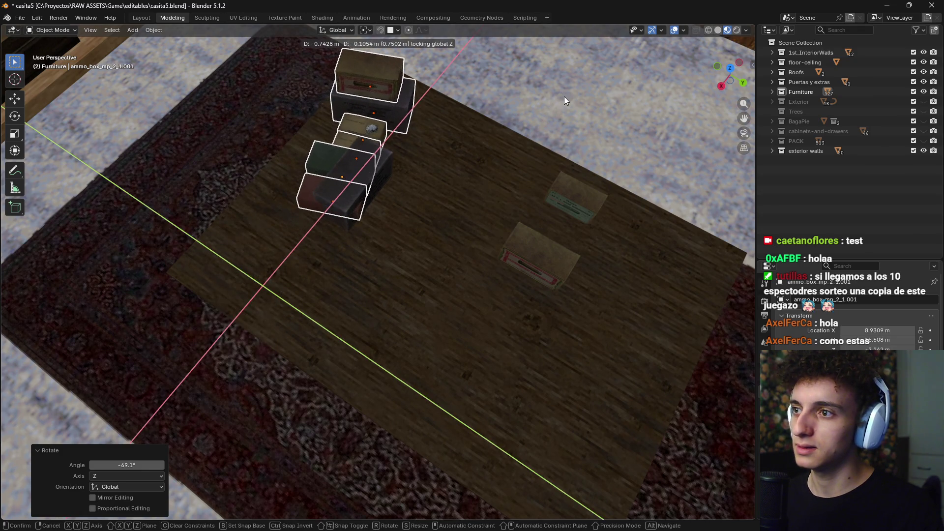
key("Escape")
left_click(396, 171)
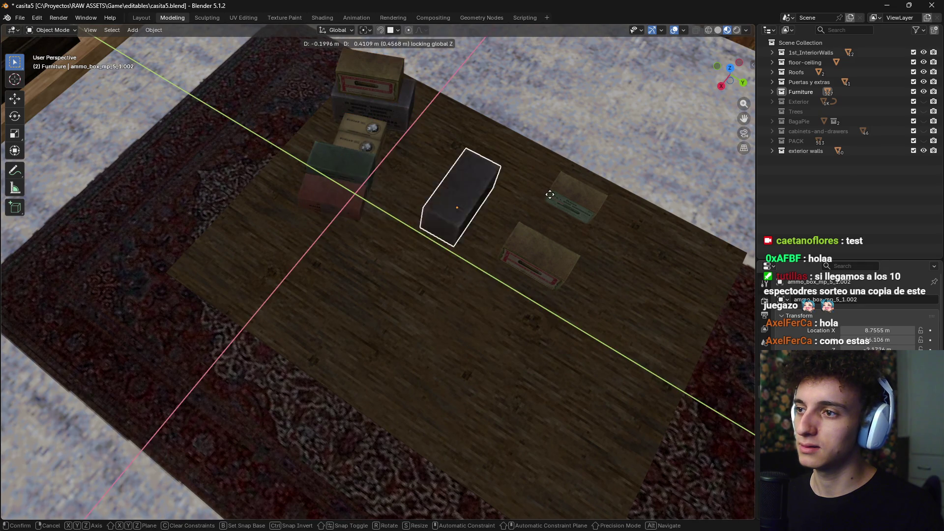
left_click(439, 199)
Slide the two tan Big Chief boxes lower on the table, keeping them level
scroll(414, 215, "up", 4)
middle_click_drag(414, 215, 368, 115)
left_click(367, 118)
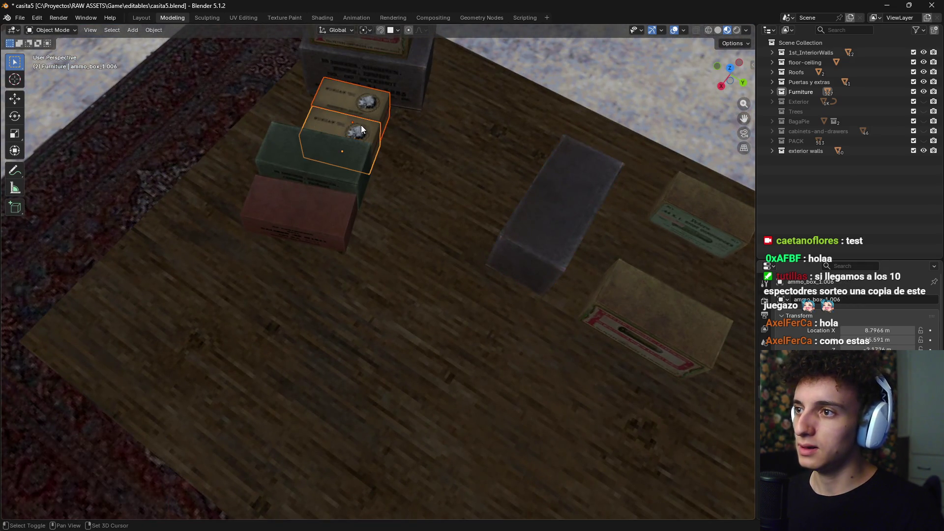
key("g")
key("shift+z")
left_click(386, 214)
Move the green and red boxes together to the table's back left, keeping them level
left_click(364, 192)
left_click(330, 217, "shift")
right_click(420, 208)
key("Escape")
key("g")
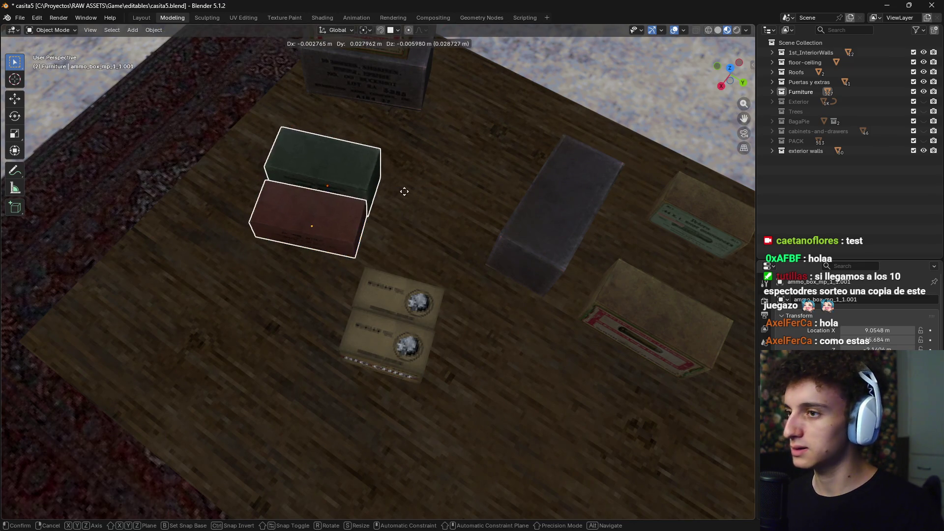
key("shift+z")
left_click(408, 176)
key("g")
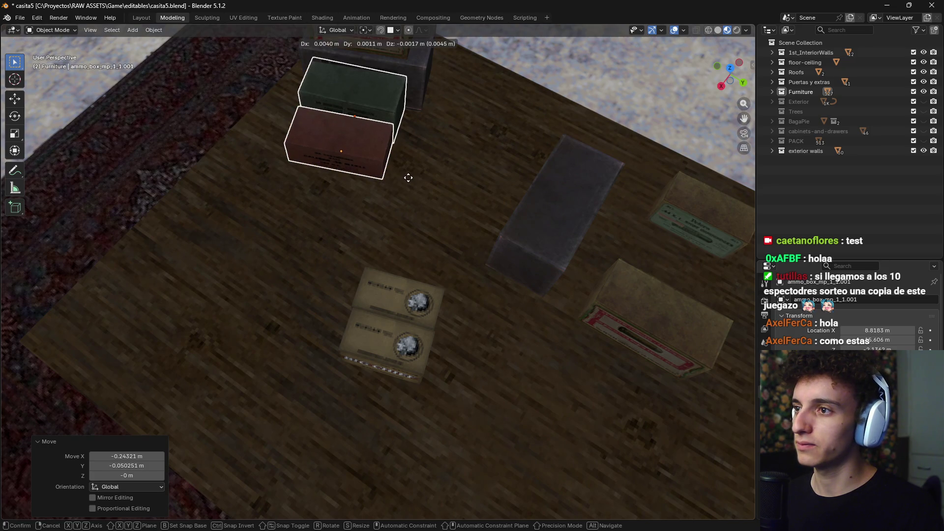
left_click(420, 194)
Move the top Big Chief box toward the table's left edge
mouse_move(421, 194)
middle_mouse_down()
mouse_move(429, 204)
mouse_move(518, 209)
middle_mouse_up()
mouse_move(518, 208)
middle_mouse_down()
mouse_move(453, 238)
mouse_move(548, 217)
mouse_move(464, 239)
middle_mouse_up()
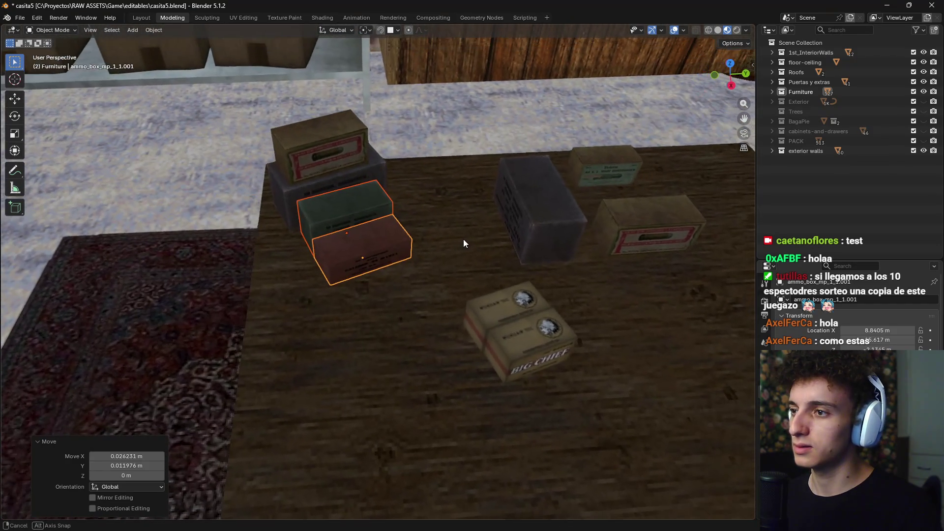
left_click(501, 312)
key("g")
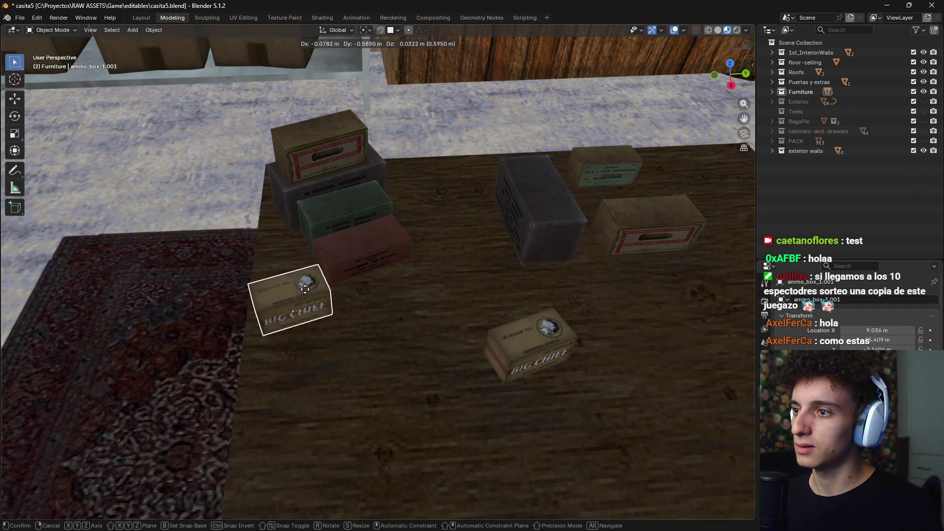
left_click(283, 291)
key("r")
key("z")
right_click(388, 363)
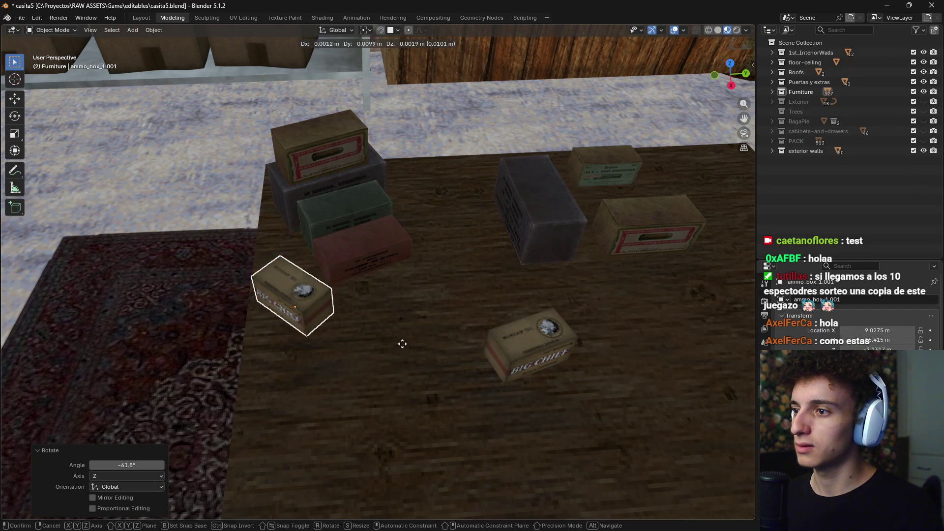
Fine-tune the Big Chief box's spot at the table's front edge, nudging it slightly left
key("g")
key("shift+z")
left_click(393, 312)
key("r")
key("z")
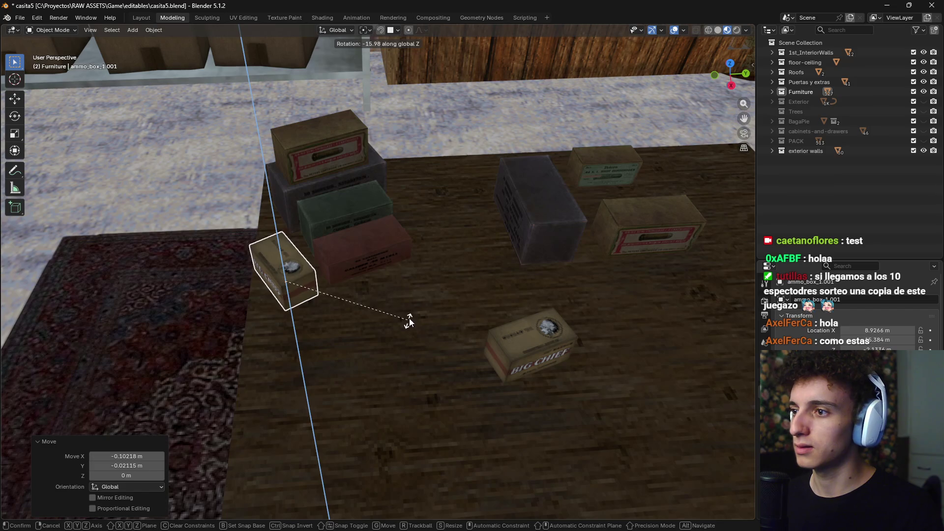
right_click(409, 321)
key("g")
left_click(412, 308)
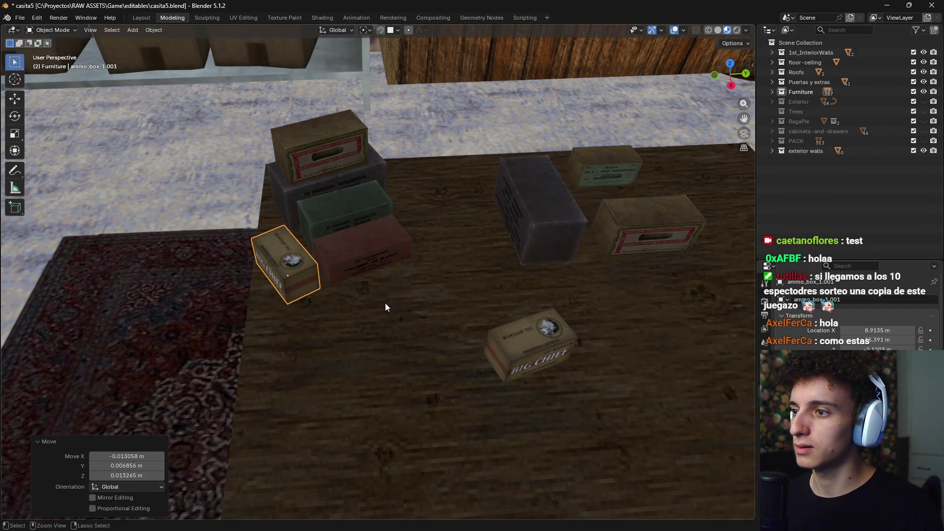
mouse_move(415, 297)
middle_mouse_down()
mouse_move(423, 295)
mouse_move(393, 270)
mouse_move(407, 274)
middle_mouse_up()
key("g")
left_click(404, 274)
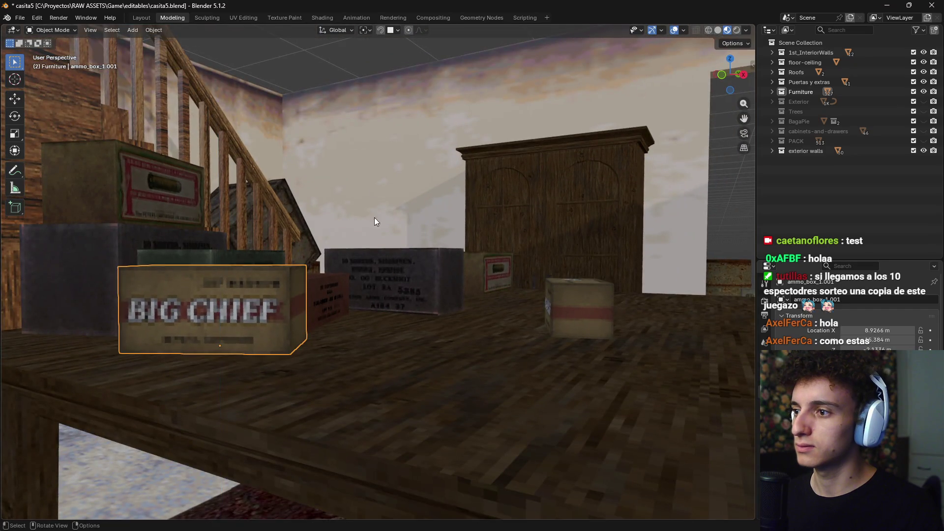
With snapping on, turn the Big Chief box -13° on Z and set it beside the red box
left_click(381, 30)
key("g")
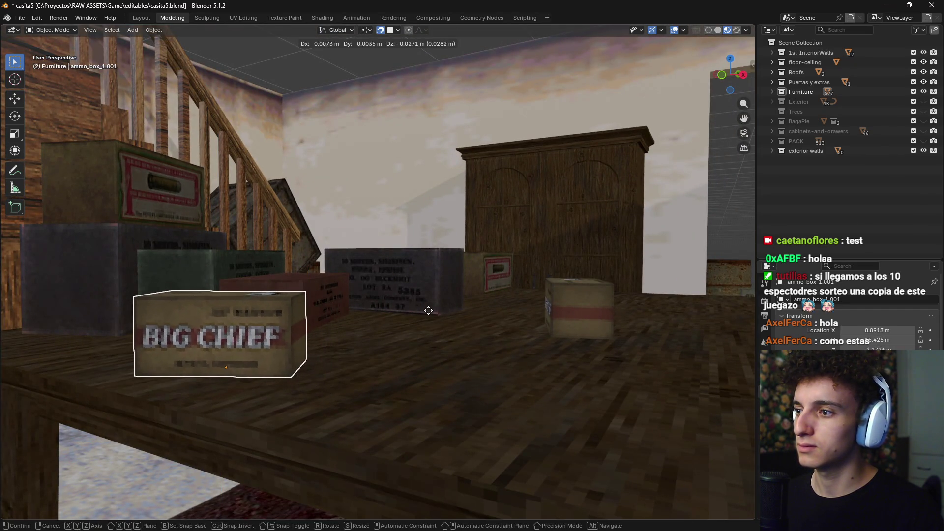
left_click(413, 304)
middle_click_drag(402, 300, 345, 354)
key("r")
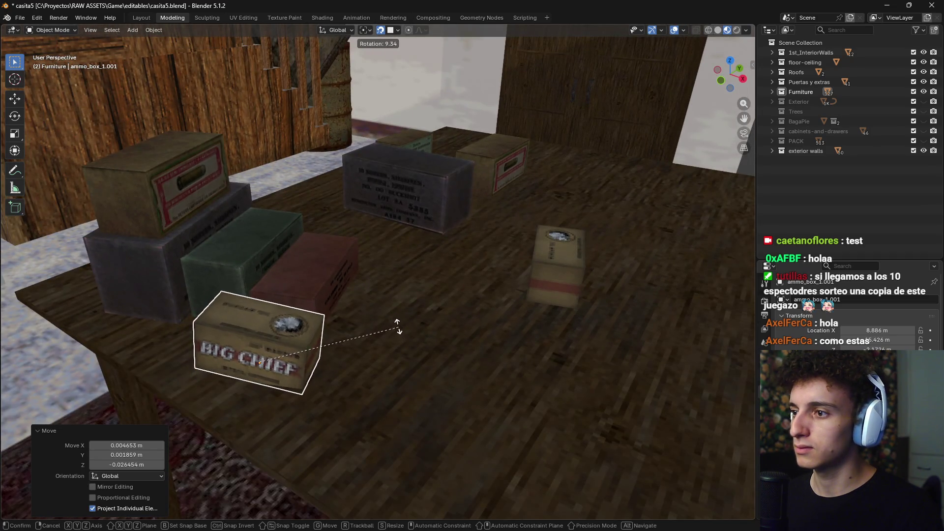
key("z")
left_click(368, 338)
key("g")
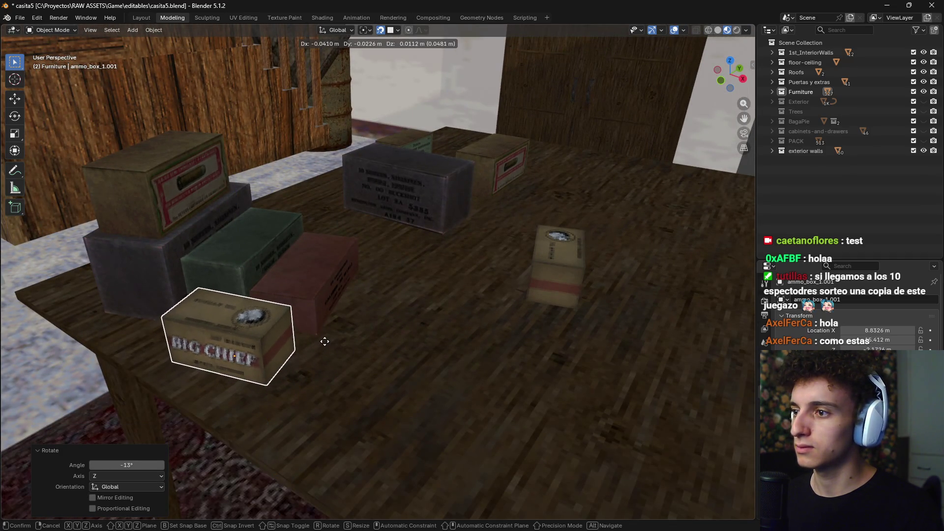
left_click(325, 342)
mouse_move(453, 301)
middle_mouse_down()
mouse_move(381, 332)
mouse_move(400, 333)
middle_mouse_up()
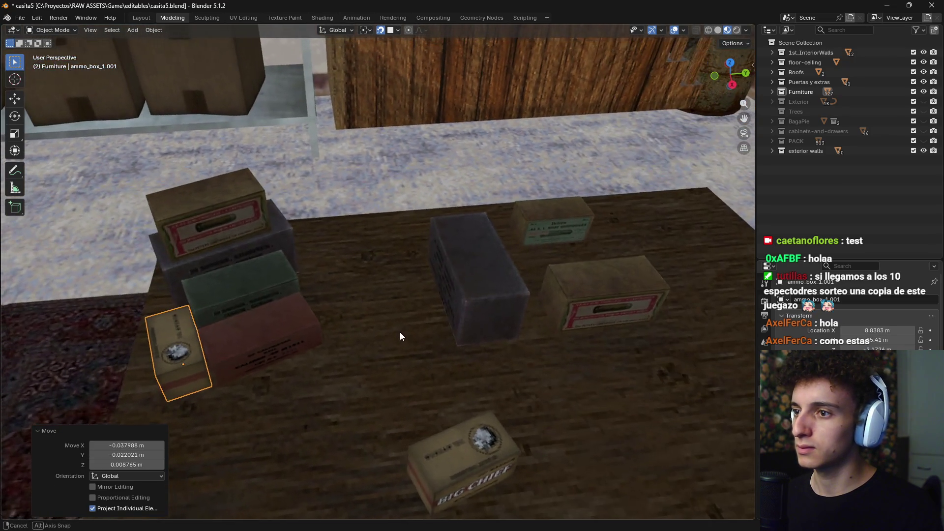
Turn the dark ammo box -114° on Z and place it near the left stacks
left_click(483, 292)
key("r")
key("z")
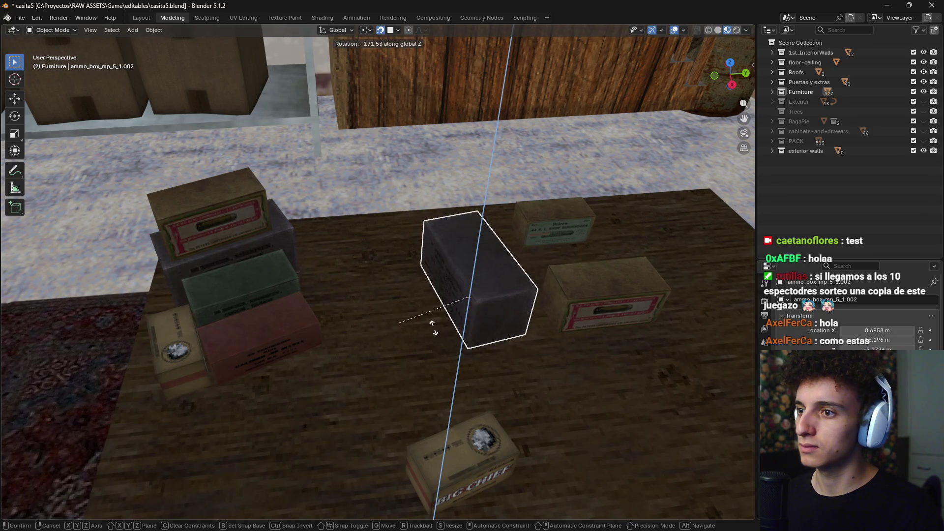
left_click(460, 383)
key("g")
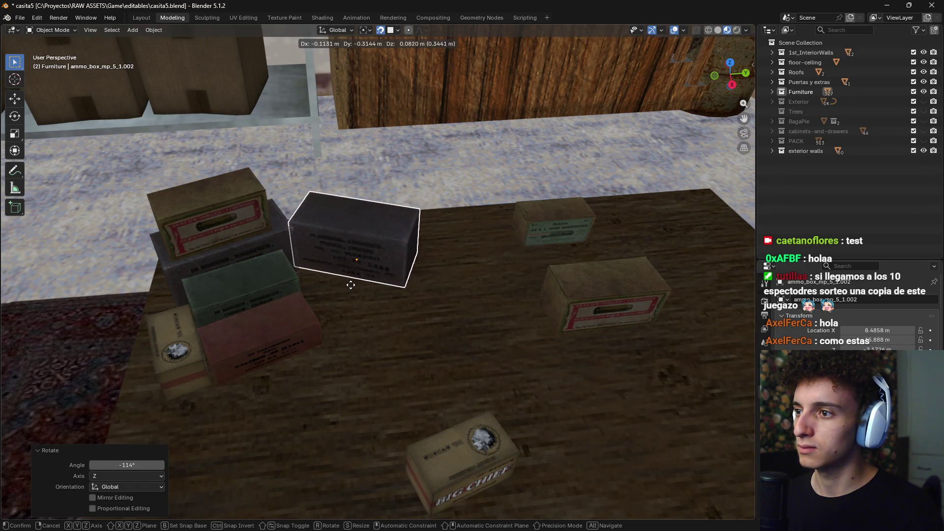
left_click(359, 291)
From top view, shift the dark box down-left next to the stacked boxes
mouse_move(374, 287)
middle_mouse_down()
mouse_move(409, 337)
mouse_move(371, 340)
mouse_move(458, 348)
mouse_move(502, 371)
mouse_move(426, 379)
mouse_move(439, 370)
middle_mouse_up()
scroll(394, 308, "up", 3)
scroll(375, 315, "up", 2)
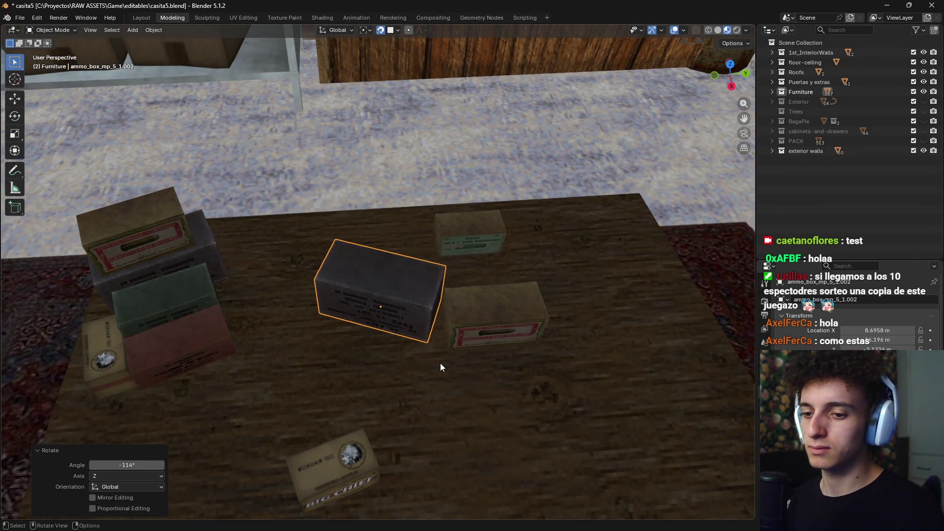
key("KP_7")
key("r")
left_click(442, 264)
key("g")
left_click(390, 347)
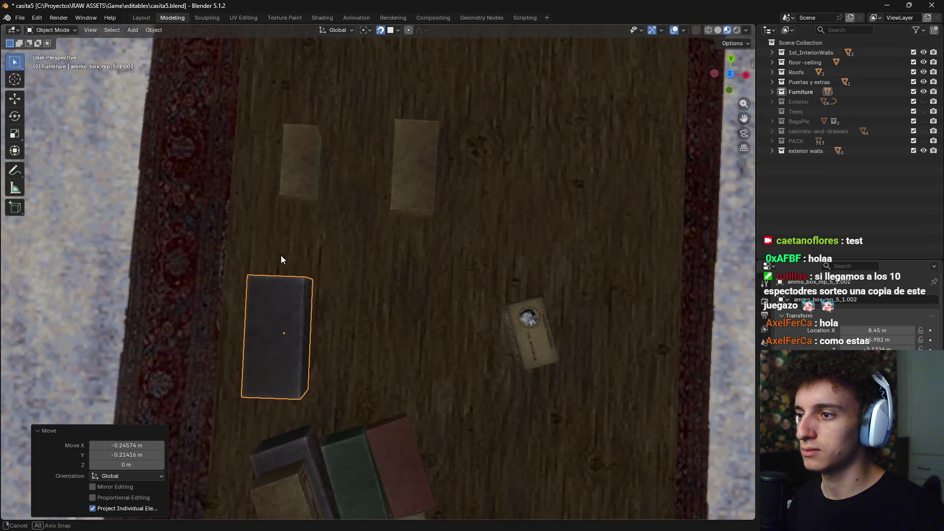
mouse_move(281, 256)
middle_mouse_down()
mouse_move(370, 286)
mouse_move(393, 319)
middle_mouse_up()
key("ctrl+Tab")
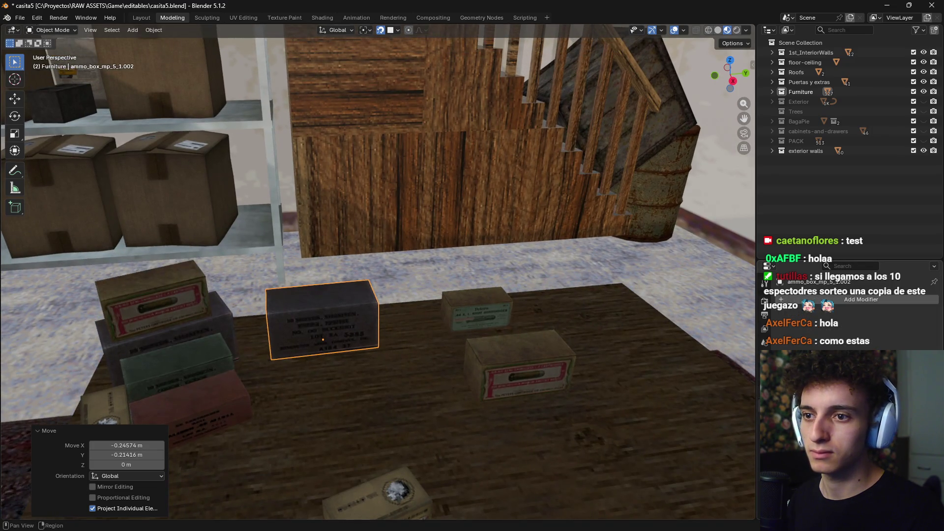
Add an Array modifier with count 3 to the dark box and stand its copies vertically
left_click(831, 300)
type("arra")
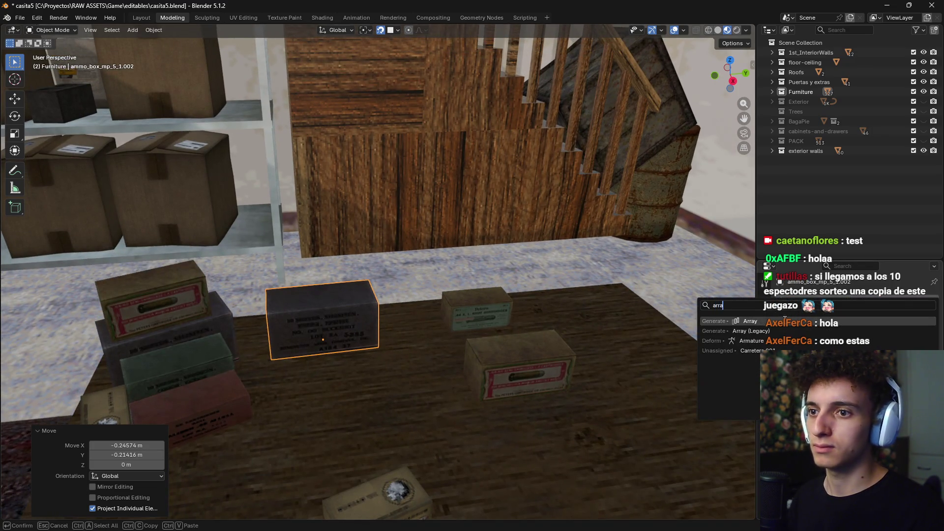
key("Return")
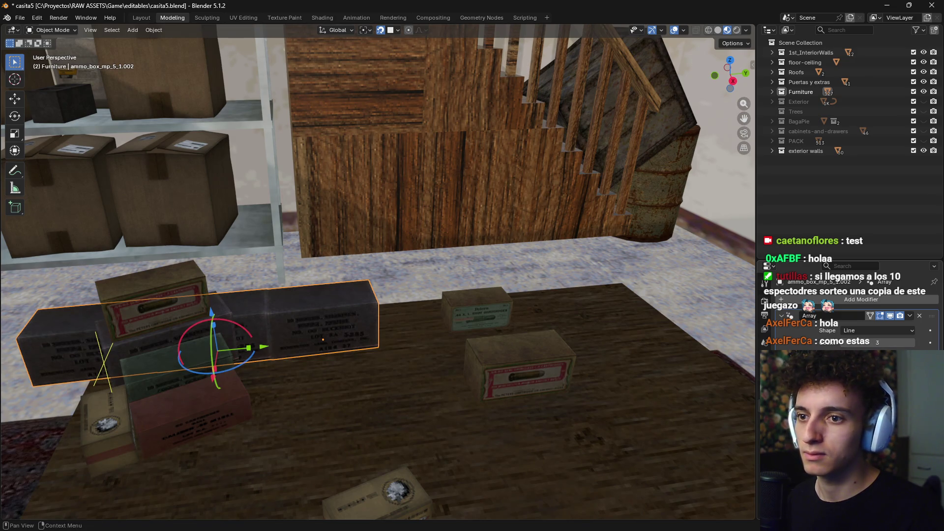
key("Return")
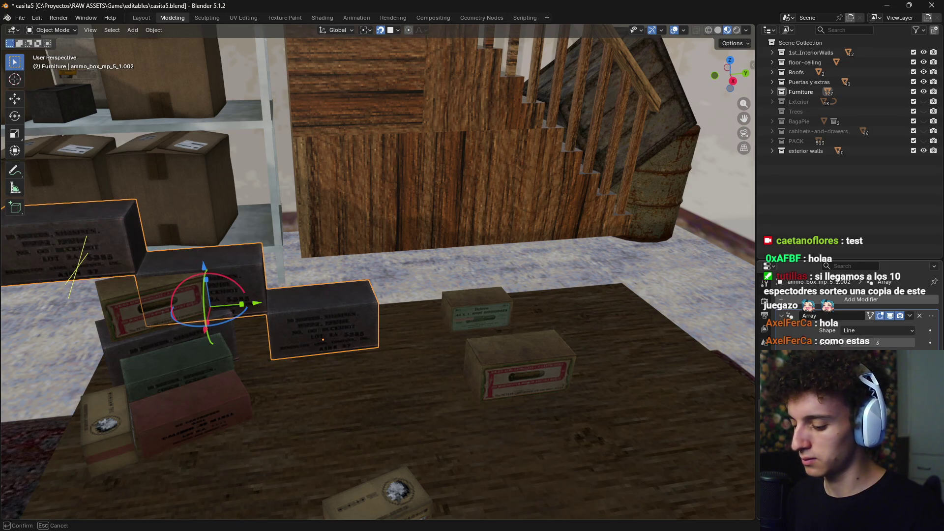
key("Return")
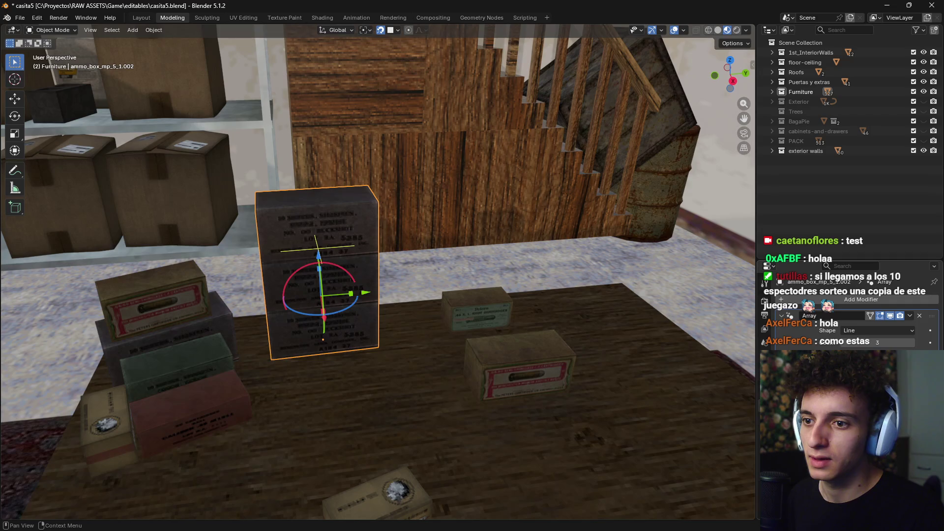
Slightly enlarge the stacked box and inspect the three-box column from several angles
scroll(850, 315, "down", 5)
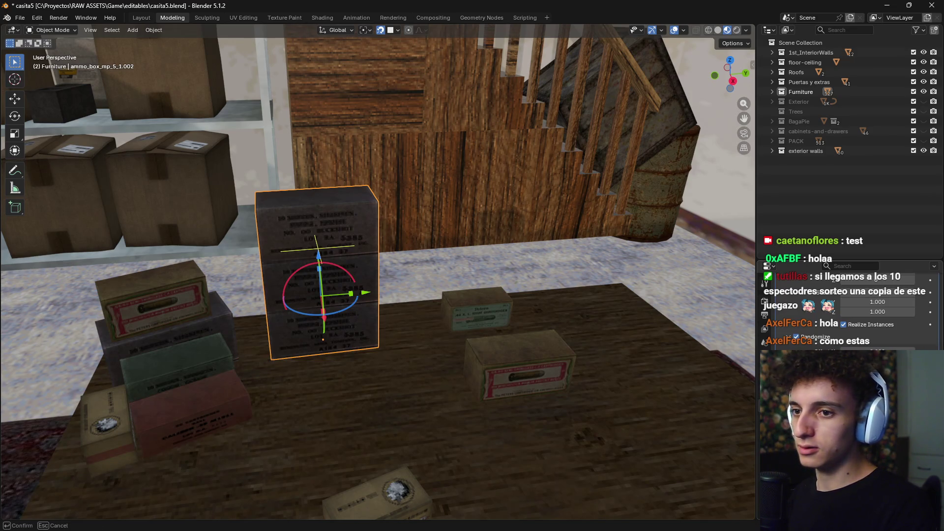
key("Return")
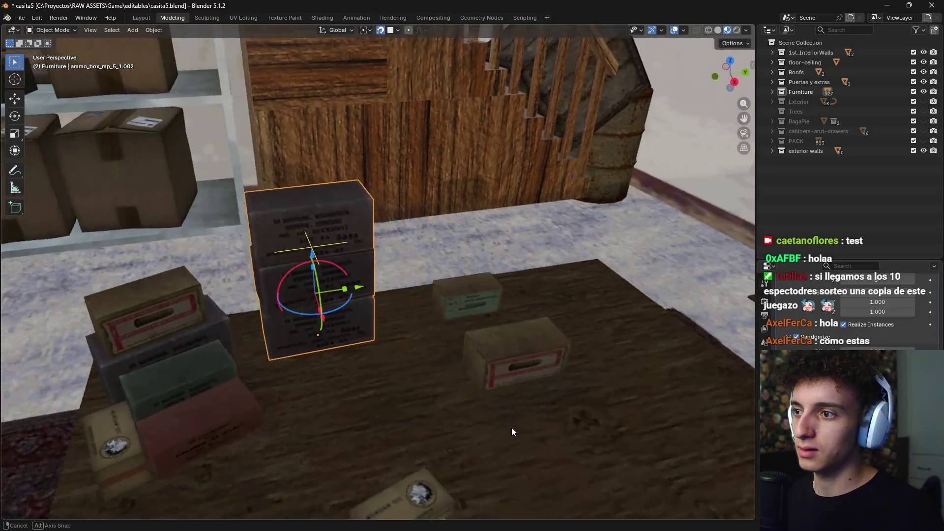
middle_click_drag(511, 427, 634, 455)
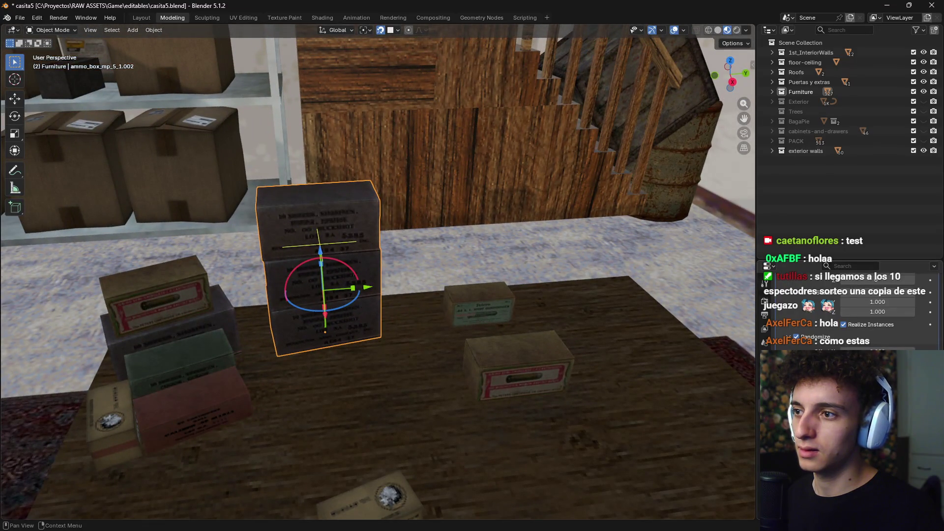
mouse_move(485, 382)
middle_mouse_down()
mouse_move(503, 354)
mouse_move(461, 396)
middle_mouse_up()
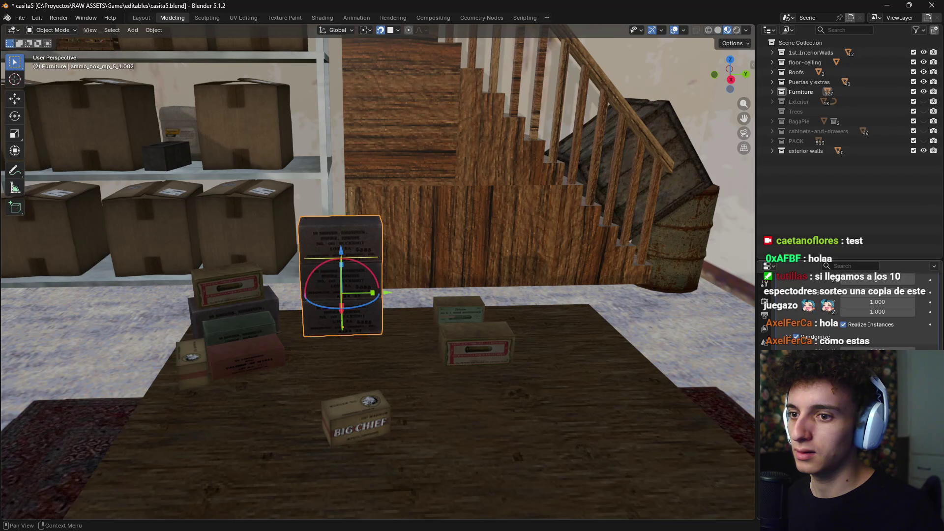
scroll(875, 314, "up", 3)
scroll(875, 314, "up", 4)
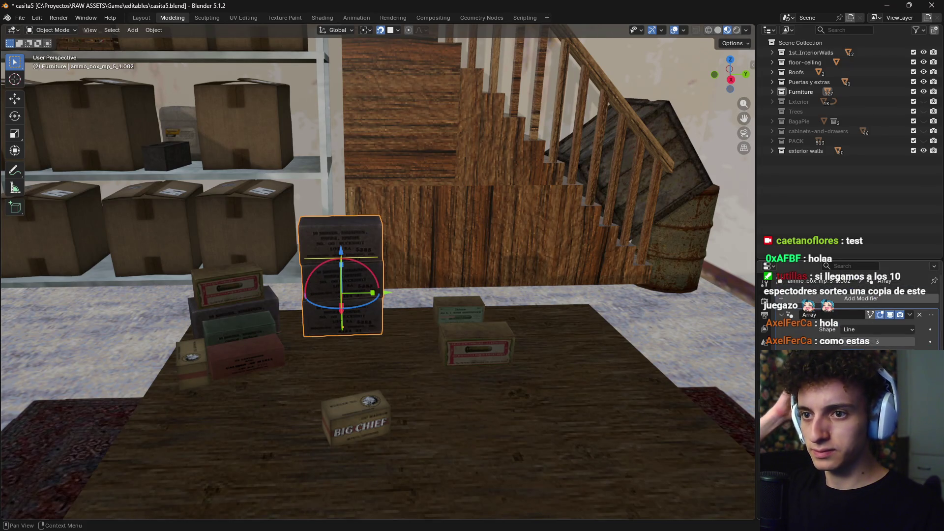
middle_click_drag(506, 314, 518, 352)
scroll(497, 290, "up", 4)
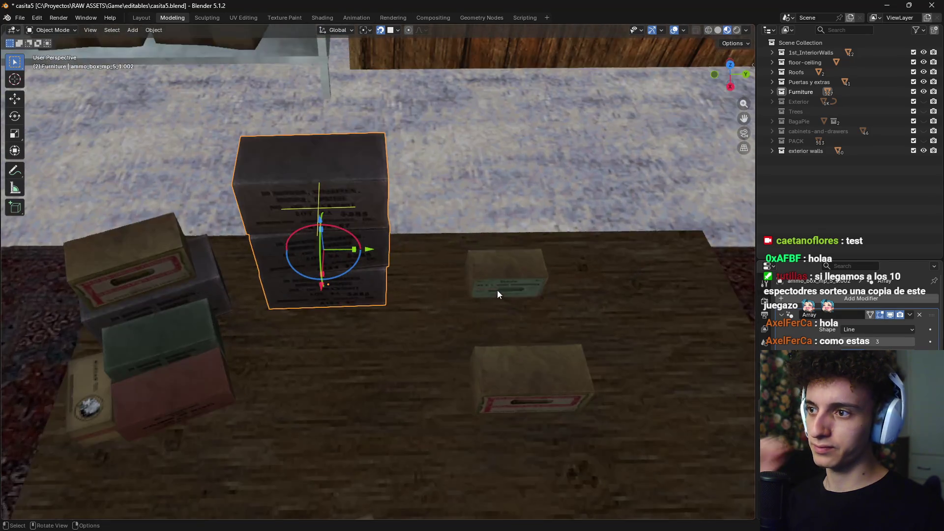
middle_click_drag(497, 294, 572, 274)
left_click(909, 316)
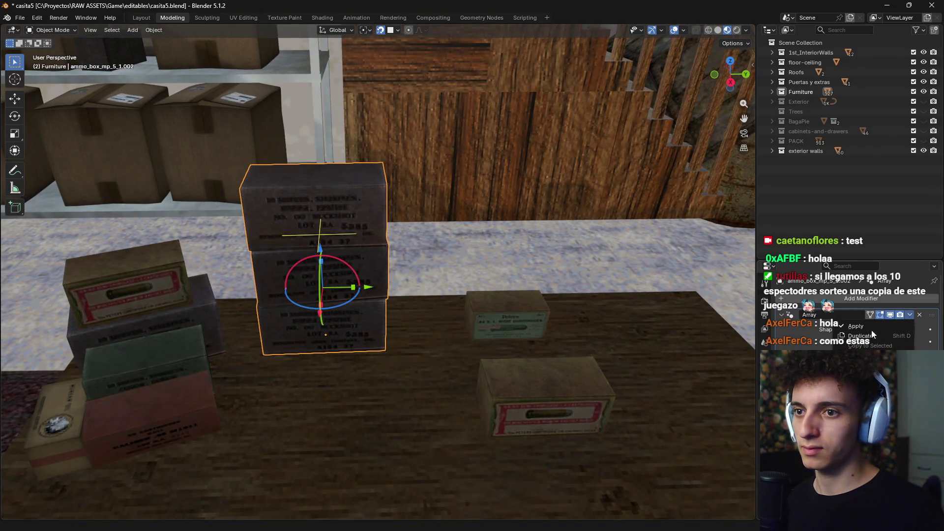
Move the small red-label box, then stack the green ammo box on top of it
mouse_move(486, 332)
middle_mouse_down()
mouse_move(588, 231)
mouse_move(563, 301)
mouse_move(557, 280)
middle_mouse_up()
left_click(557, 282)
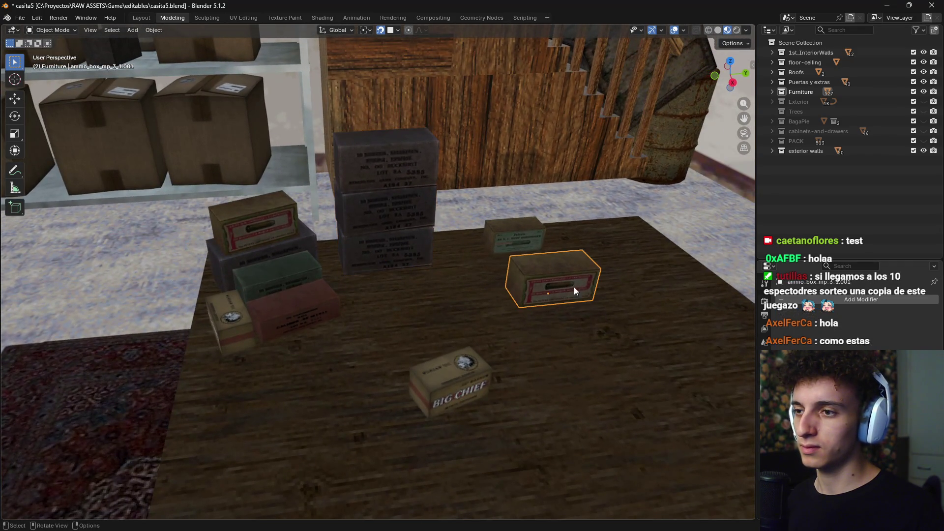
key("g")
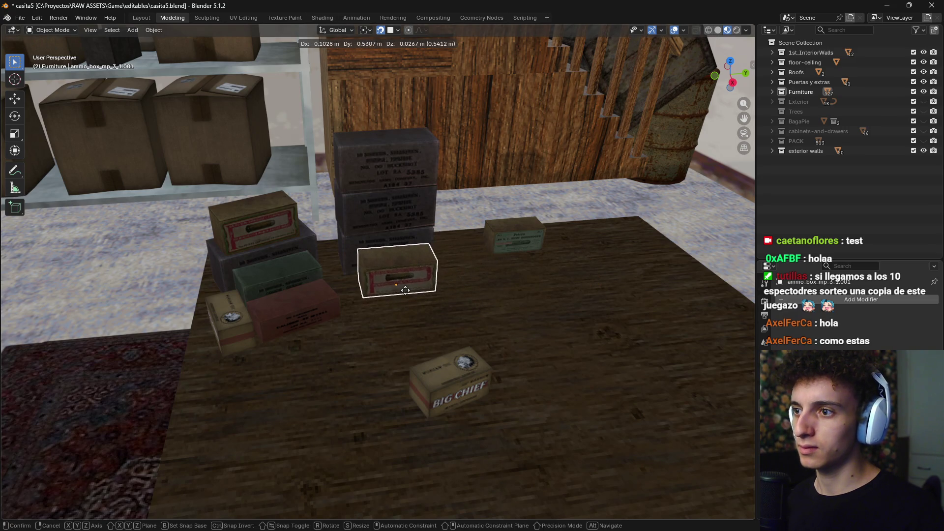
left_click(406, 294)
middle_click_drag(556, 285, 468, 293, "shift")
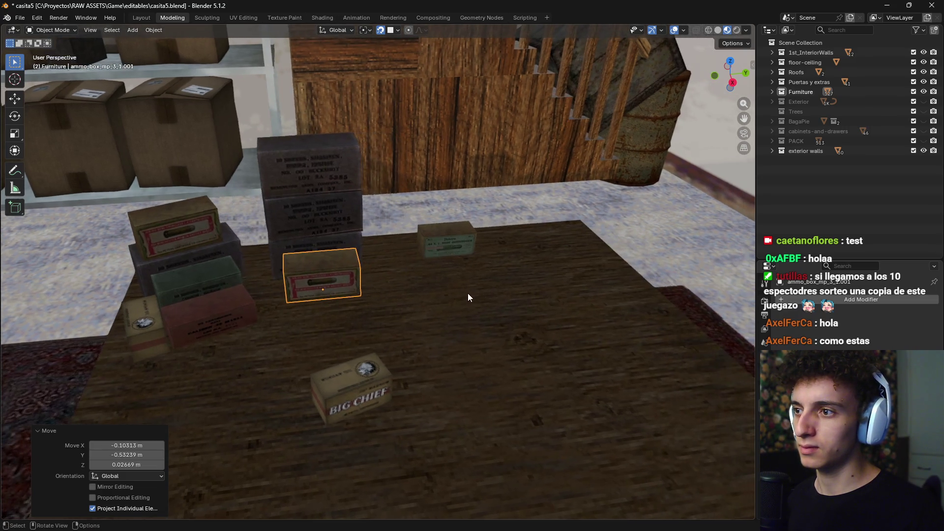
left_click(461, 248)
middle_click_drag(499, 258, 525, 301)
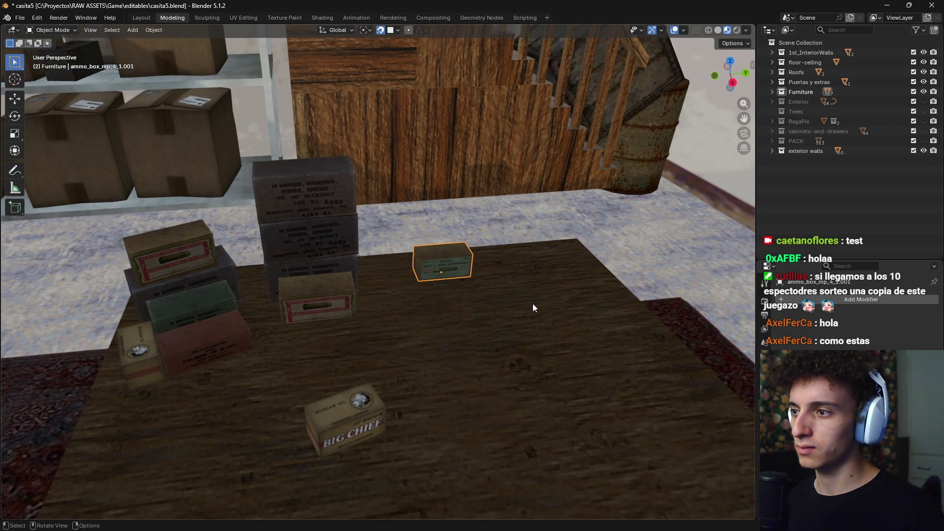
key("g")
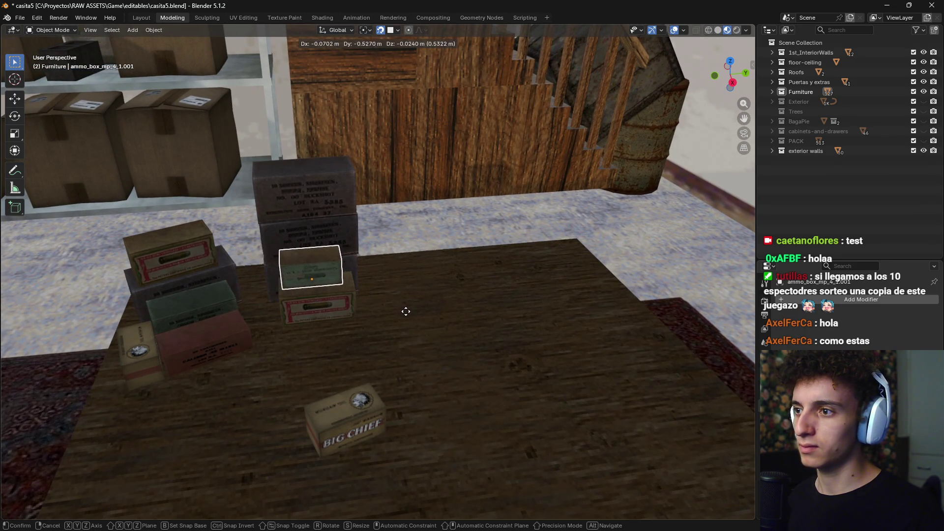
left_click(416, 322)
middle_click_drag(428, 367, 474, 318, "shift")
Move the lone Big Chief box onto the green box on the left stack
left_click(413, 354)
key("g")
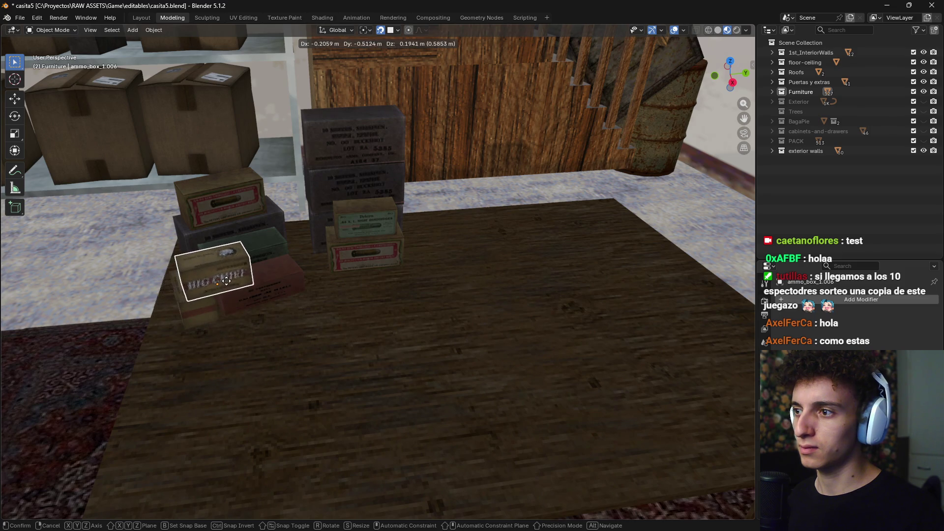
left_click(232, 278)
key("KP_Decimal")
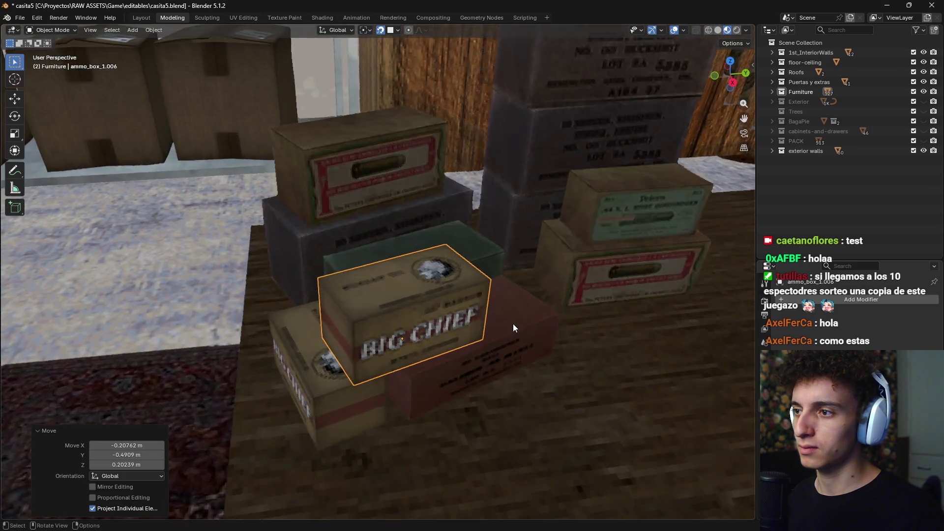
middle_click_drag(514, 328, 489, 337)
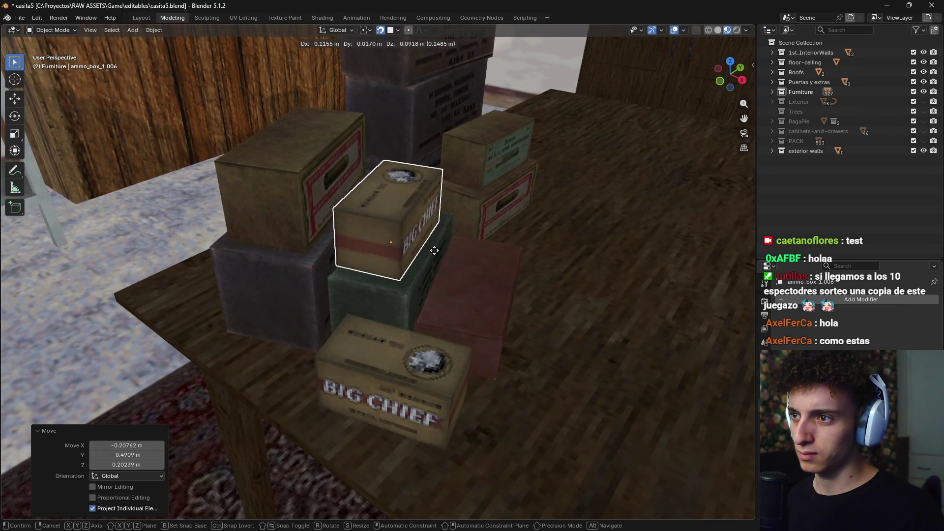
left_click(489, 280)
middle_click_drag(489, 284, 476, 322)
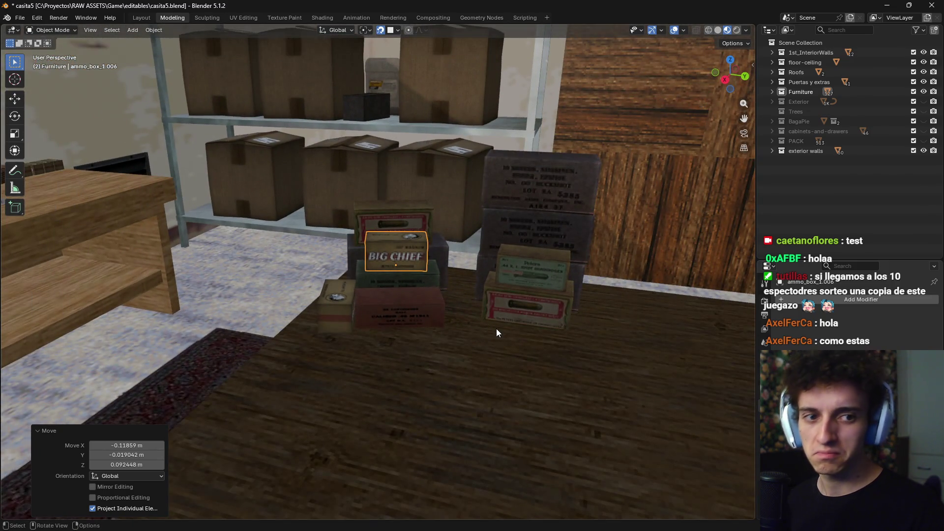
mouse_move(496, 329)
middle_mouse_down()
mouse_move(536, 371)
mouse_move(541, 357)
mouse_move(529, 326)
mouse_move(400, 346)
middle_mouse_up()
scroll(399, 346, "up", 3)
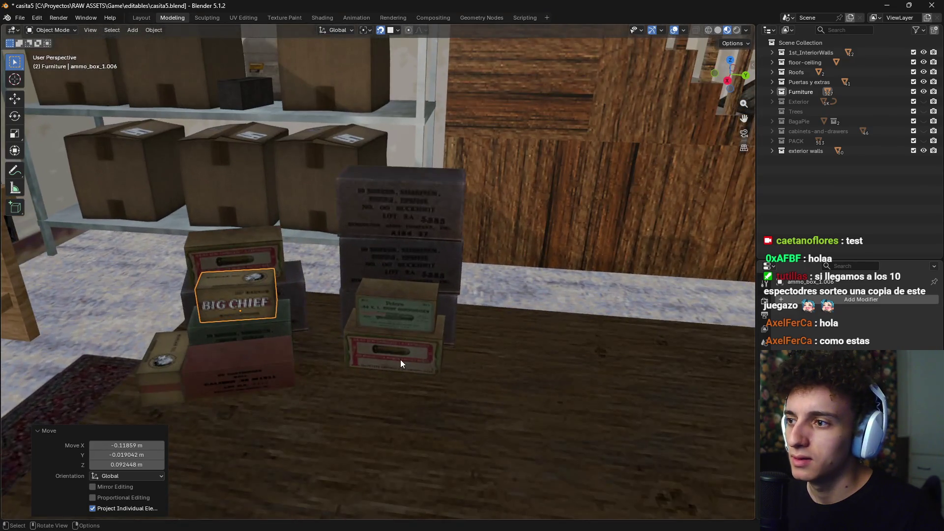
Duplicate the Big Chief box with Shift+D and place the copy on the green box
left_click(400, 359)
mouse_move(473, 358)
middle_mouse_down()
mouse_move(499, 274)
mouse_move(449, 302)
middle_mouse_up()
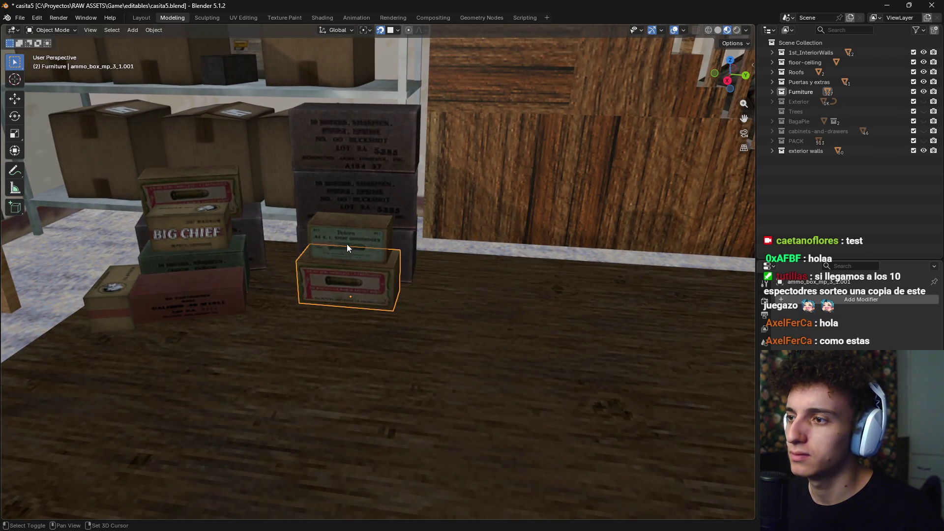
left_click(195, 234)
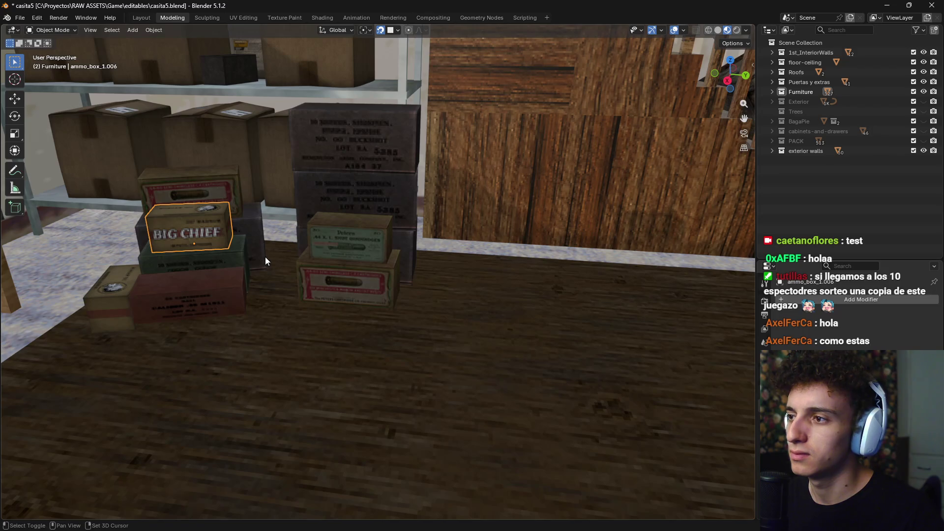
key("shift+d")
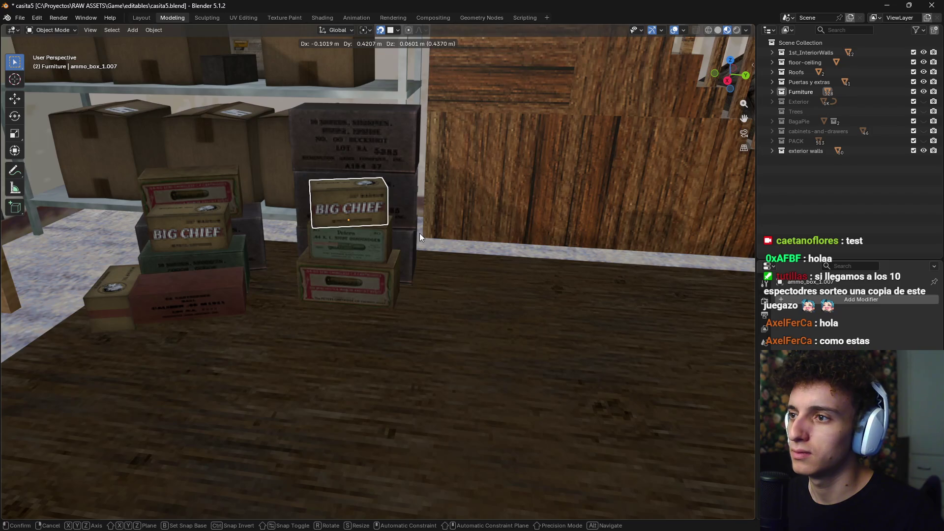
left_click(420, 233)
middle_click_drag(428, 241, 362, 291)
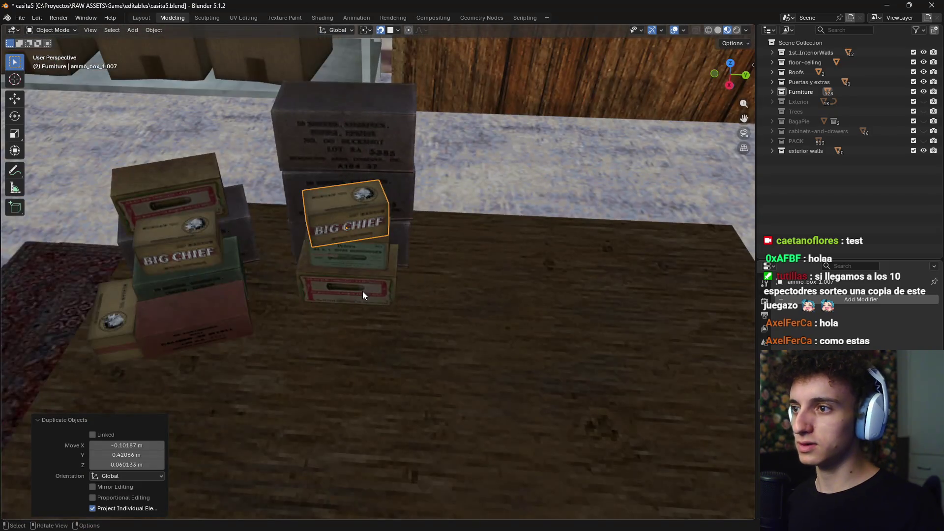
Move the three-box Big Chief stack flat to the table's far right corner
left_click(362, 291, "shift")
left_click(364, 261, "shift")
left_click(341, 211, "shift")
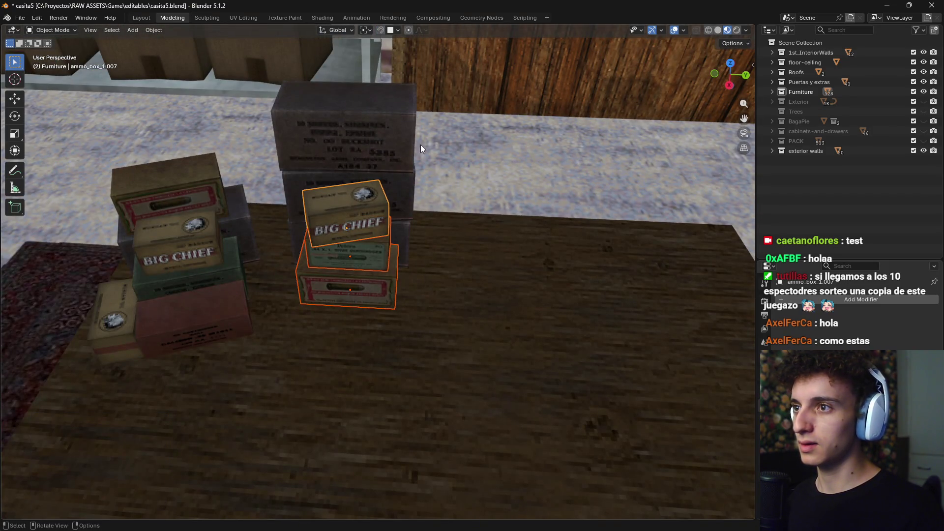
key("g")
key("shift+z")
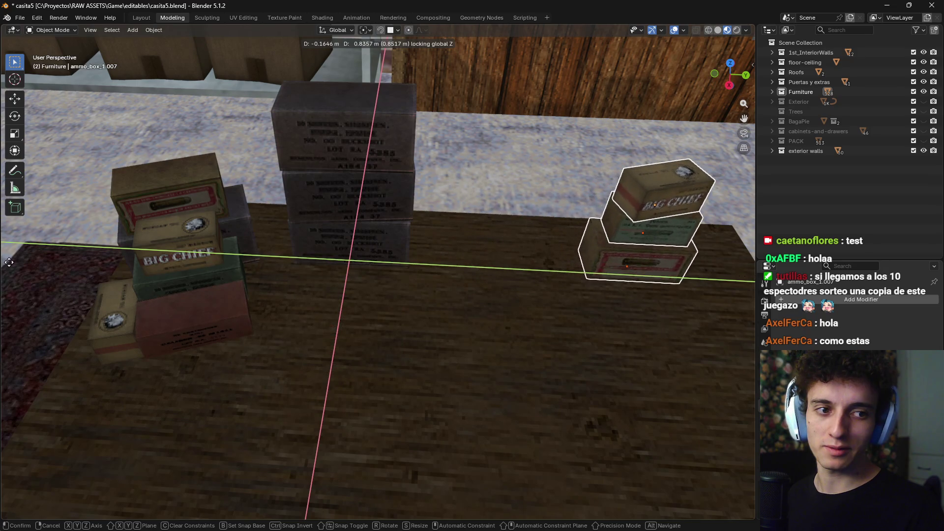
left_click(39, 260)
Rotate the stack -25.6° about Z and fine-tune its spot on the table
middle_click_drag(205, 311, 295, 315)
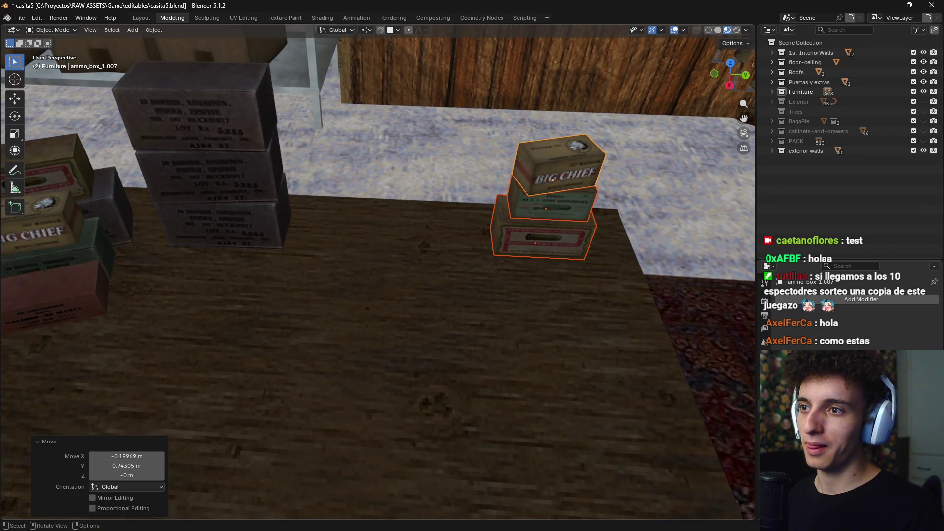
key("r")
key("z")
left_click(618, 310)
key("g")
key("shift+z")
left_click(649, 310)
Select the dark ammo box stack and check its position from top view, leaving it in place
middle_click_drag(649, 311, 459, 311)
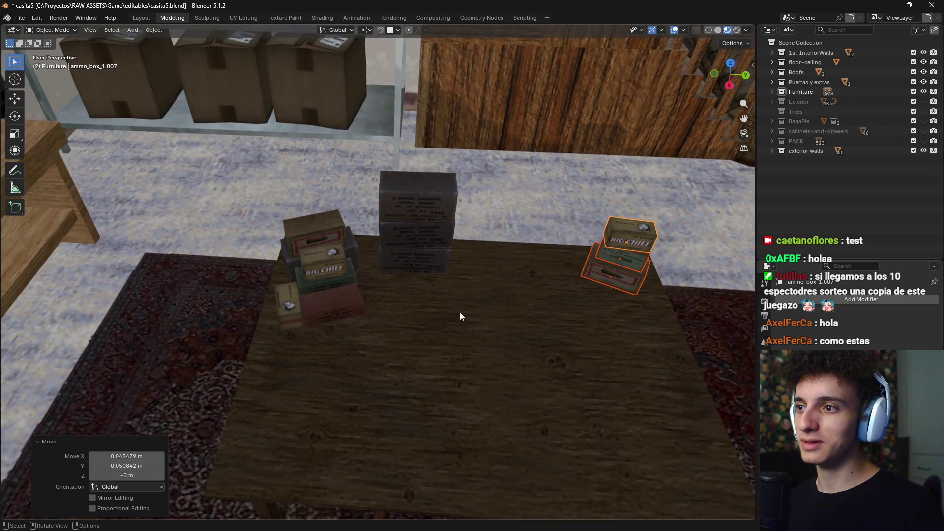
left_click(430, 251)
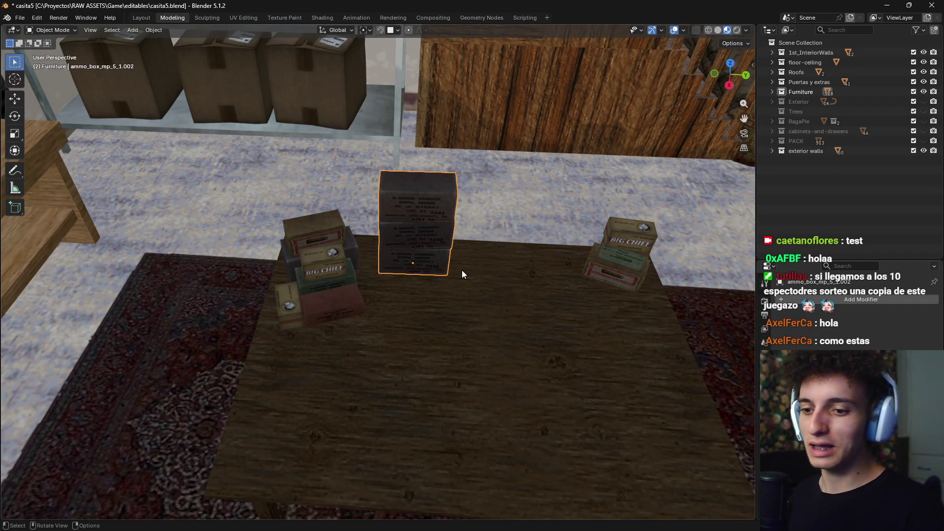
key("KP_7")
key("g")
key("x")
right_click(459, 265)
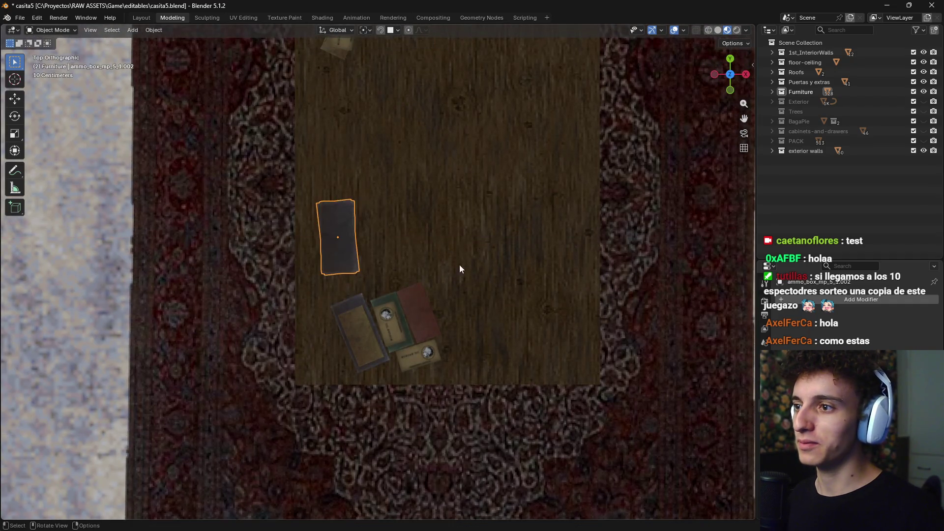
scroll(356, 220, "down", 1)
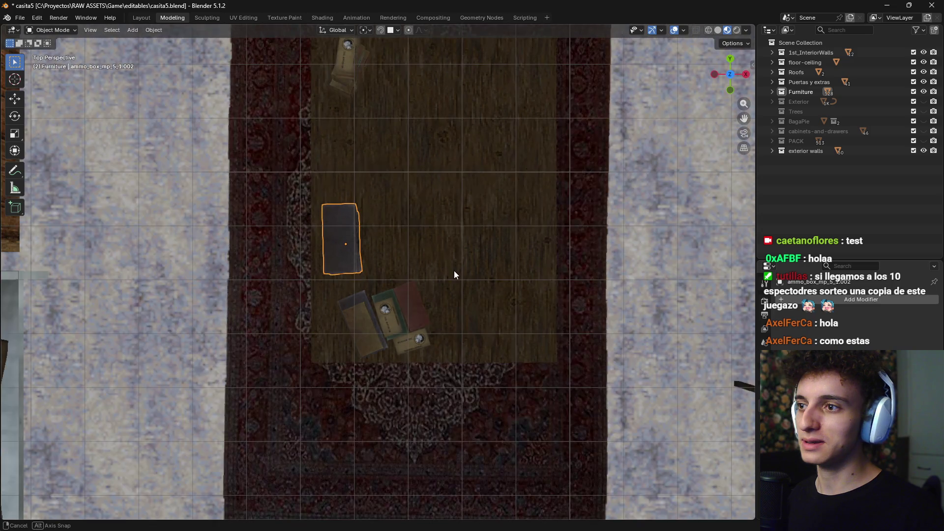
middle_click_drag(299, 189, 488, 249)
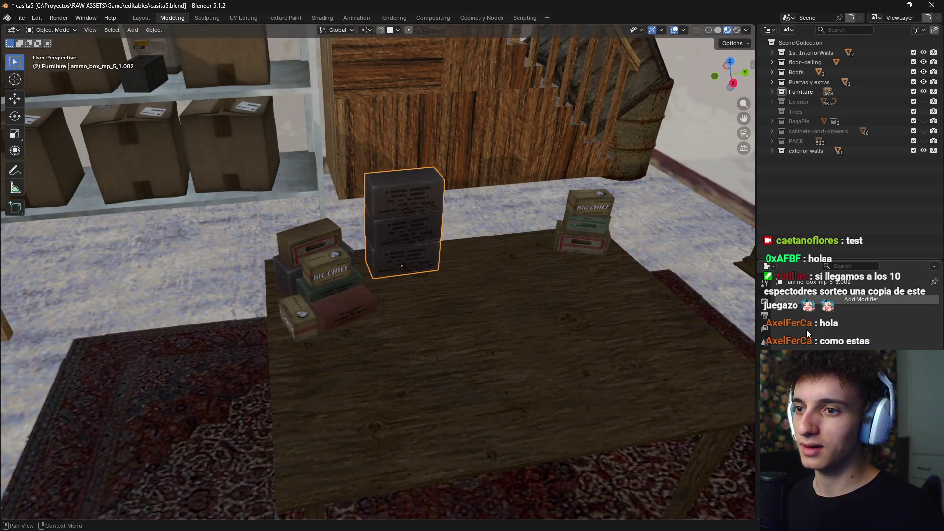
left_click(811, 300)
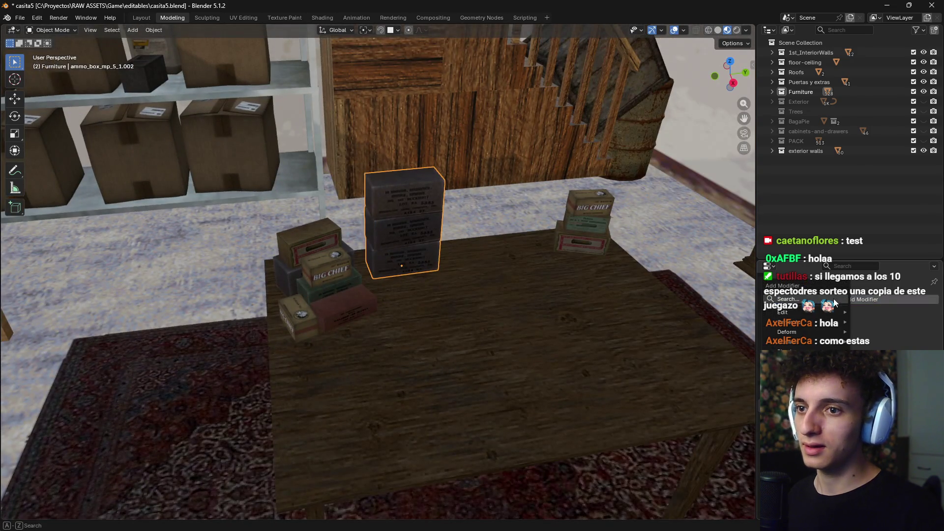
Add an Array modifier to the dark ammo box, ammo_box_mp_5_1.002
mouse_move(823, 315)
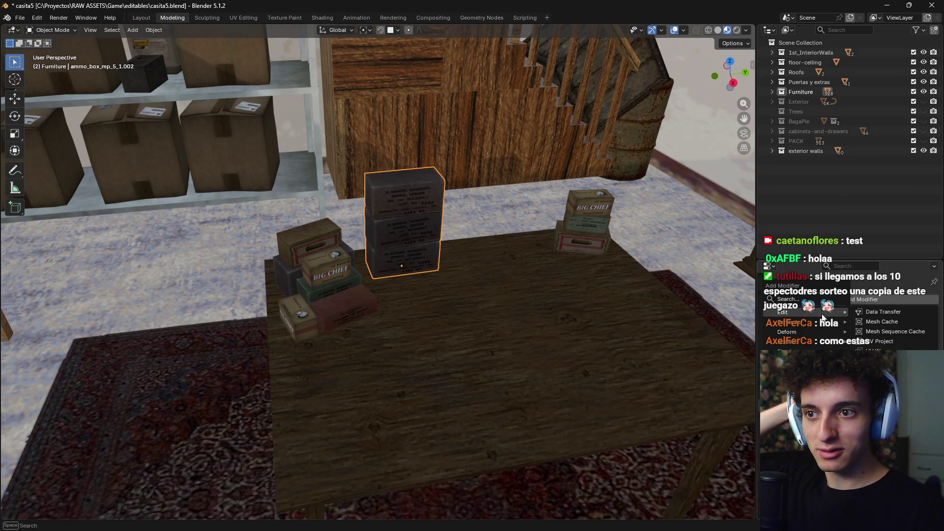
left_click(787, 299)
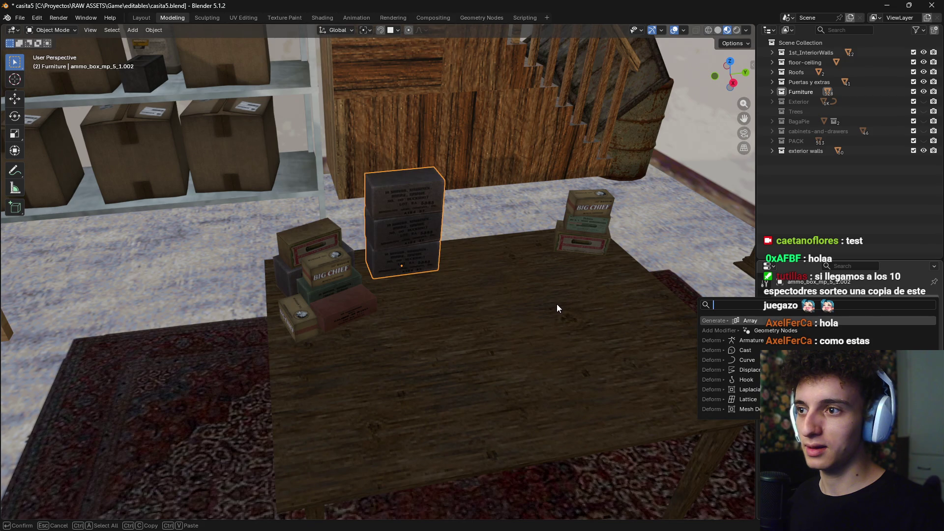
key("Return")
middle_click_drag(533, 299, 533, 308)
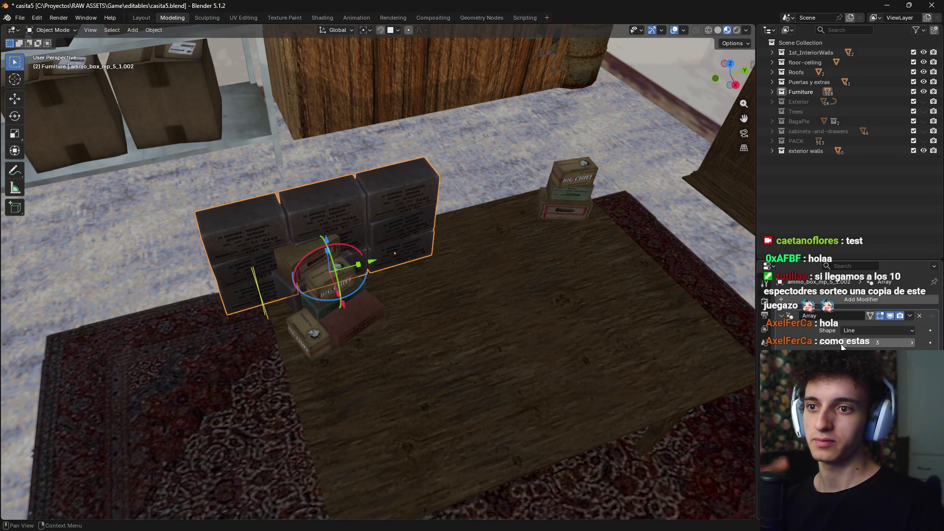
key("g")
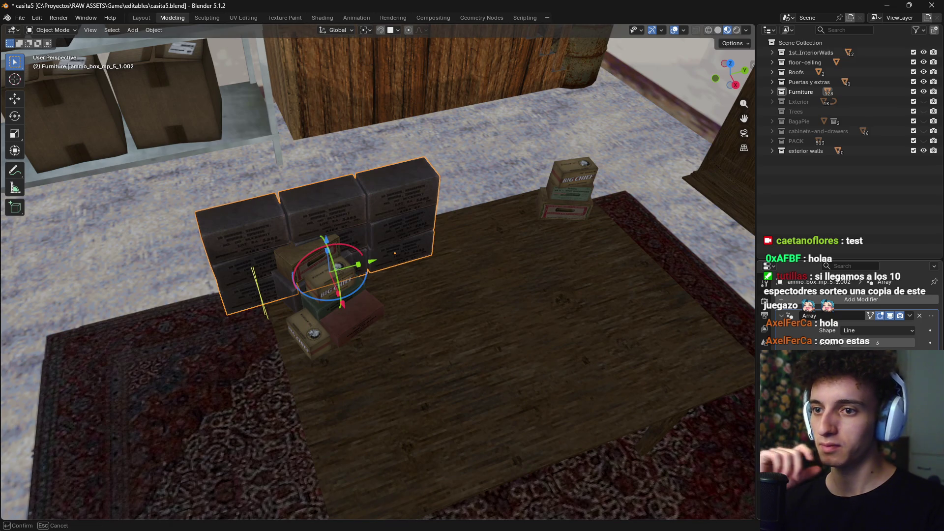
key("Escape")
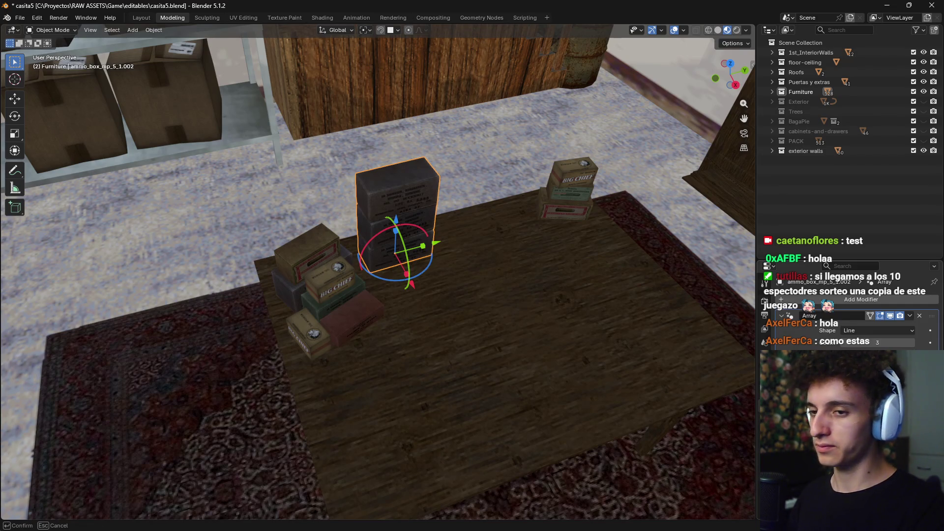
Arrange the array as a straight three-box Line column and inspect it around the table
left_click_drag(396, 266, 184, 315)
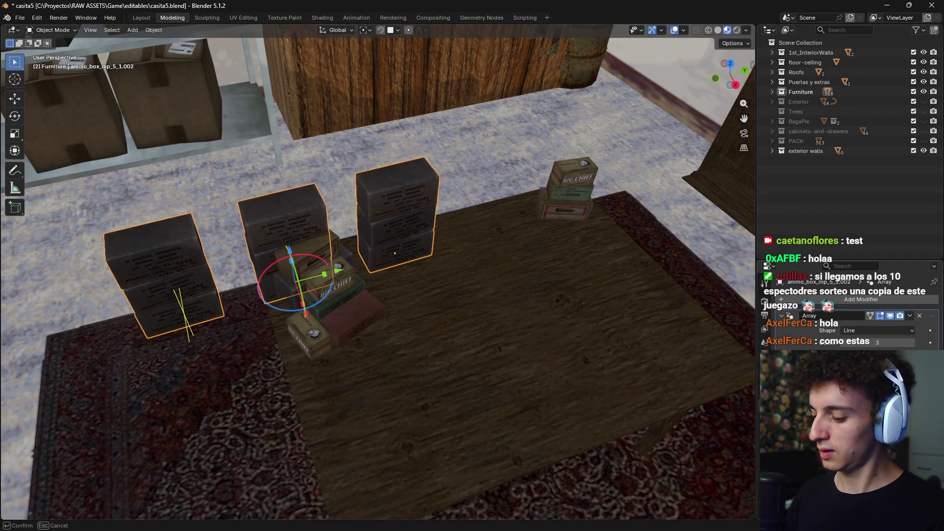
key("Escape")
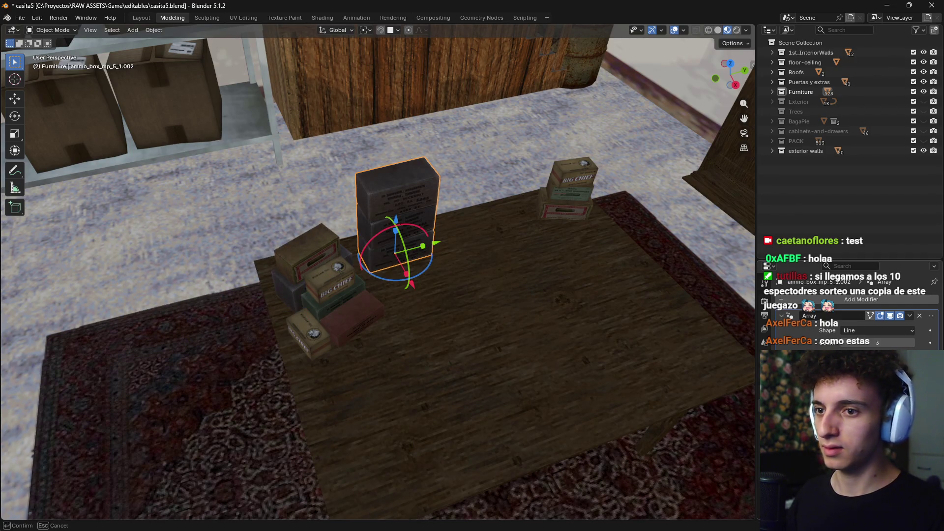
mouse_move(846, 374)
left_mouse_down()
mouse_move(885, 374)
mouse_move(865, 374)
left_mouse_up()
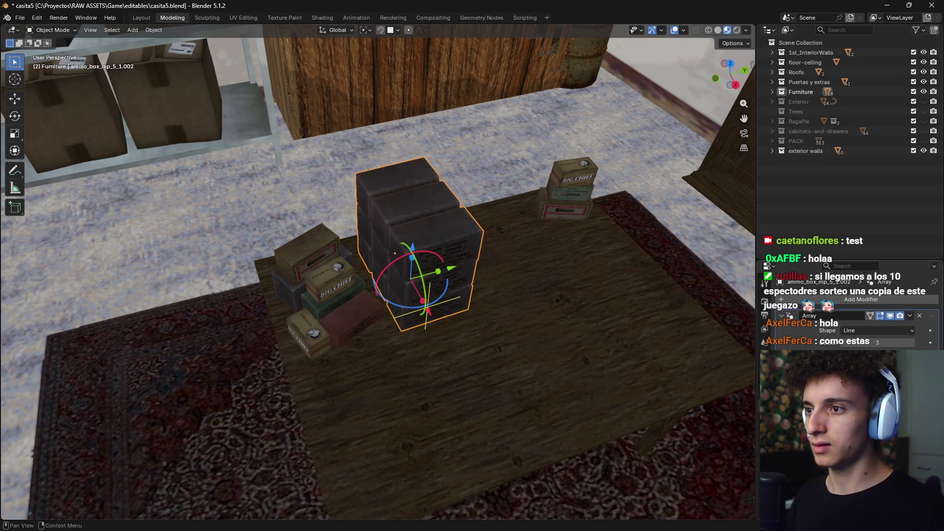
mouse_move(656, 381)
middle_mouse_down()
mouse_move(586, 332)
mouse_move(468, 314)
middle_mouse_up()
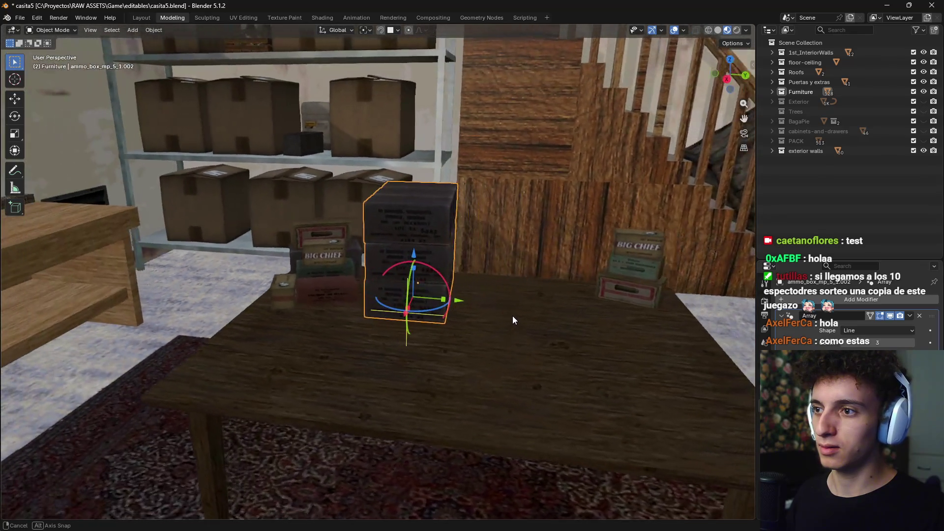
middle_click_drag(468, 315, 513, 316)
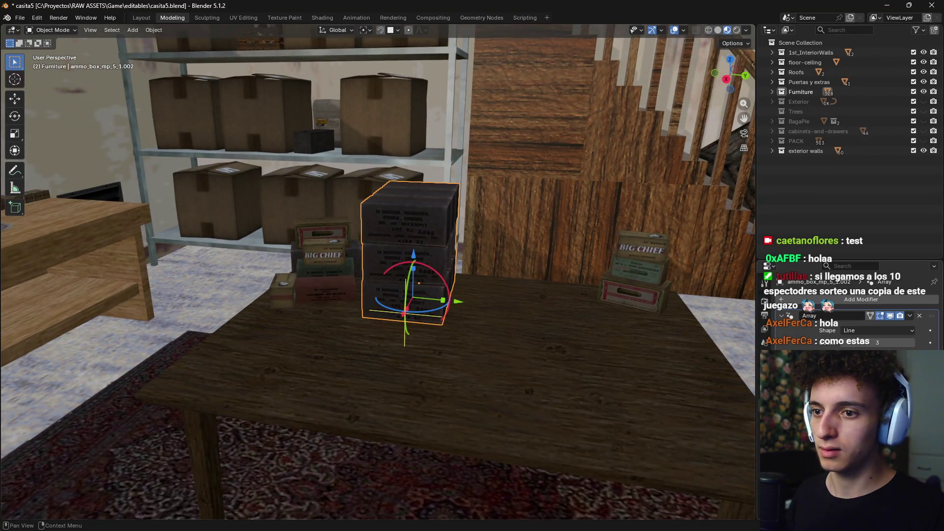
scroll(855, 309, "down", 3)
mouse_move(553, 337)
middle_mouse_down()
mouse_move(559, 345)
mouse_move(583, 328)
middle_mouse_up()
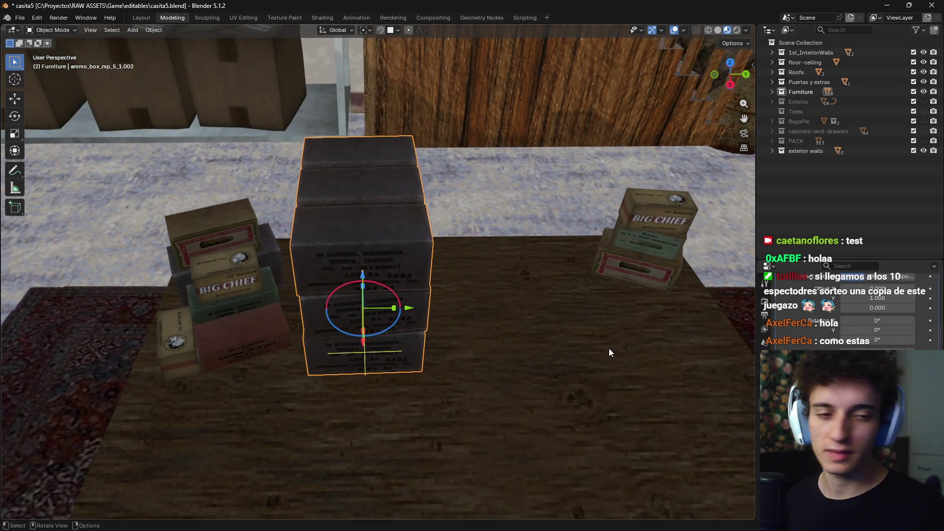
Nudge the dark ammo box stack slightly on the table
scroll(856, 315, "down", 2)
scroll(875, 315, "down", 1)
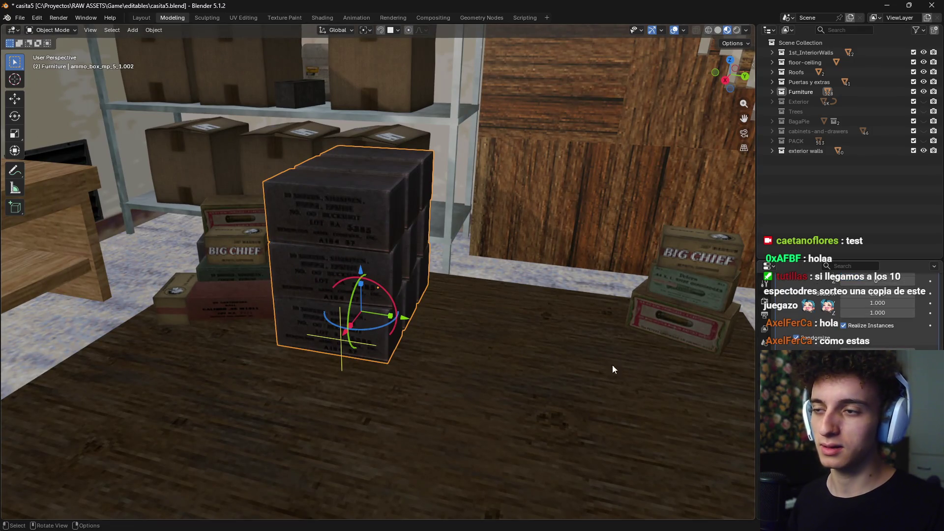
middle_click_drag(612, 368, 536, 383)
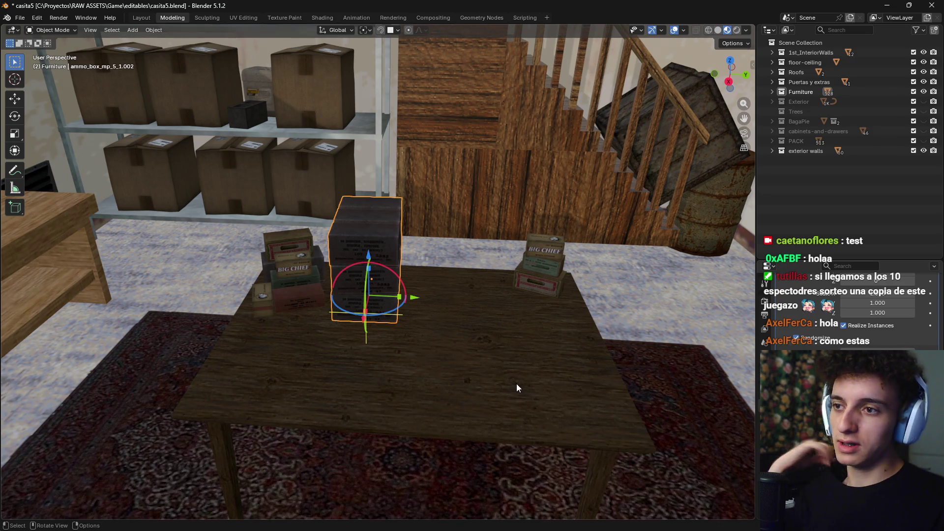
scroll(517, 387, "up", 5)
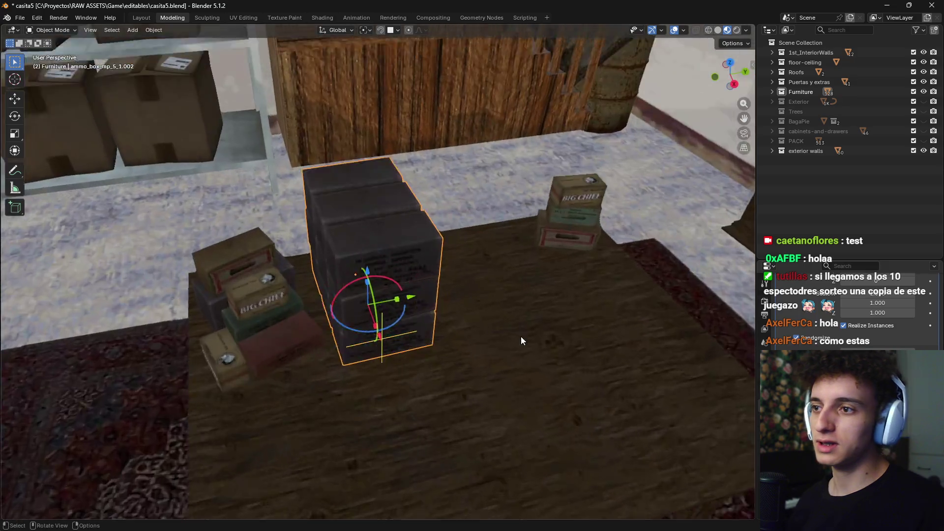
mouse_move(521, 337)
middle_mouse_down()
mouse_move(472, 313)
mouse_move(460, 372)
mouse_move(564, 359)
middle_mouse_up()
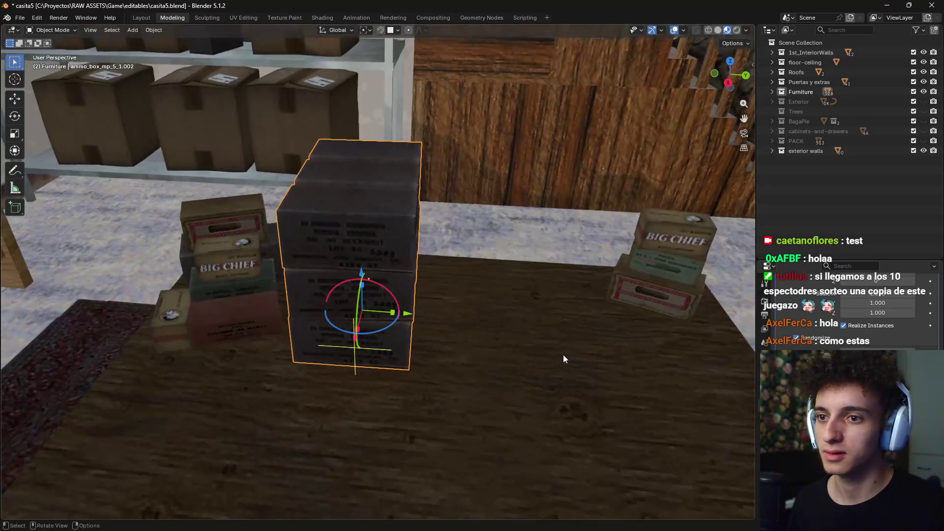
middle_click_drag(727, 418, 688, 403)
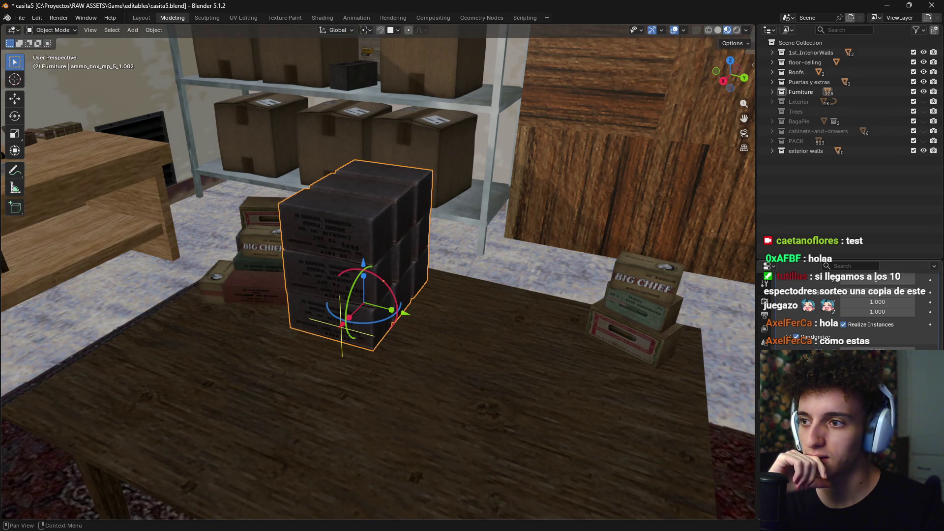
key("g")
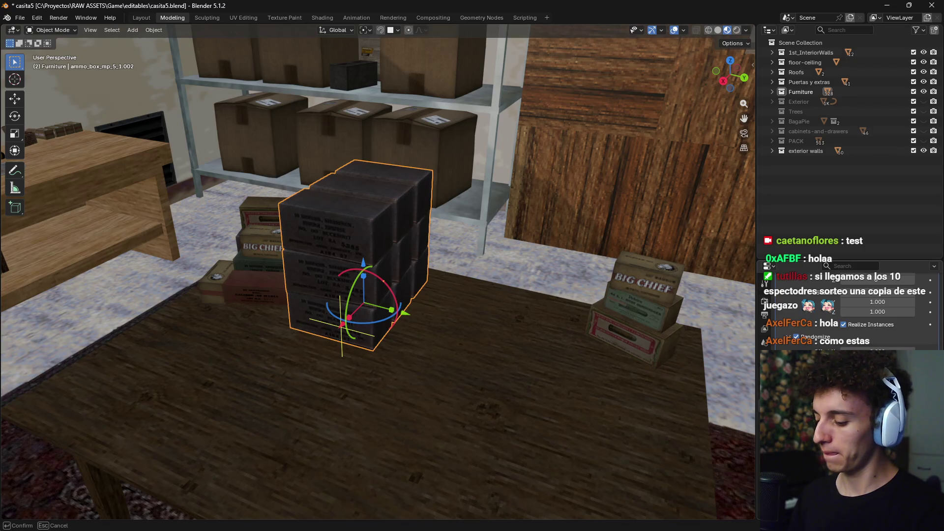
key("Return")
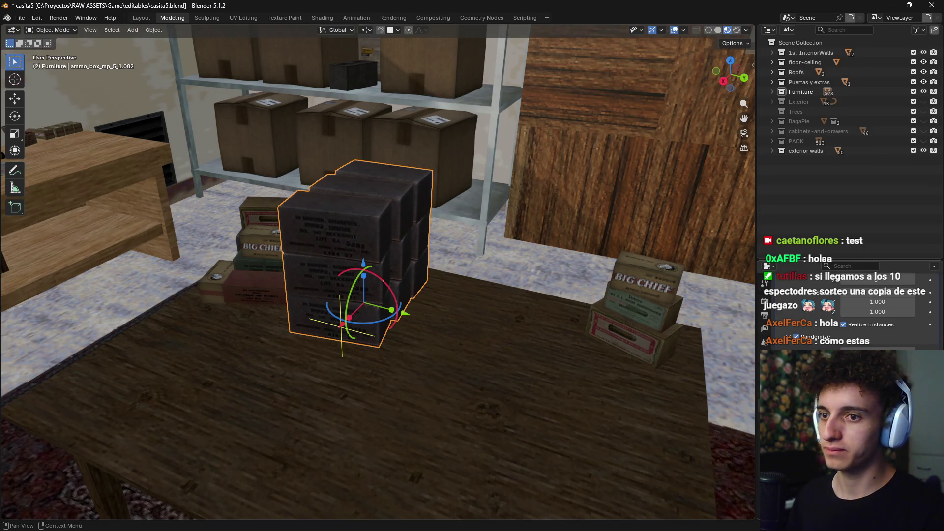
Raise the Array count from 3 to 4 and view the table from top
scroll(896, 335, "up", 3)
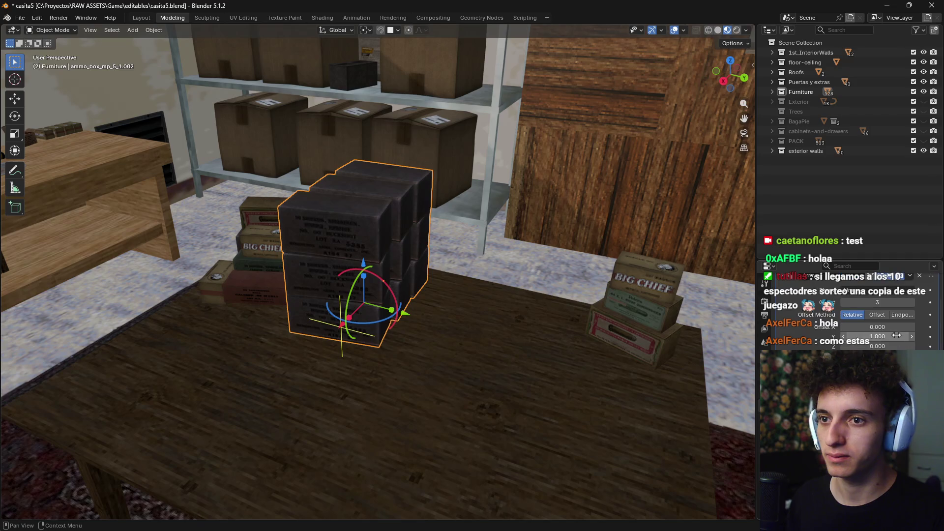
left_click(911, 303)
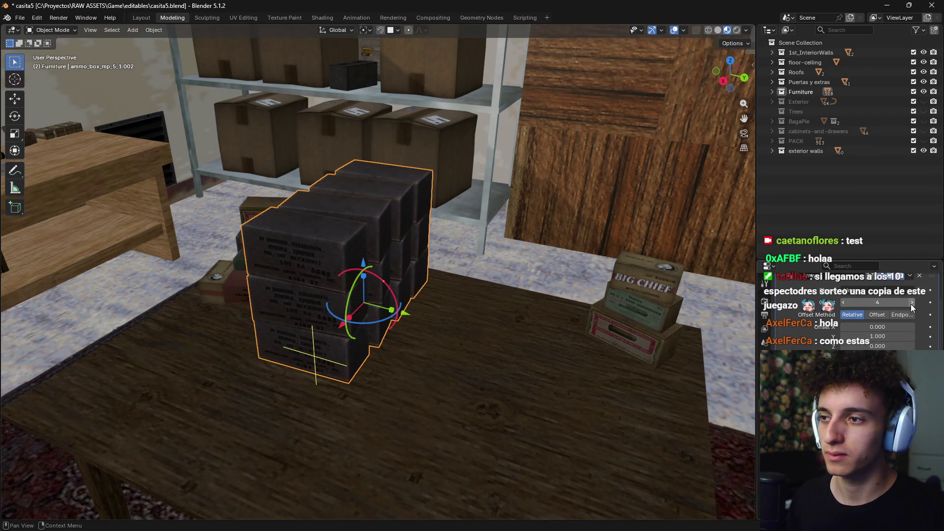
middle_click_drag(493, 330, 521, 340)
key("KP_7")
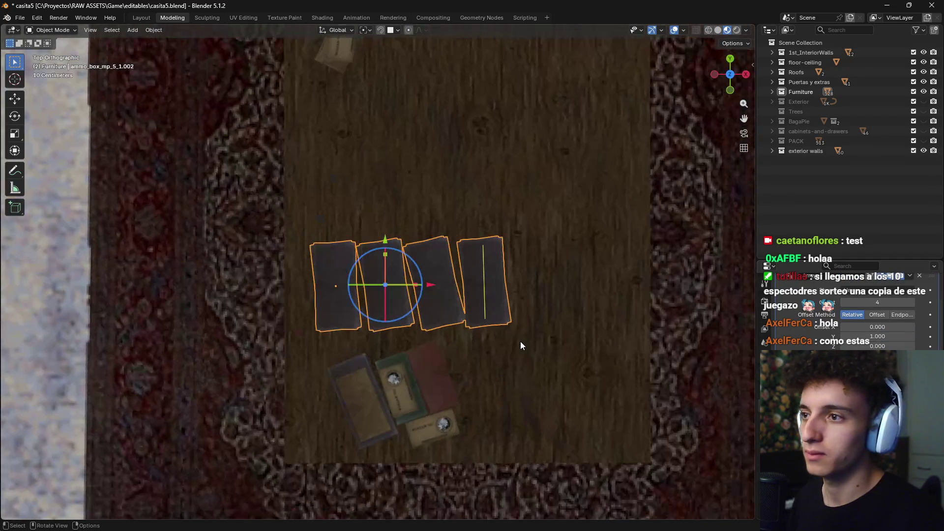
Rotate the four-wide dark box block about -86° and set it at the table's back
scroll(538, 313, "down", 3)
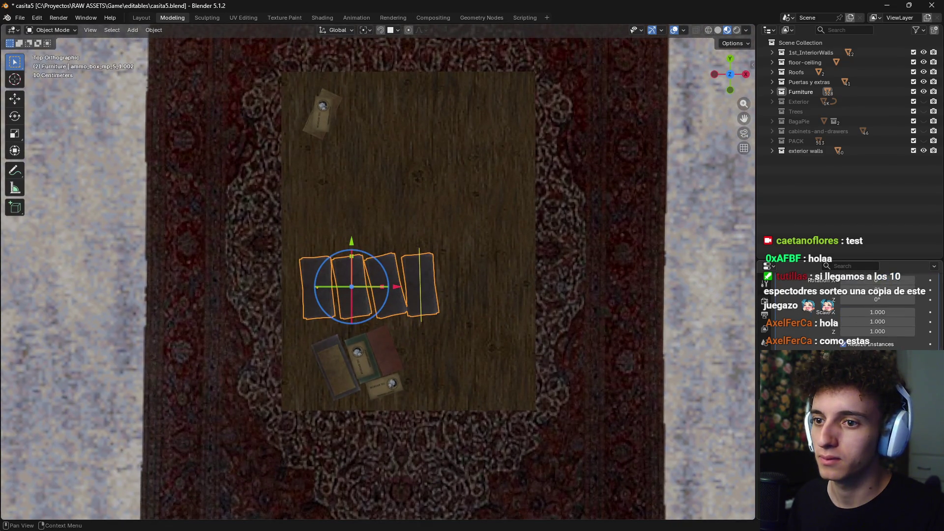
scroll(876, 315, "down", 1)
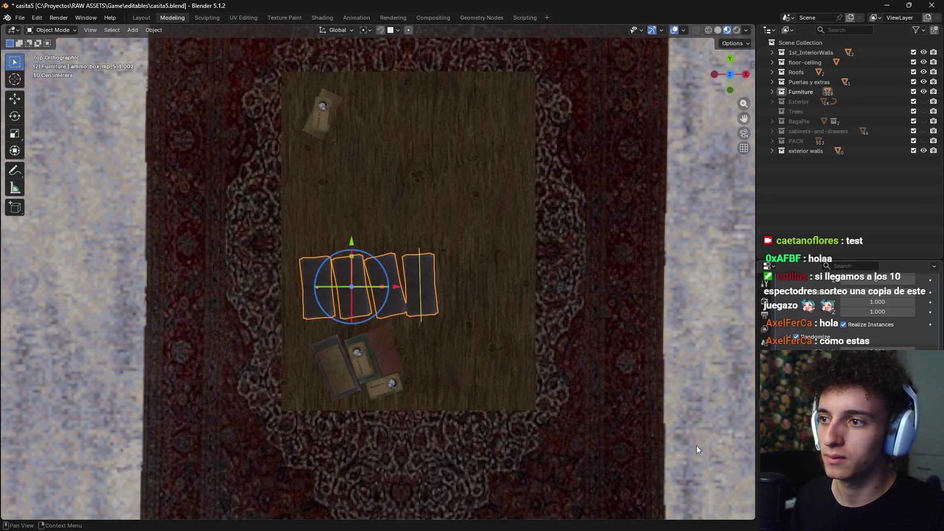
key("g")
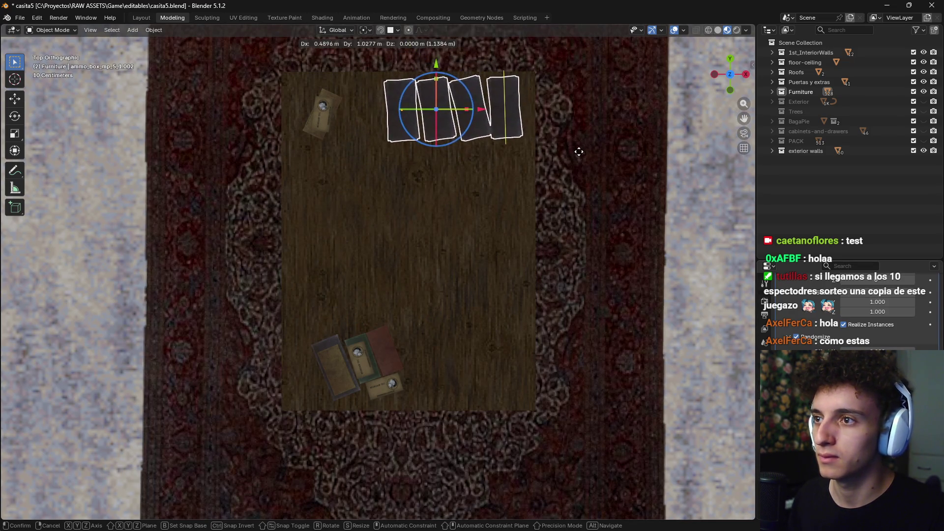
left_click(485, 274)
key("r")
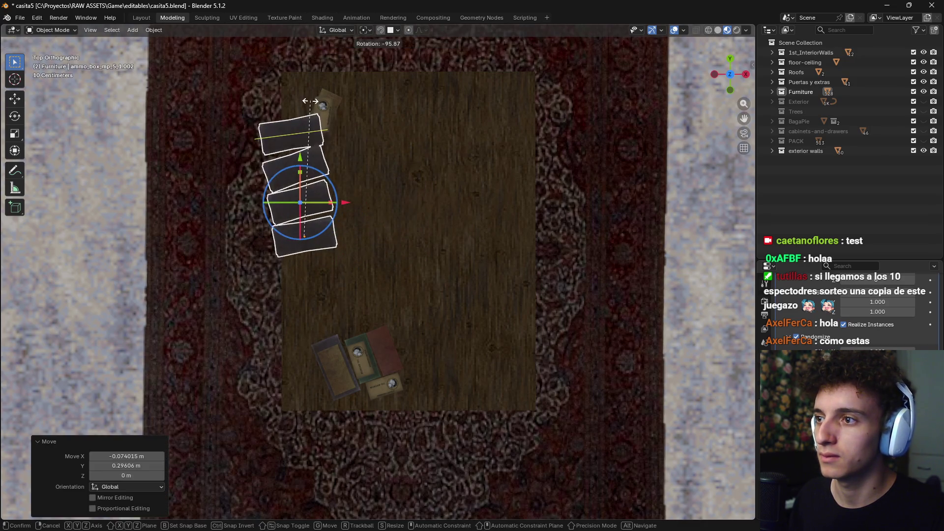
left_click(333, 126)
key("g")
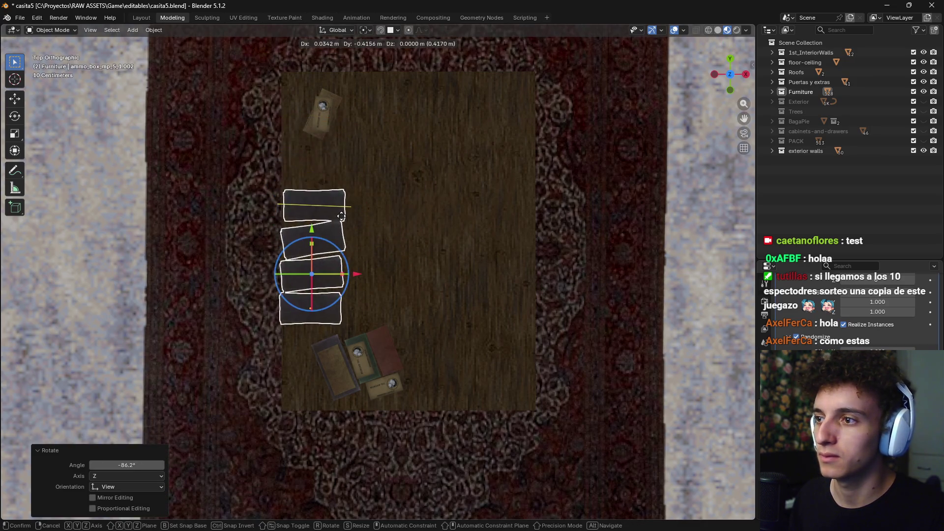
left_click(347, 209)
mouse_move(336, 155)
middle_mouse_down()
mouse_move(506, 270)
mouse_move(489, 269)
middle_mouse_up()
scroll(489, 270, "up", 3)
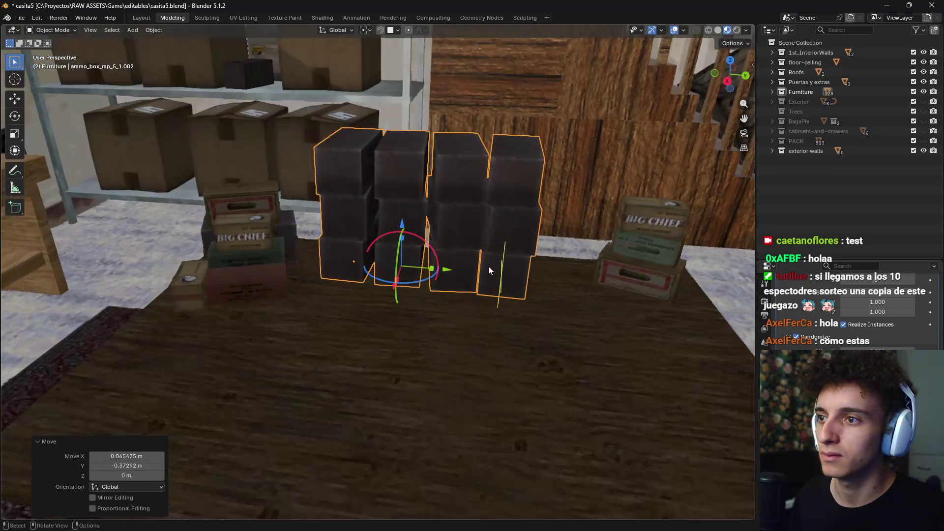
key("g")
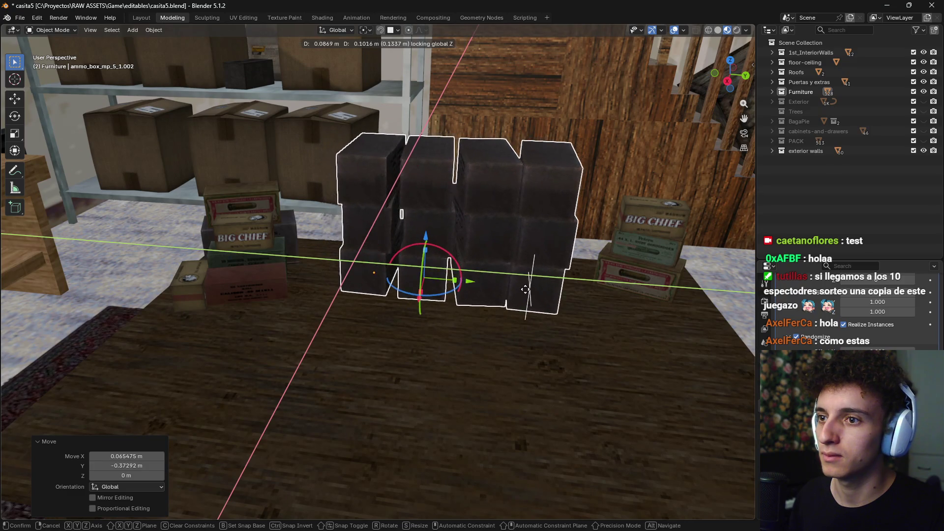
left_click(522, 286)
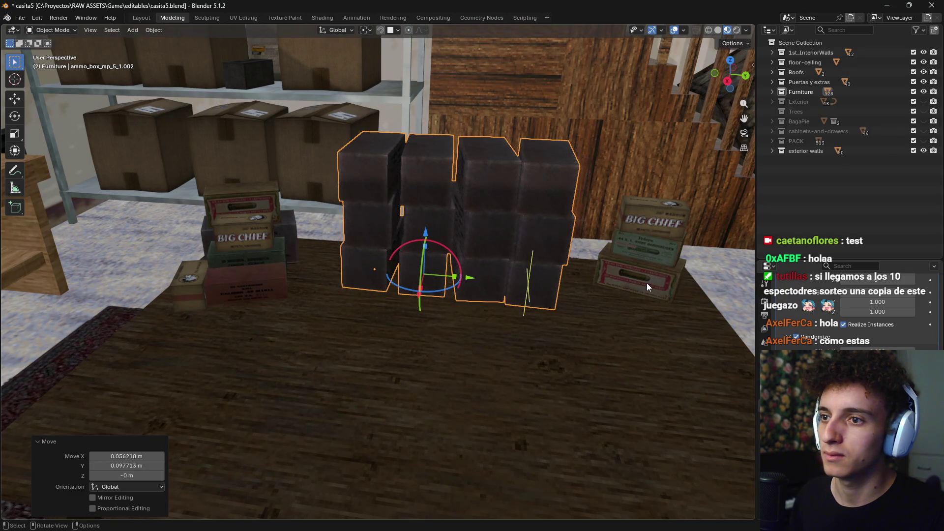
Move the Big Chief stack flat by 0.27361 m X, -0.92769 m Y, in front of the block
left_click(647, 283)
left_click(665, 225, "shift")
key("g")
key("shift+z")
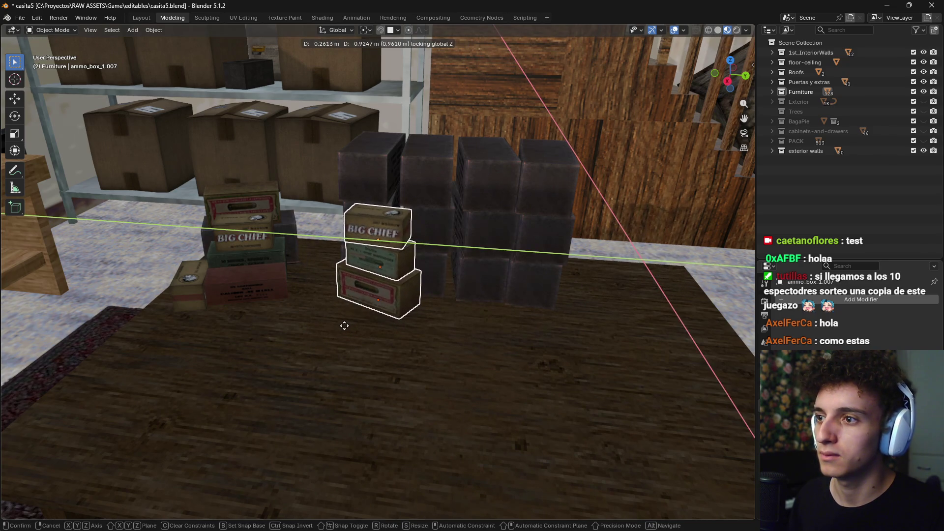
left_click(343, 325)
mouse_move(344, 325)
middle_mouse_down()
mouse_move(444, 363)
mouse_move(600, 391)
mouse_move(507, 408)
mouse_move(445, 338)
middle_mouse_up()
mouse_move(347, 342)
middle_mouse_down()
mouse_move(603, 331)
mouse_move(513, 320)
mouse_move(540, 492)
middle_mouse_up()
mouse_move(541, 523)
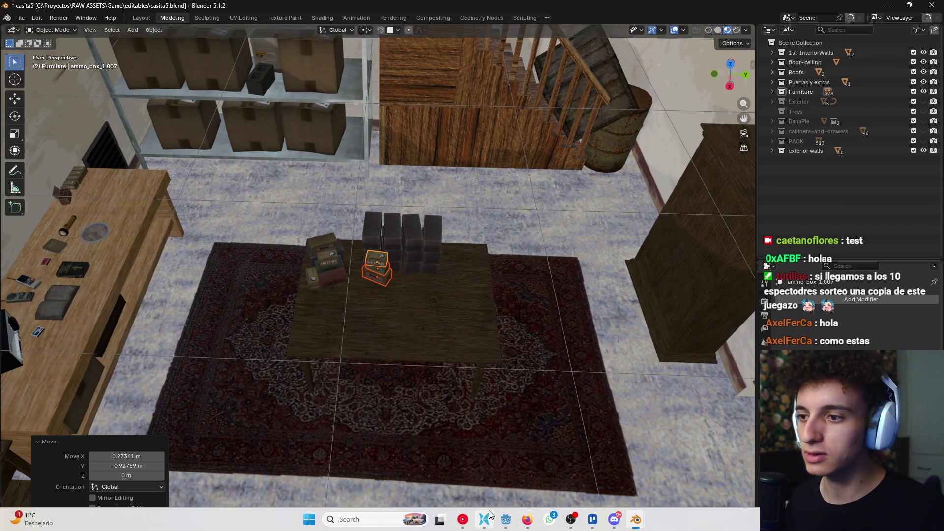
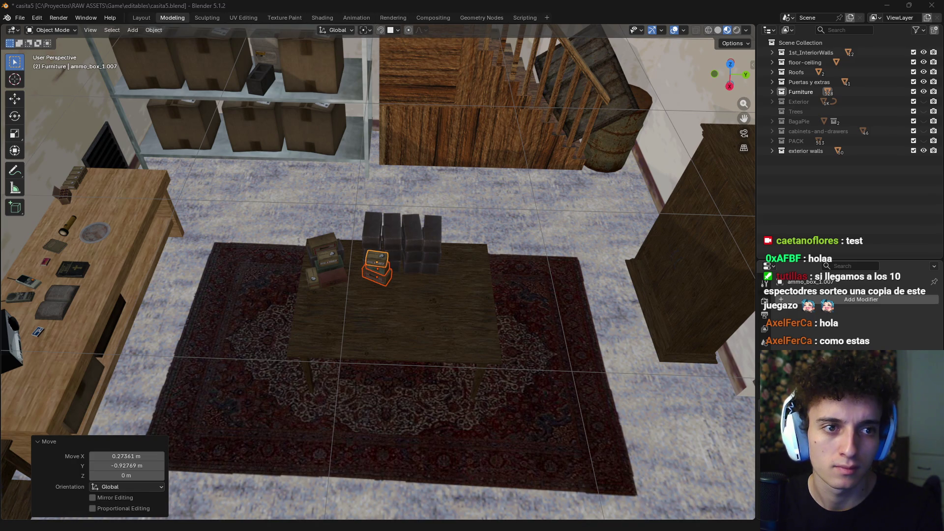
Add a new mesh plane to the scene at the table
middle_click_drag(442, 364, 373, 328)
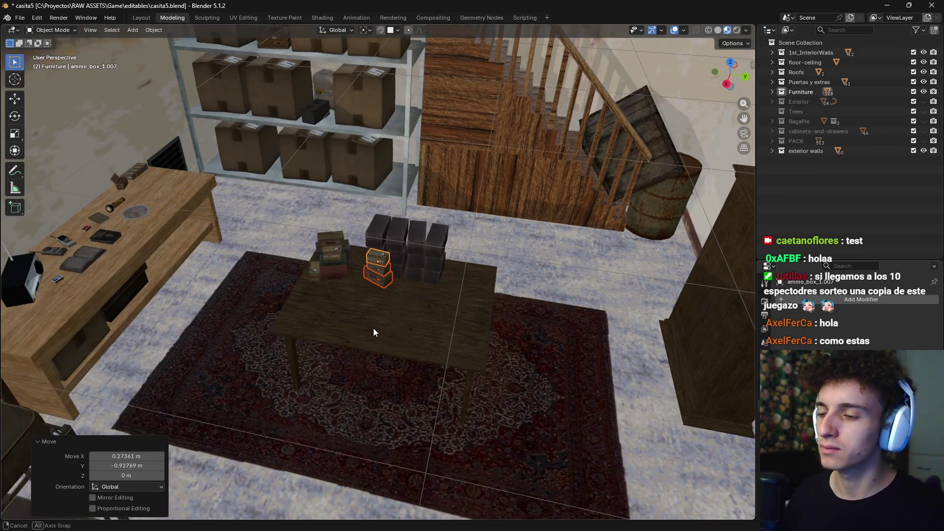
scroll(374, 329, "up", 2)
scroll(365, 312, "up", 2)
scroll(394, 306, "up", 2)
key("shift+a")
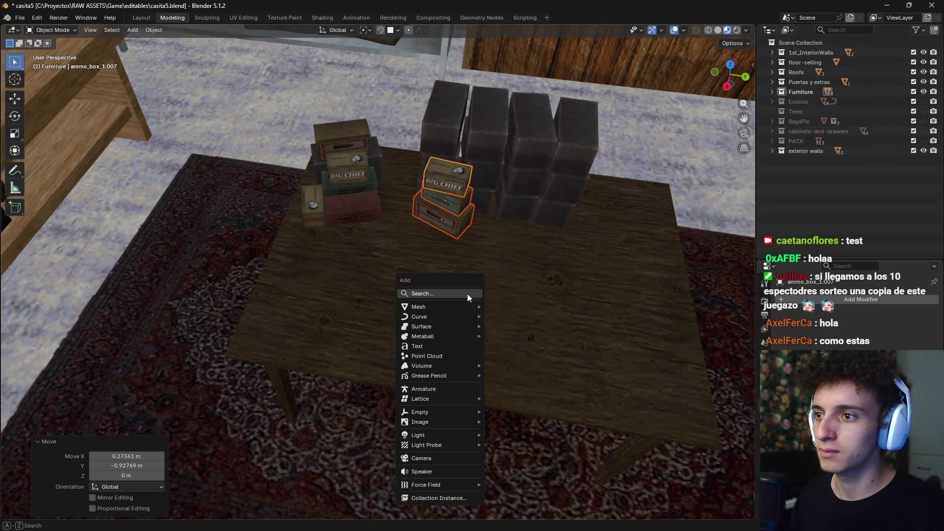
mouse_move(473, 307)
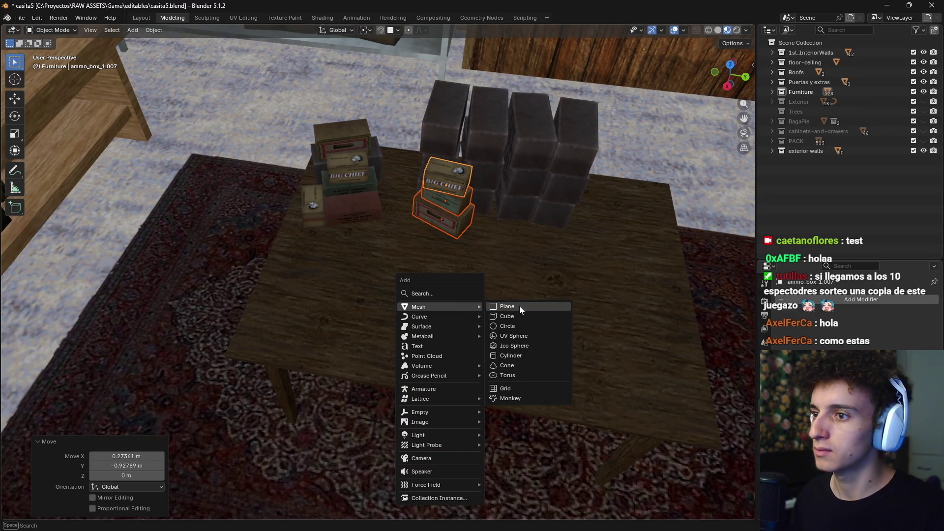
left_click(519, 307)
scroll(522, 314, "down", 3)
Move the plane along Z so it rests just above the table top
key("g")
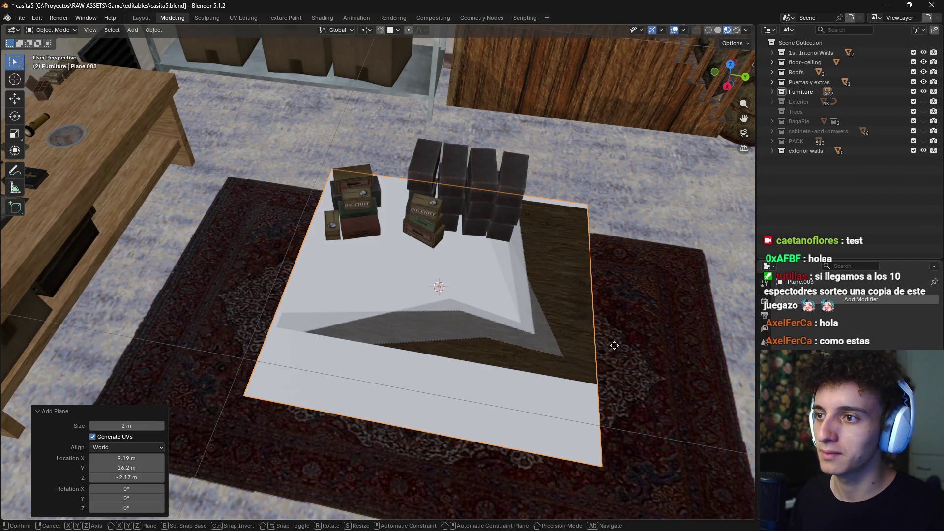
key("z")
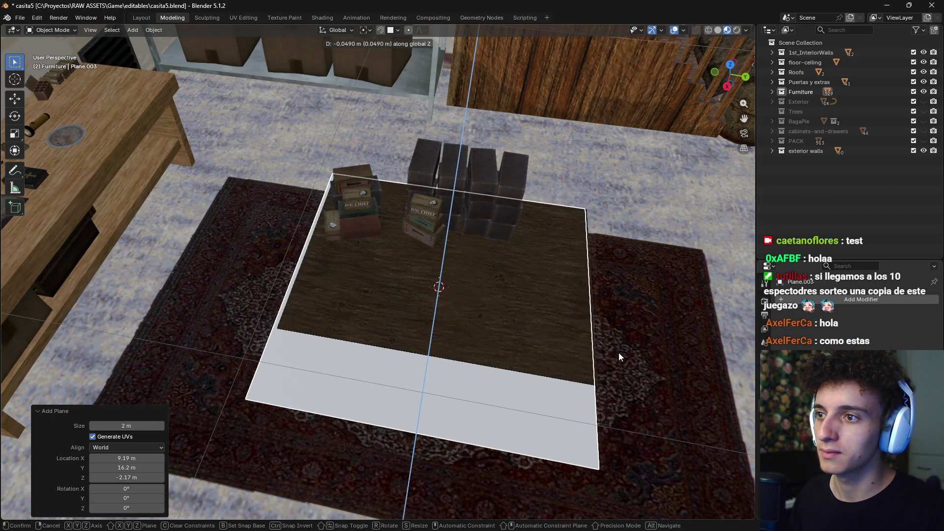
left_click(606, 341)
middle_click_drag(606, 342, 616, 311)
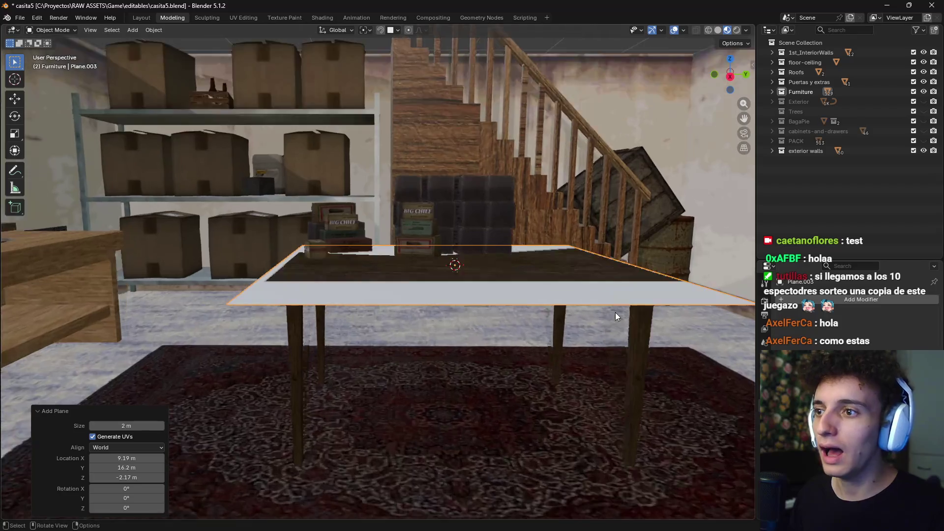
scroll(616, 312, "up", 2)
key("g")
key("z")
left_click(598, 288)
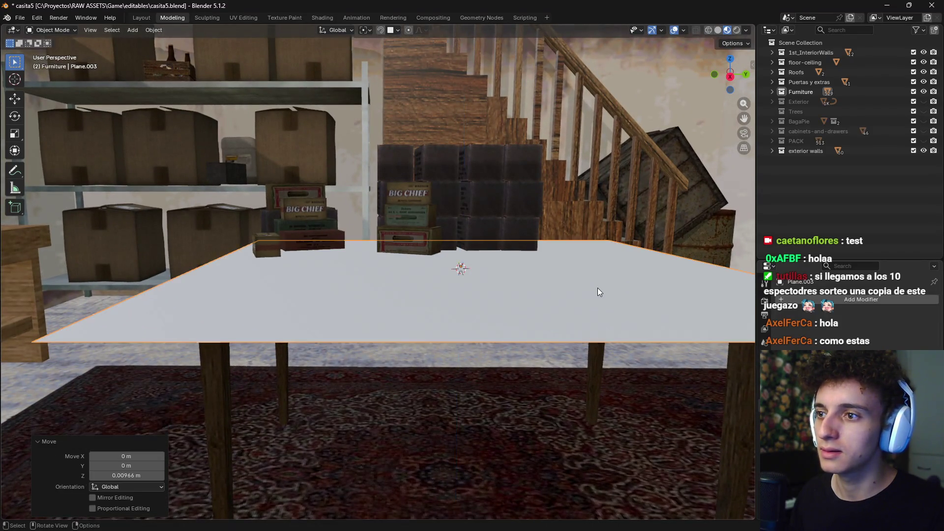
middle_click_drag(598, 287, 668, 332)
Scale the plane down to 0.233
key("s")
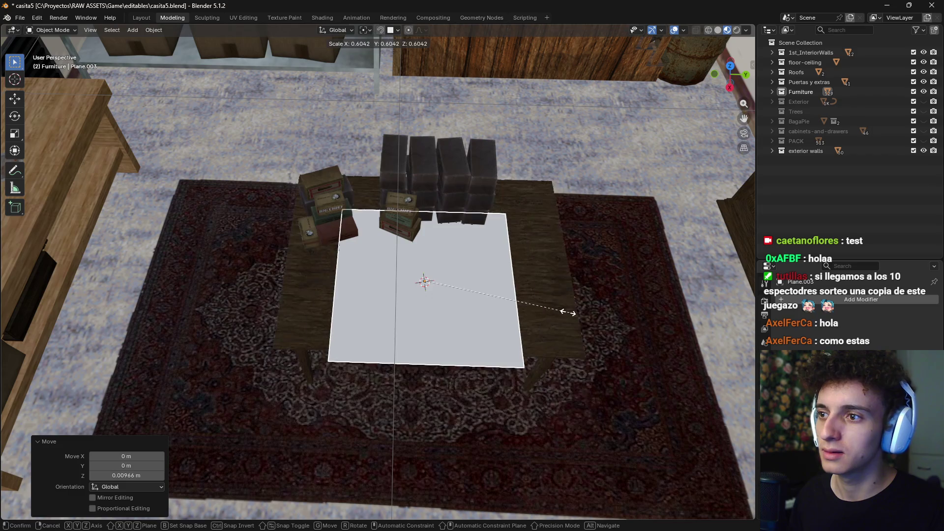
left_click(497, 291)
scroll(481, 299, "up", 2)
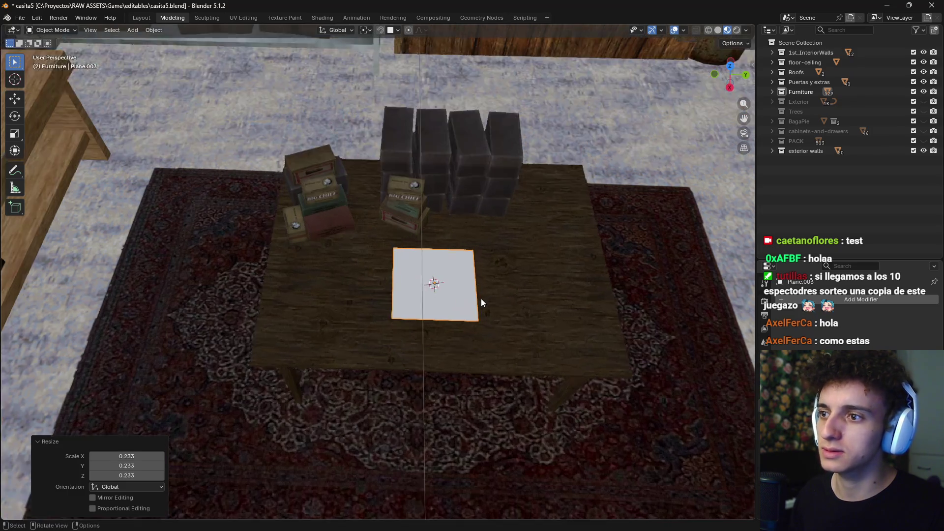
scroll(431, 290, "down", 5)
scroll(438, 290, "down", 4)
middle_click_drag(446, 294, 431, 316)
scroll(428, 316, "up", 4)
scroll(433, 312, "up", 3)
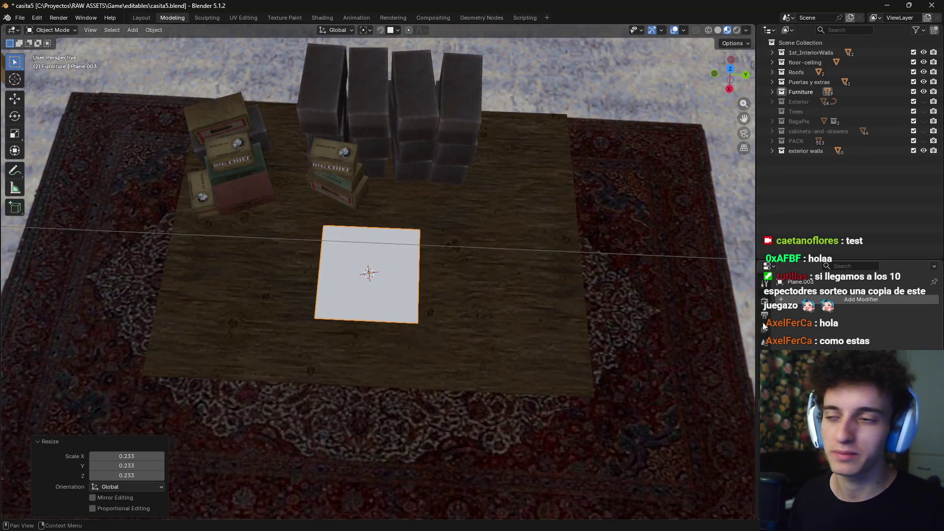
middle_click_drag(523, 295, 499, 300)
Save casita5.blend and switch to the top orthographic view
key("ctrl+s")
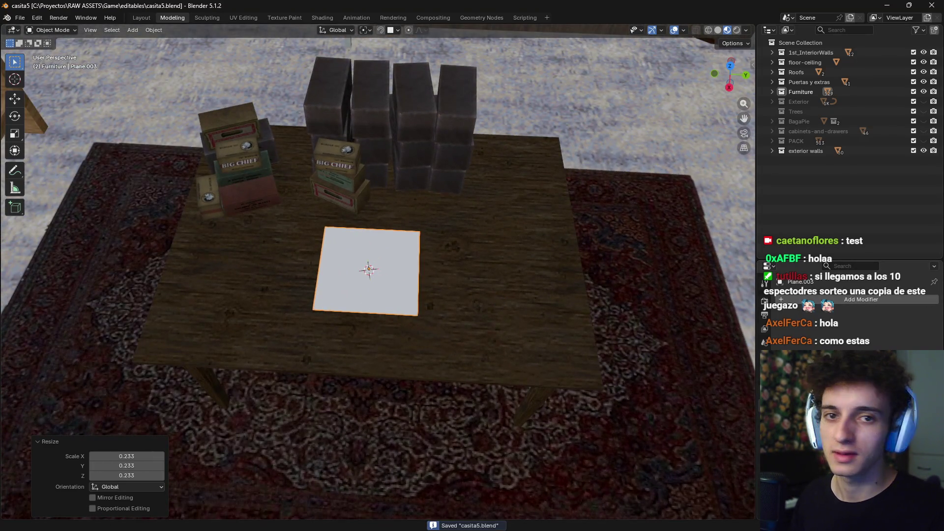
middle_click_drag(431, 237, 431, 264)
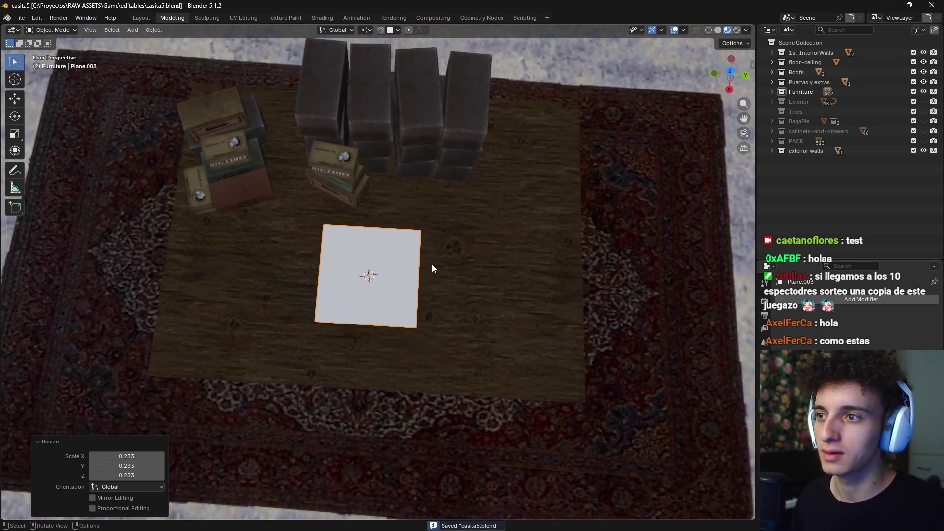
key("KP_7")
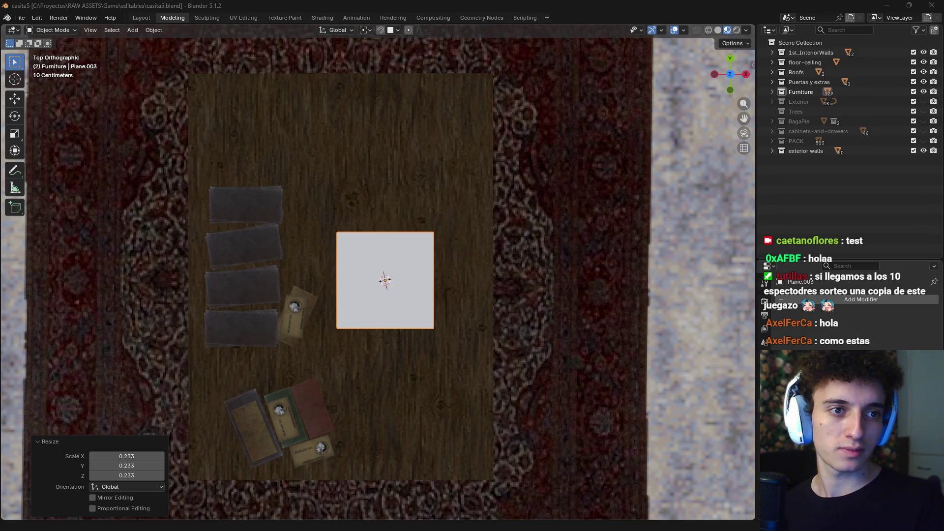
In the Shading workspace, create a new material for the plane and shift its nodes right
left_click(329, 19)
middle_click_drag(446, 210, 547, 223)
key("KP_Decimal")
scroll(547, 223, "down", 5)
left_click(543, 318)
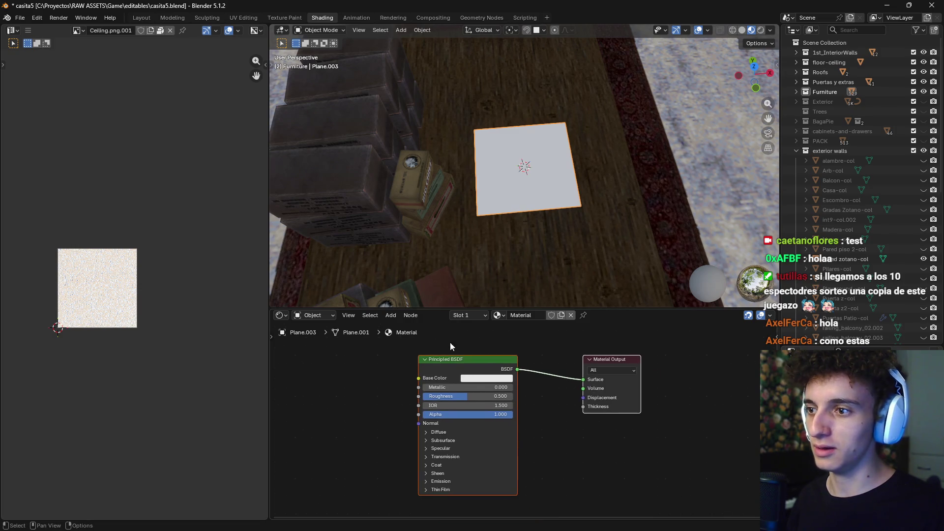
left_click_drag(388, 359, 644, 415)
key("g")
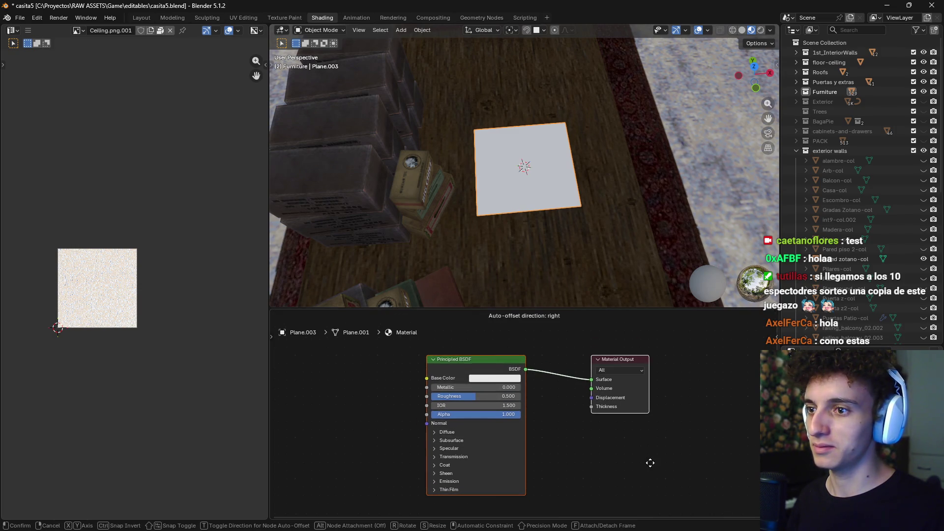
left_click(650, 463)
Feed an Image Texture into Base Color, loaded with the city-map image from Downloads
left_click_drag(427, 378, 361, 387)
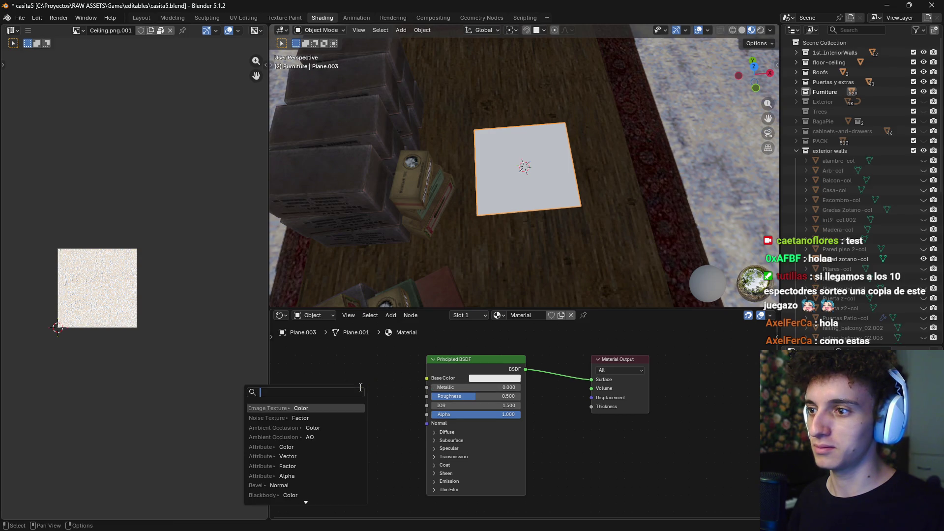
left_click(324, 408)
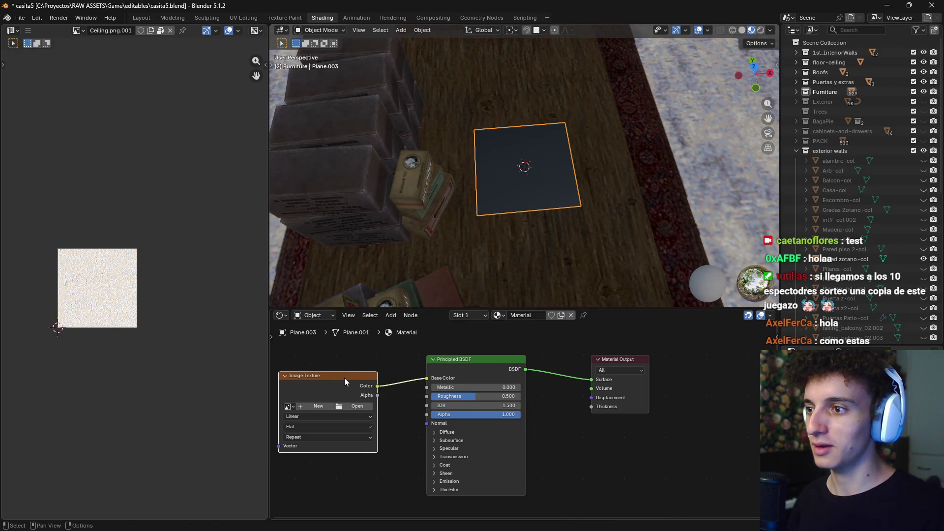
left_click_drag(345, 379, 357, 382)
left_click(367, 407)
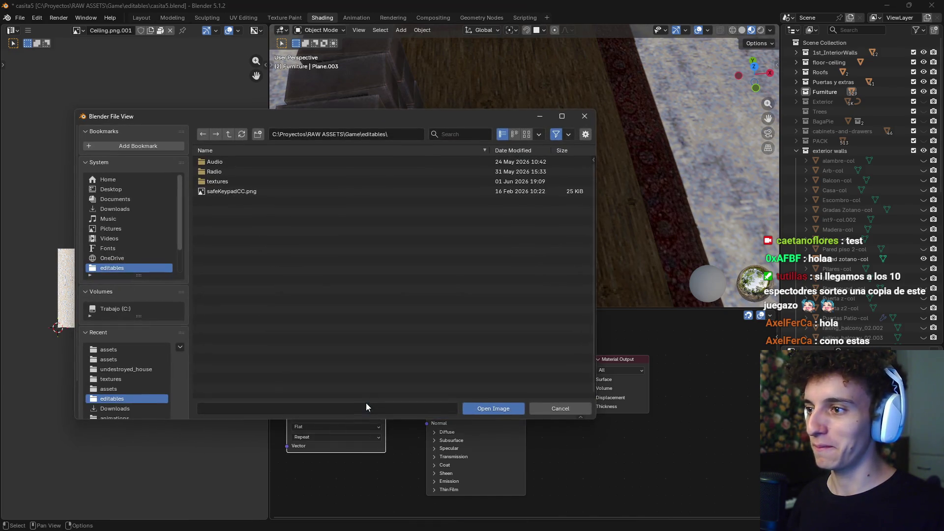
left_click(120, 209)
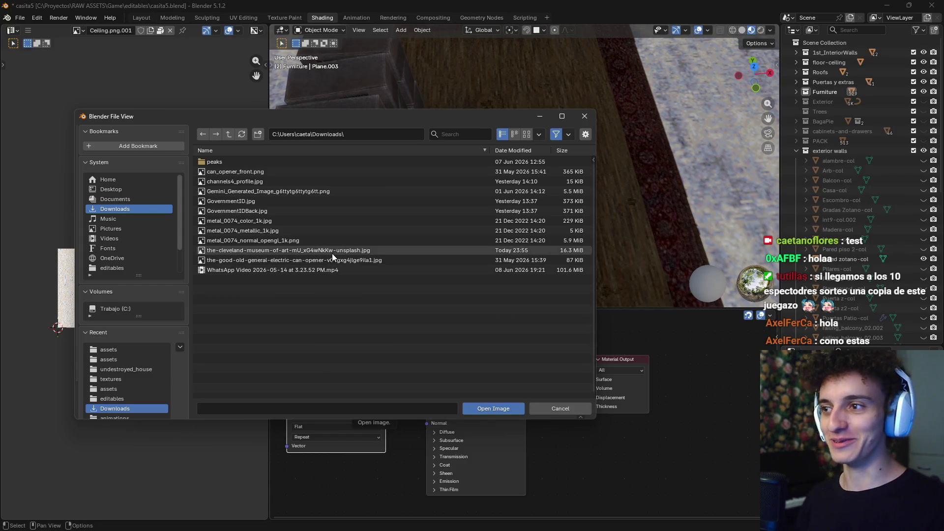
left_click(265, 252)
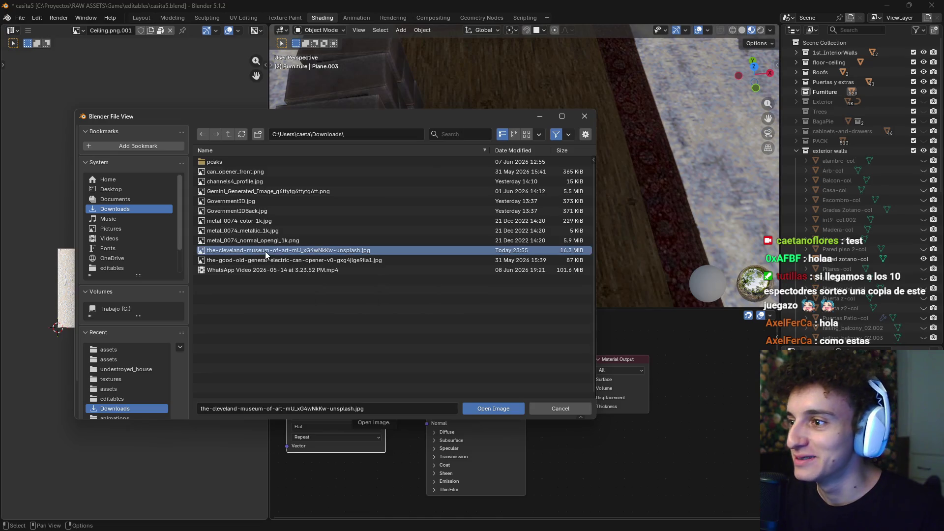
left_click(491, 407)
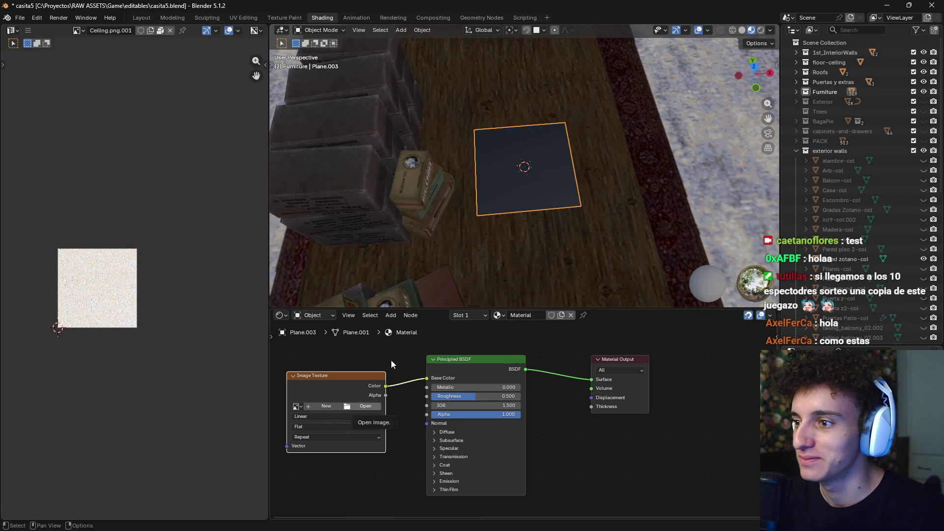
Orbit and zoom to inspect the map-textured plane on the table
scroll(534, 209, "up", 2)
scroll(559, 152, "up", 3)
middle_click_drag(559, 153, 581, 137)
scroll(550, 197, "down", 3)
middle_click_drag(550, 197, 574, 155)
scroll(563, 190, "up", 2)
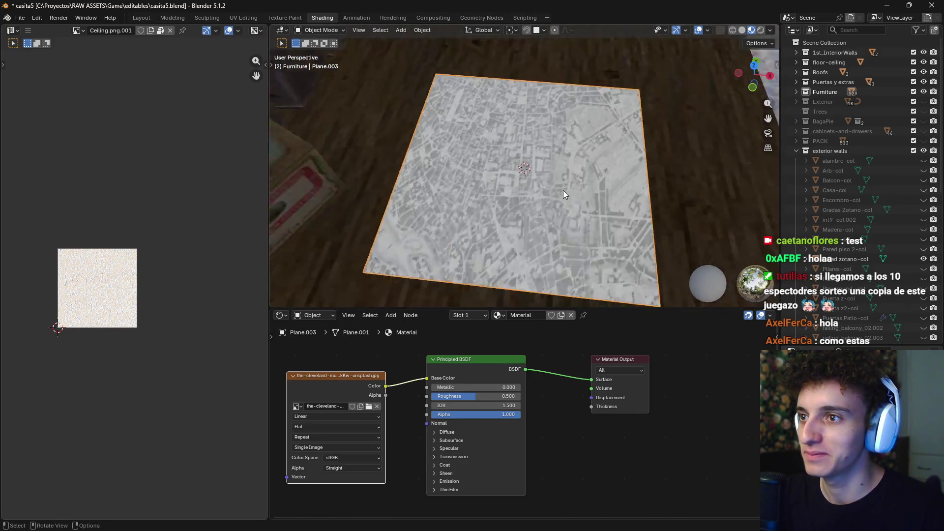
scroll(563, 190, "up", 2)
scroll(563, 190, "up", 3)
scroll(546, 230, "up", 5)
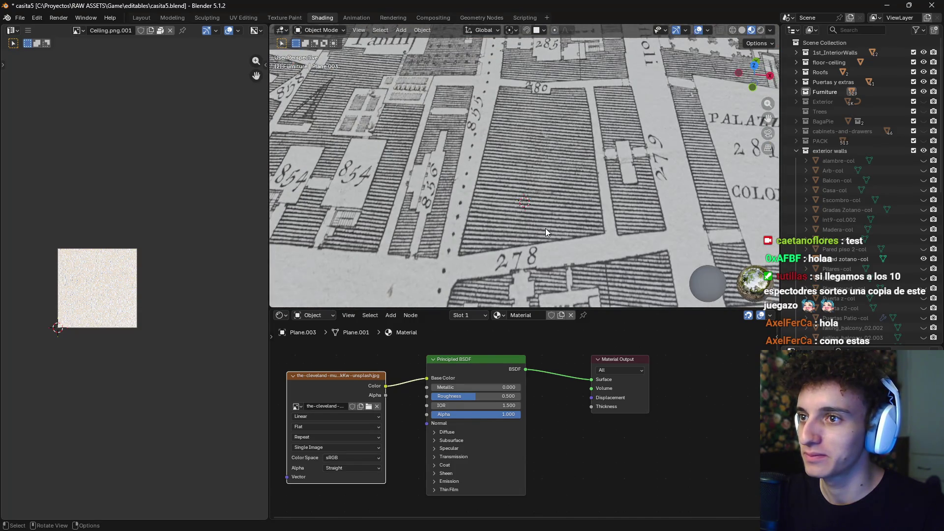
scroll(546, 228, "down", 5)
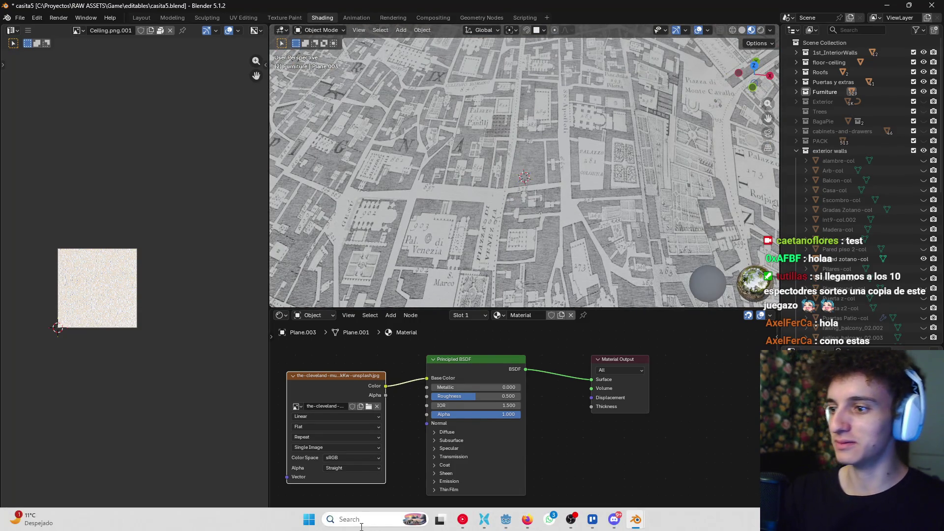
Launch Affinity from Windows search and open a File Explorer window
left_click(360, 525)
type("pi")
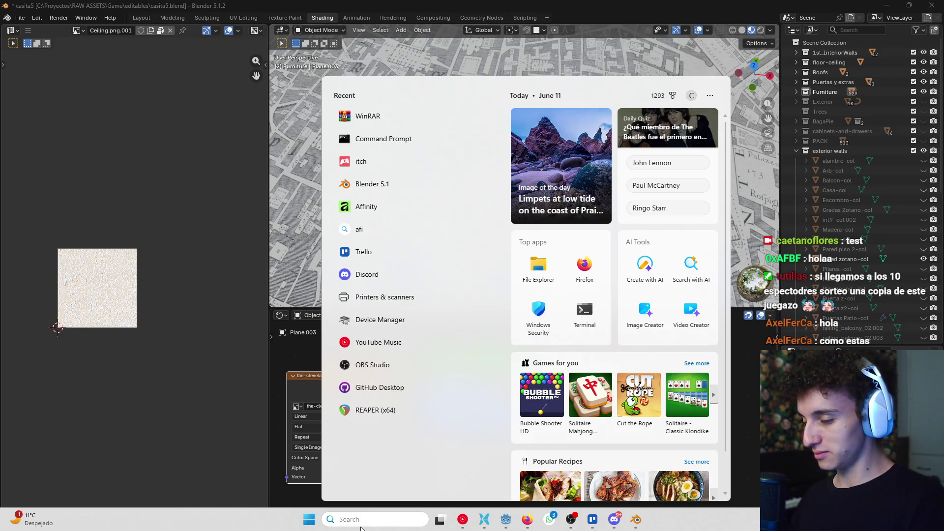
left_click(392, 209)
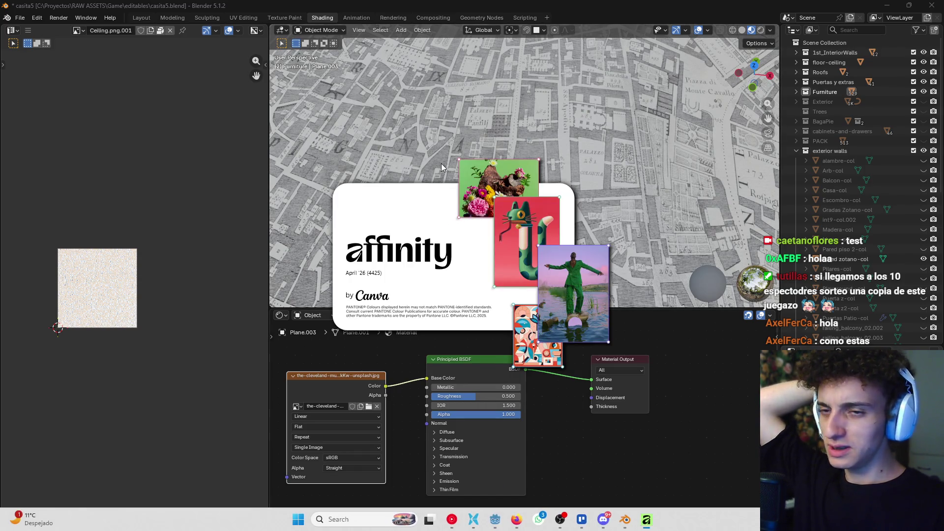
left_click(472, 520)
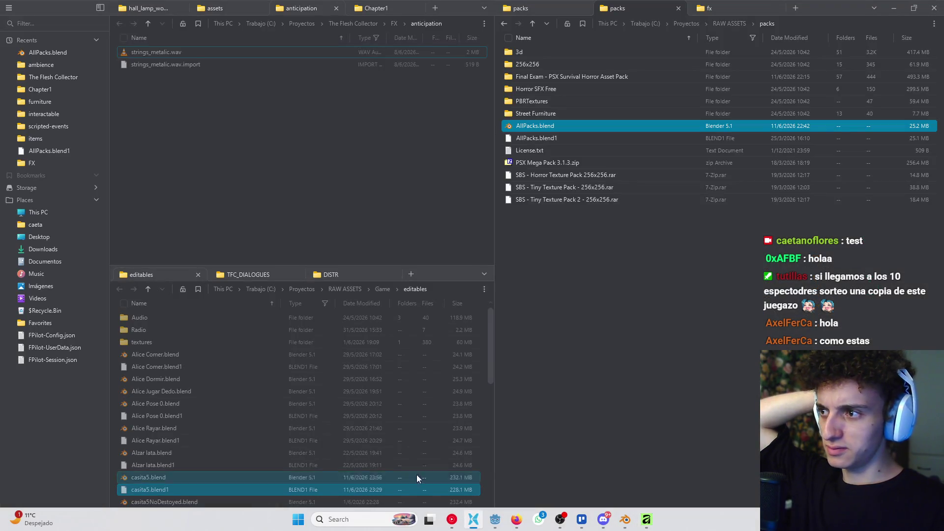
Open the Downloads folder in File Explorer
middle_click(47, 253)
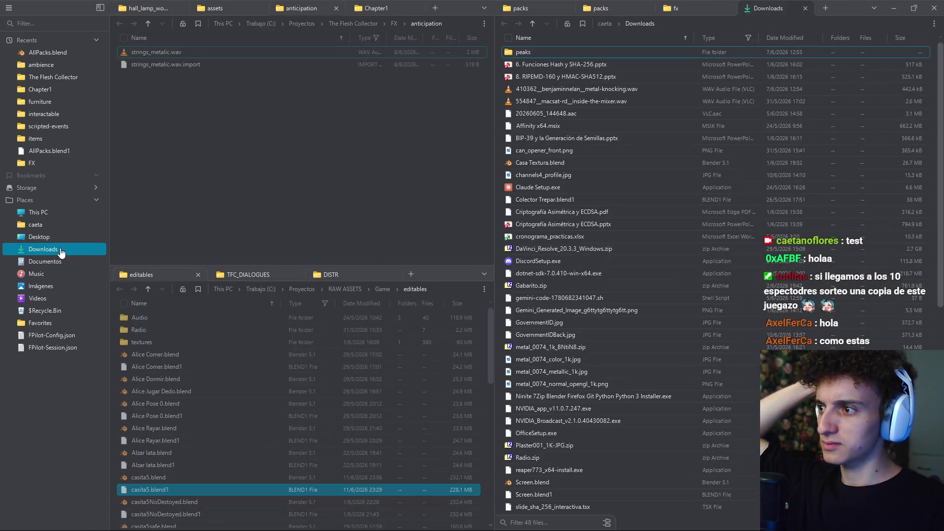
left_click(559, 86)
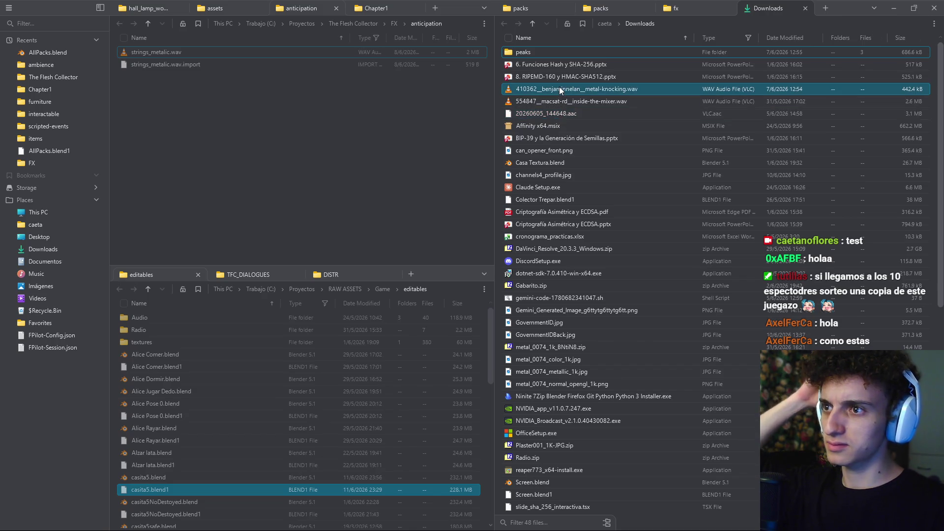
left_click(805, 8)
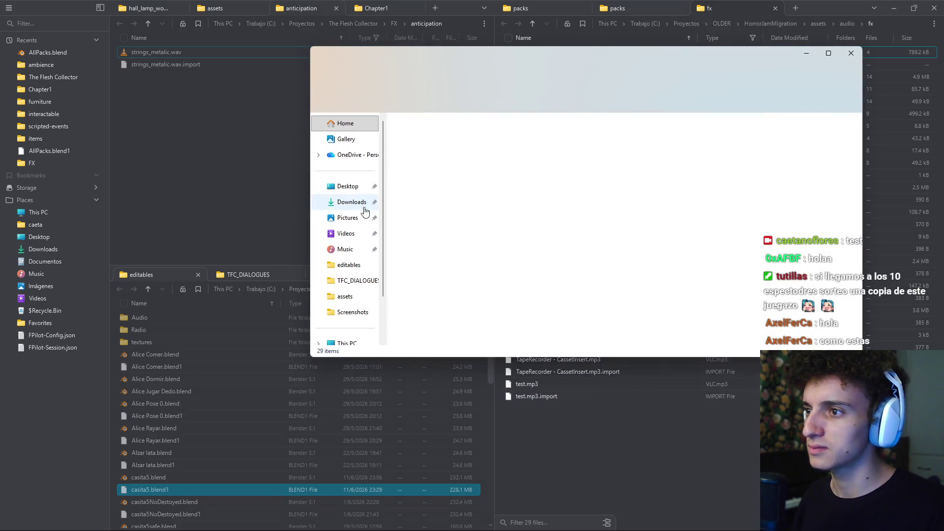
left_click(352, 203)
Make a 128×128 pixel resized copy of the museum map image
left_click(423, 164)
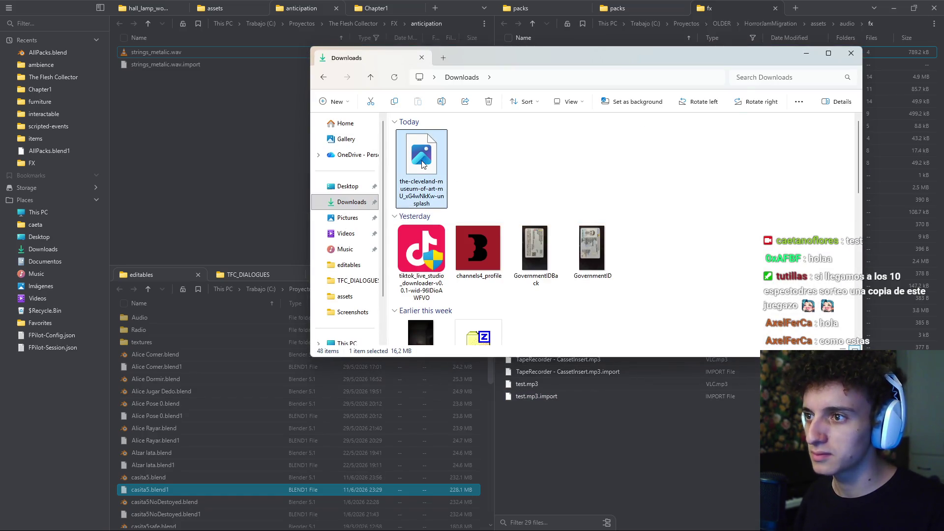
right_click(423, 164)
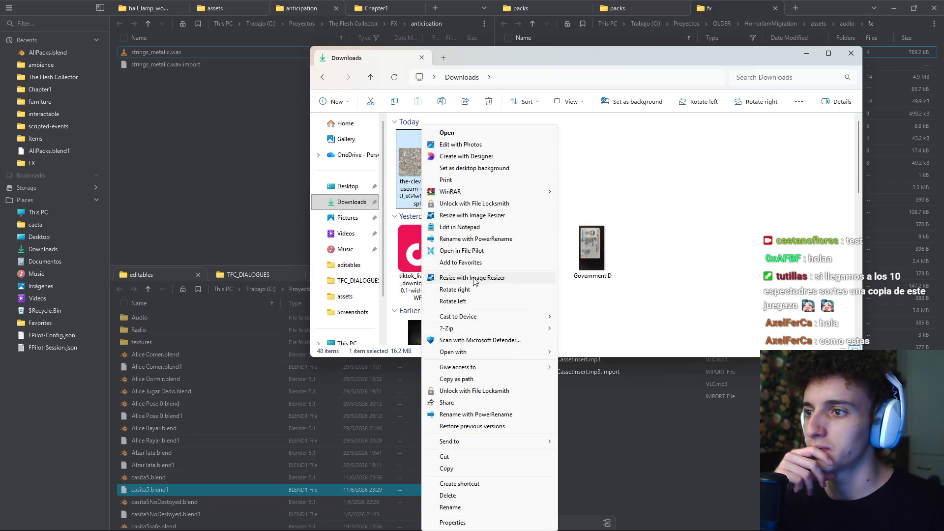
key("Escape")
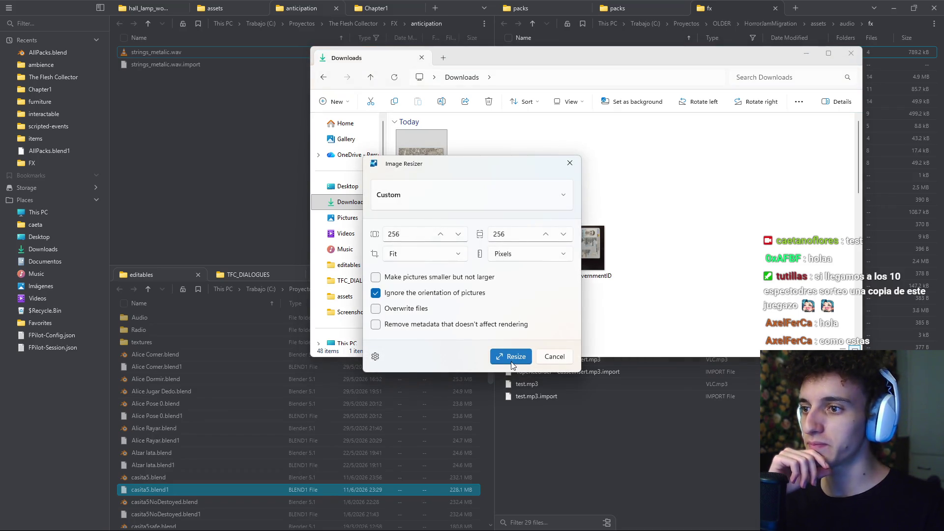
left_click_drag(425, 233, 358, 230)
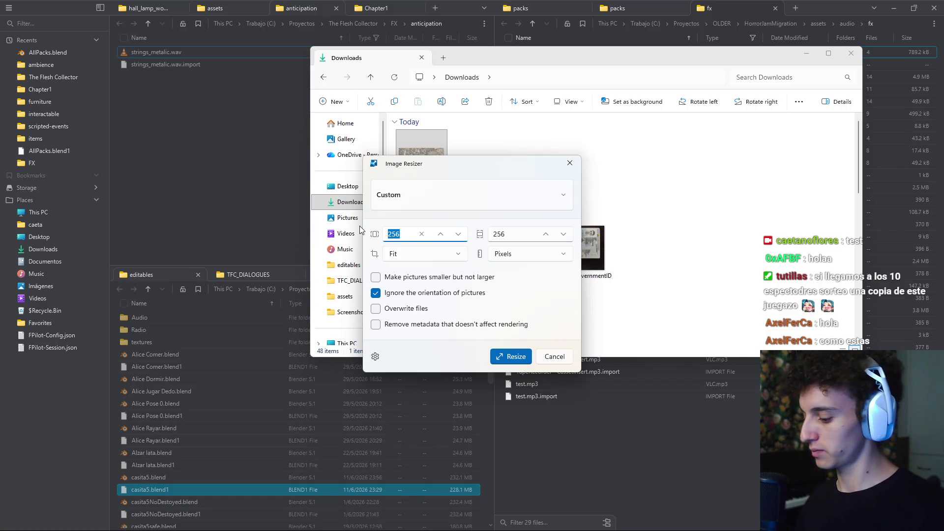
type("128")
key("Tab")
type("128")
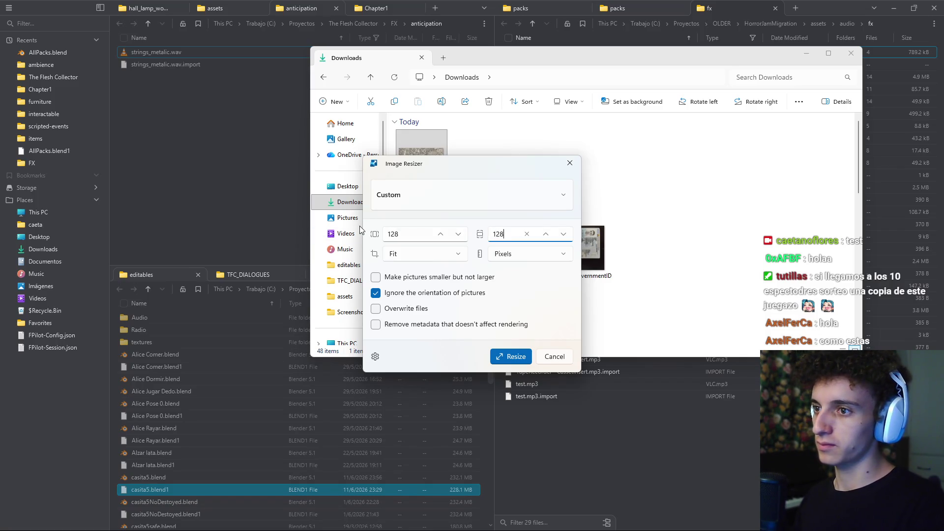
left_click(510, 356)
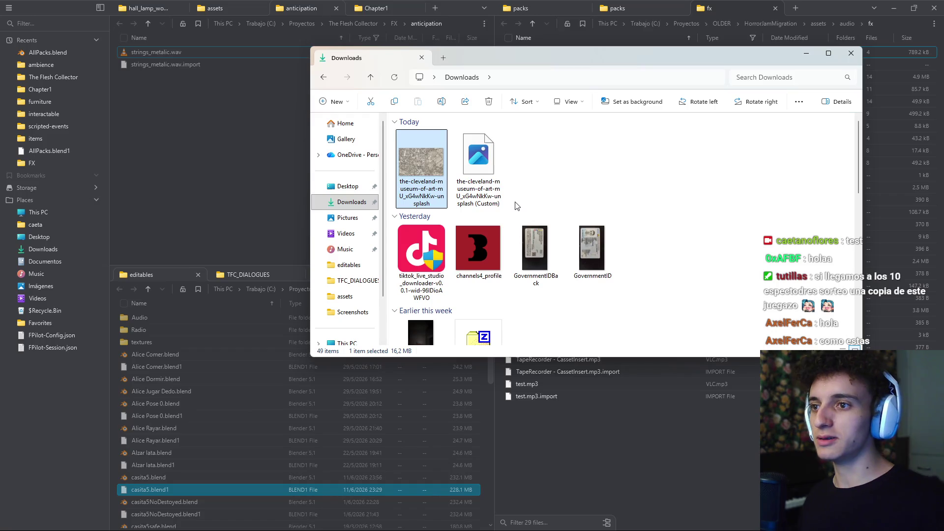
Rename the resized copy to low_map, correcting a typo, and return to Blender
left_click(492, 162)
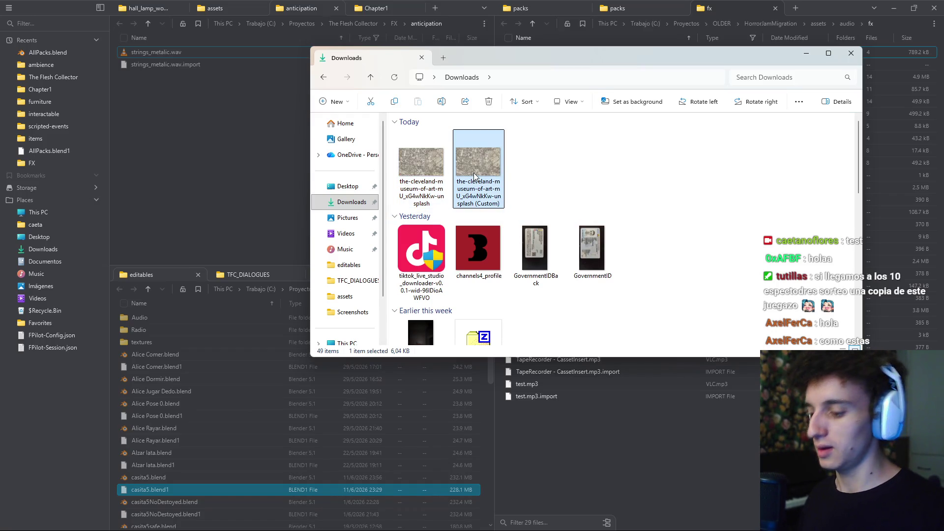
key("F2")
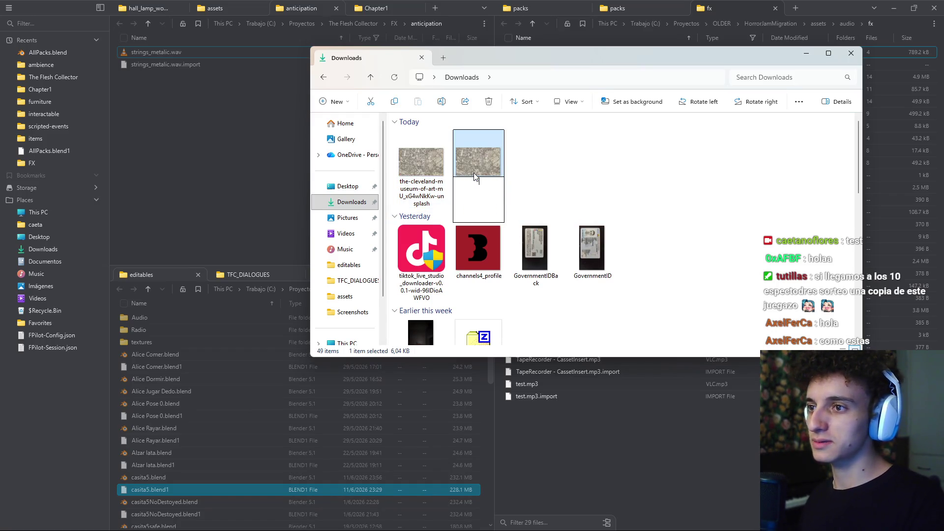
type("low_")
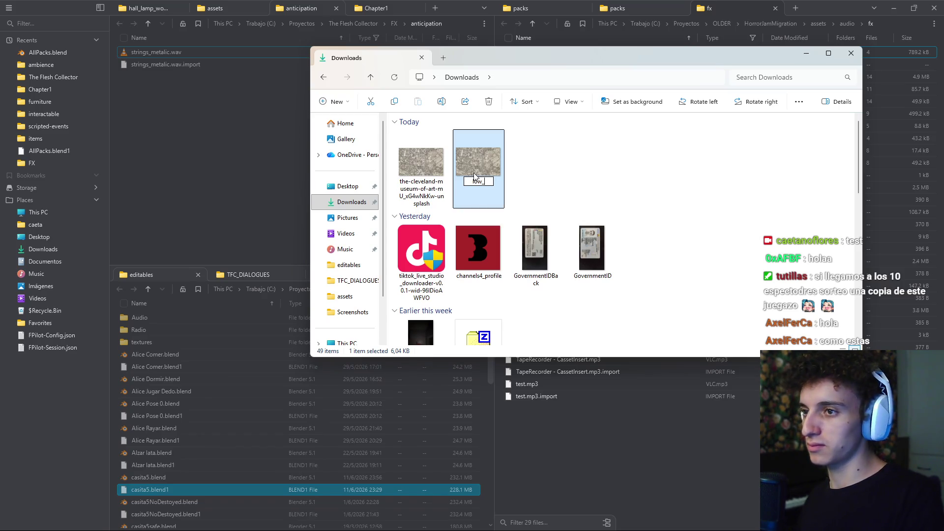
type("ap")
key("Return")
key("F2")
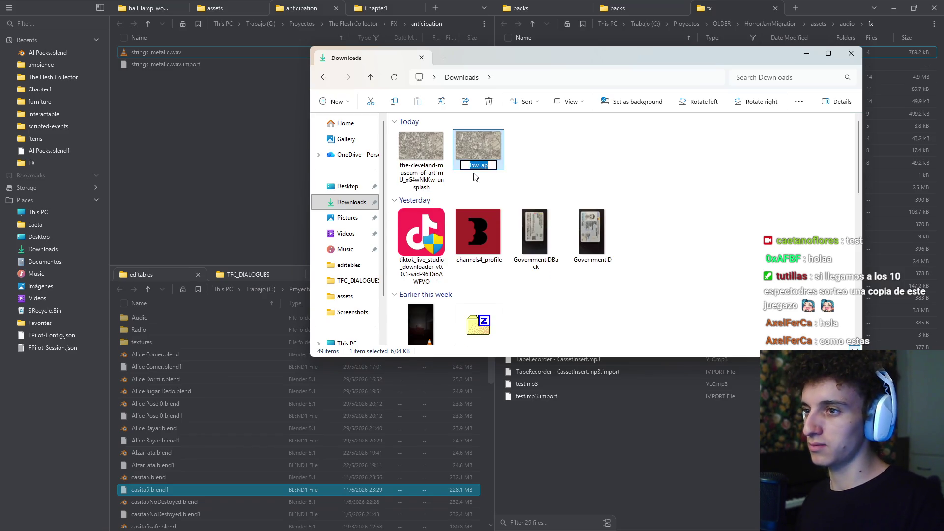
type("ap")
key("Return")
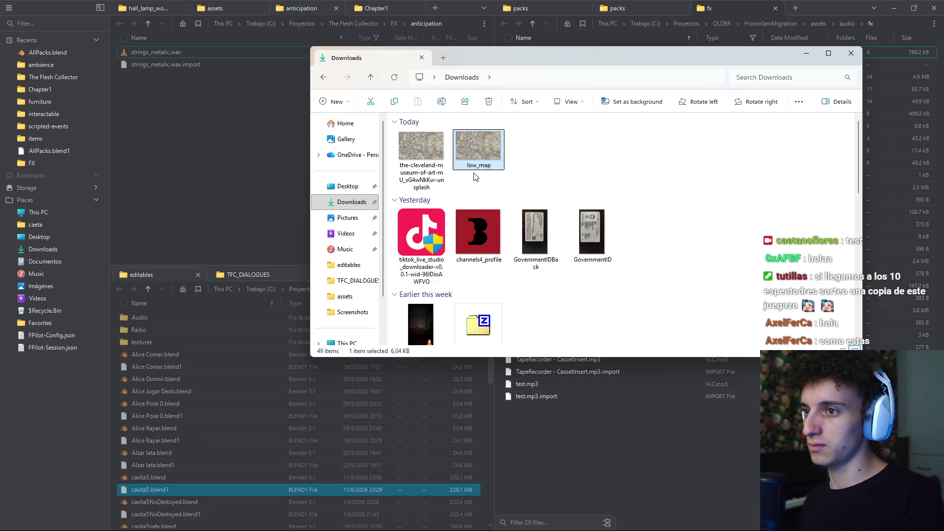
key("alt+Tab")
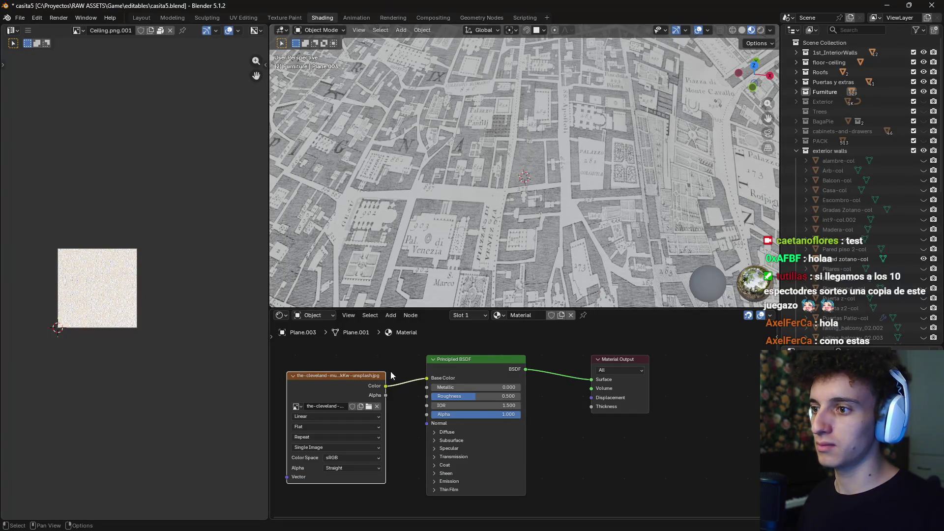
Replace the texture's image with low_map.jpg from Downloads
left_click(378, 406)
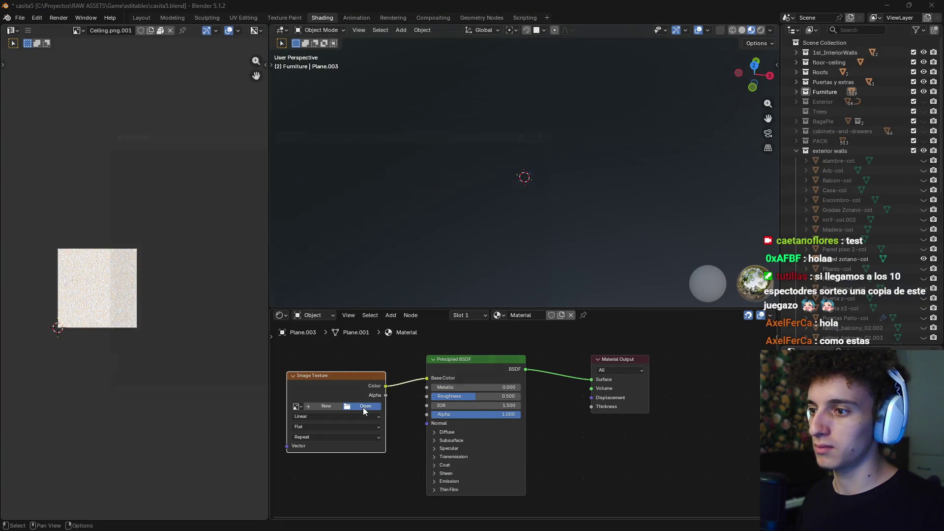
left_click(366, 406)
left_click(120, 210)
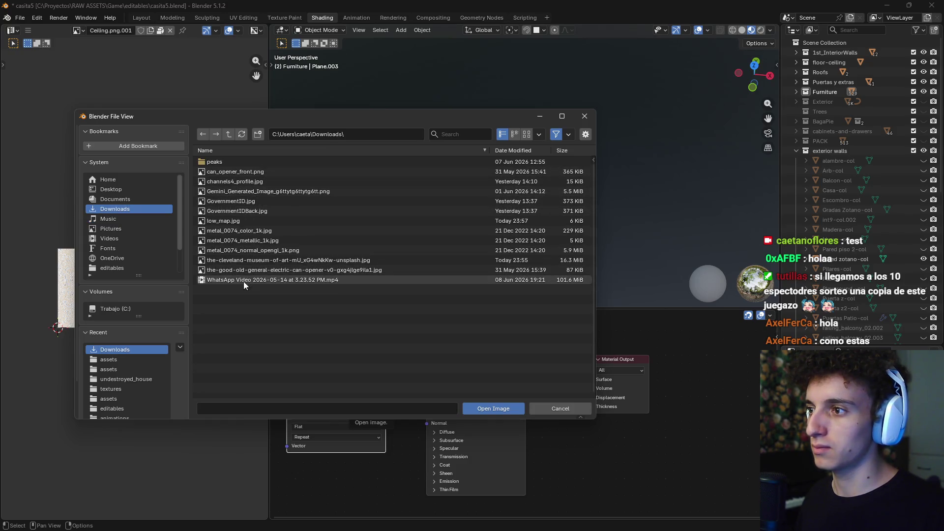
left_click(249, 219)
left_click(492, 408)
scroll(488, 235, "up", 3)
scroll(545, 213, "down", 3)
Set the Image Texture interpolation to Closest for crisp, blocky pixels
left_click(341, 416)
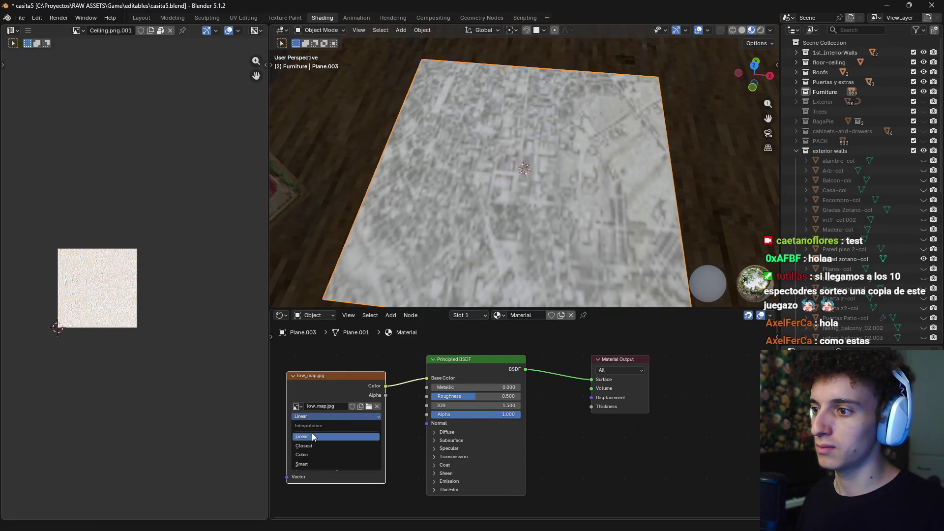
left_click(315, 442)
scroll(609, 222, "down", 3)
mouse_move(609, 223)
middle_mouse_down()
mouse_move(502, 241)
mouse_move(499, 258)
middle_mouse_up()
scroll(540, 215, "up", 4)
scroll(547, 214, "down", 4)
scroll(547, 214, "down", 3)
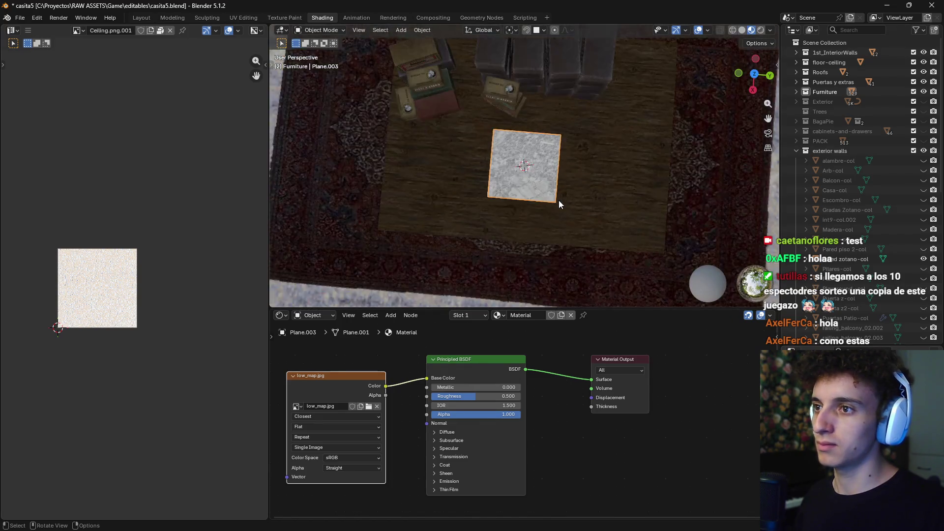
scroll(558, 201, "down", 2)
scroll(539, 220, "up", 1)
scroll(541, 215, "up", 2)
Move the plane further left on the table, then view it from the top in Layout
key("g")
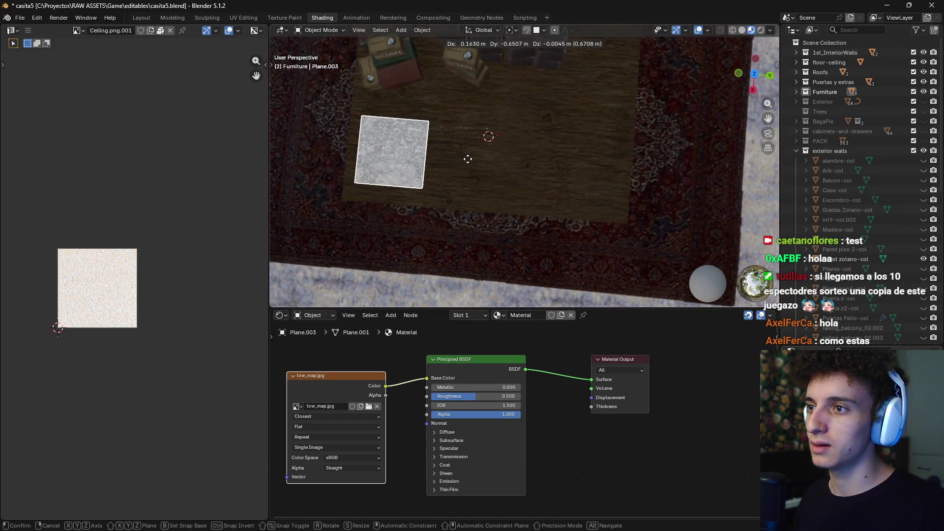
left_click(458, 147)
middle_click_drag(452, 136, 608, 146)
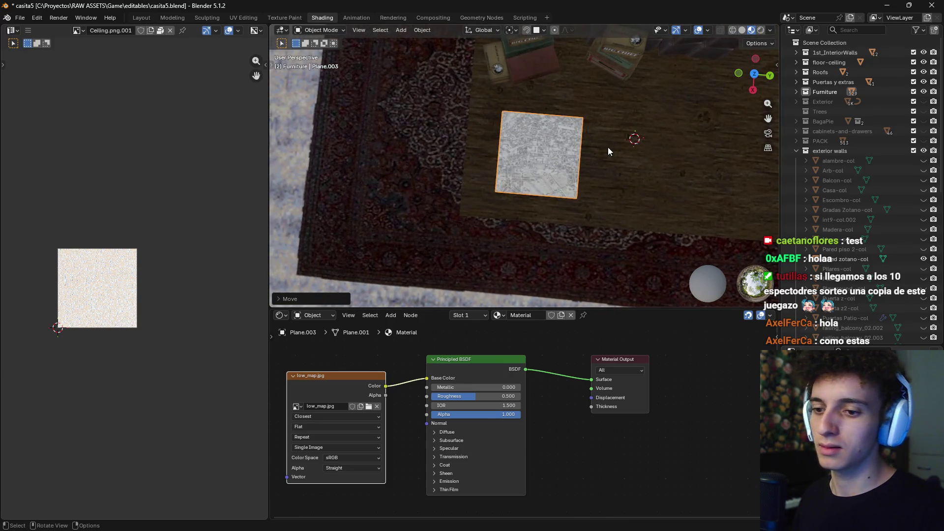
left_click(142, 18)
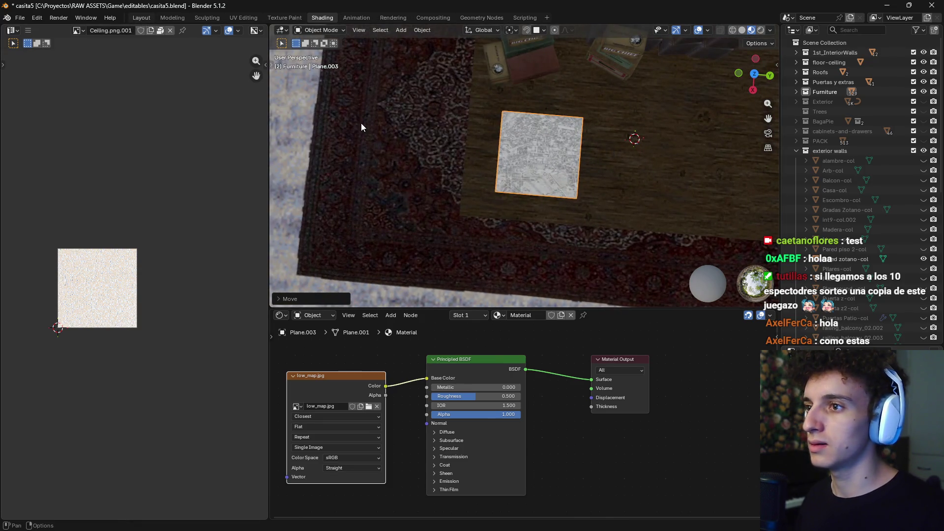
key("KP_7")
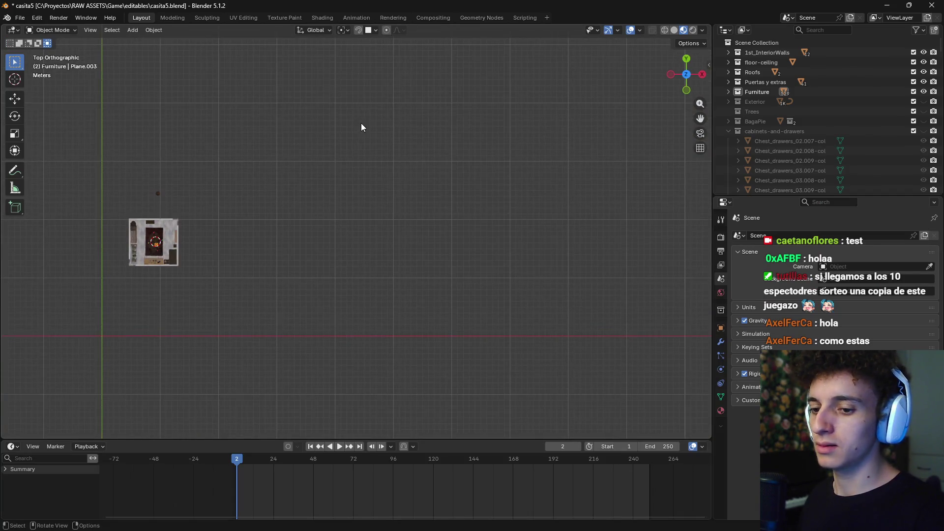
Frame the plane and briefly check it in wireframe before returning to textured shading
key("KP_Decimal")
scroll(404, 208, "down", 7)
key("shift+z")
scroll(321, 217, "up", 1)
key("shift+z")
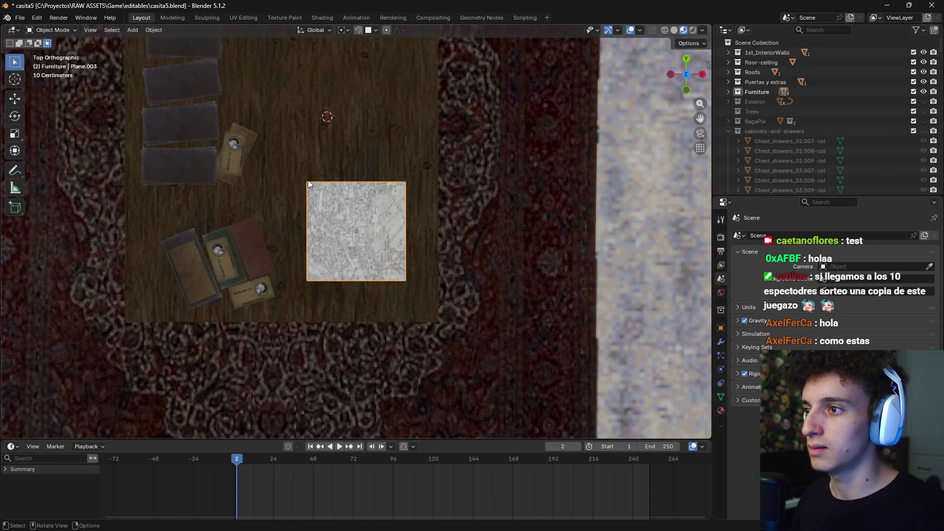
scroll(309, 181, "up", 2)
In vertex mode, pull the plane's left and top-right corners slightly inward
key("Tab")
key("1")
mouse_move(291, 160)
left_mouse_down()
mouse_move(303, 163)
mouse_move(290, 163)
left_mouse_up()
left_click_drag(285, 302, 288, 298)
left_click_drag(426, 166, 429, 172)
mouse_move(449, 221)
middle_mouse_down()
mouse_move(426, 220)
mouse_move(432, 288)
middle_mouse_up()
key("Tab")
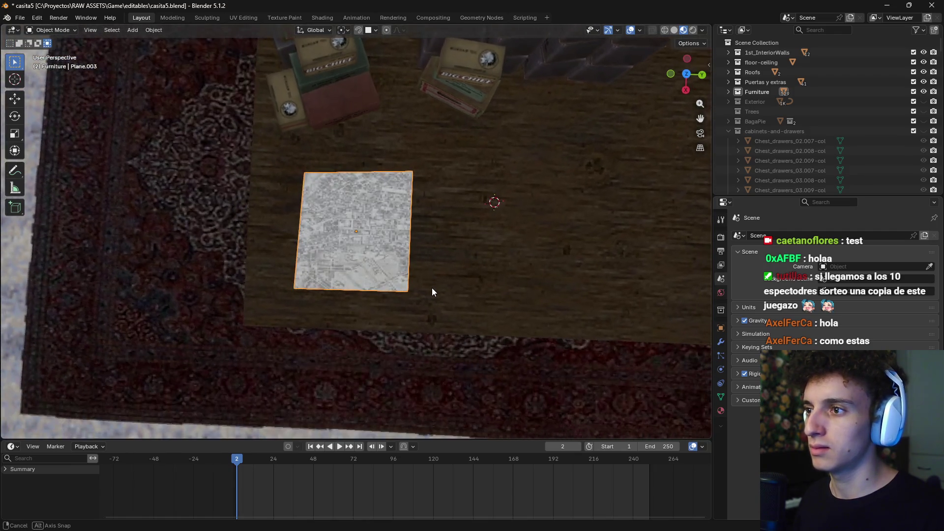
key("Tab")
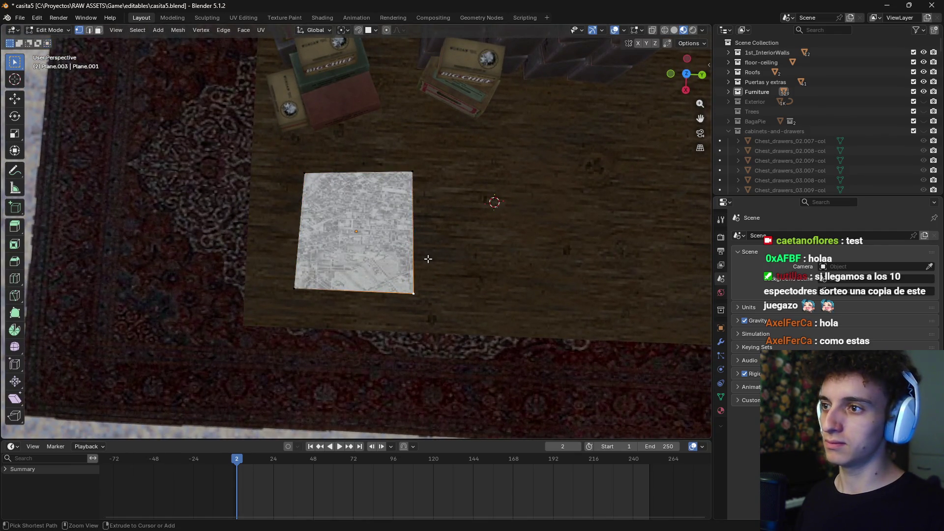
key("Tab")
Scale the plane up by 1.617 and move it toward the table's far edge
middle_click_drag(428, 260, 435, 261)
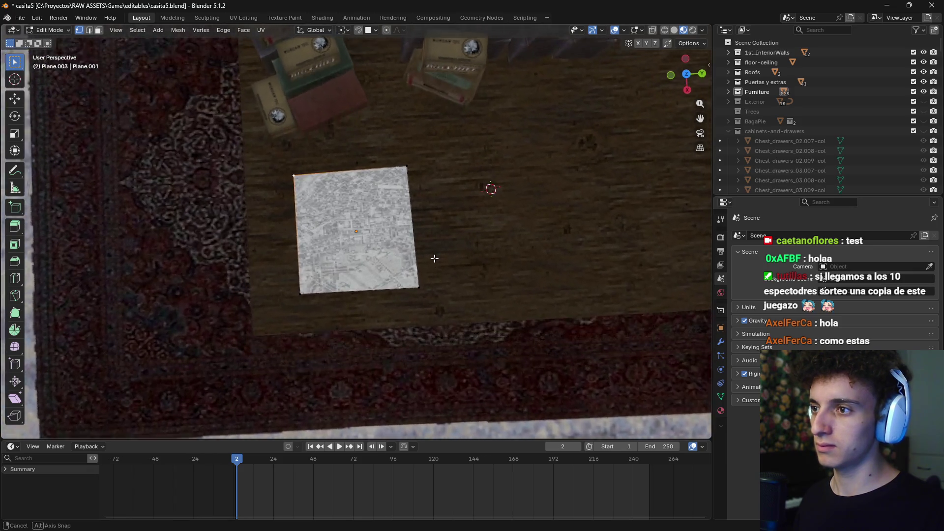
key("KP_7")
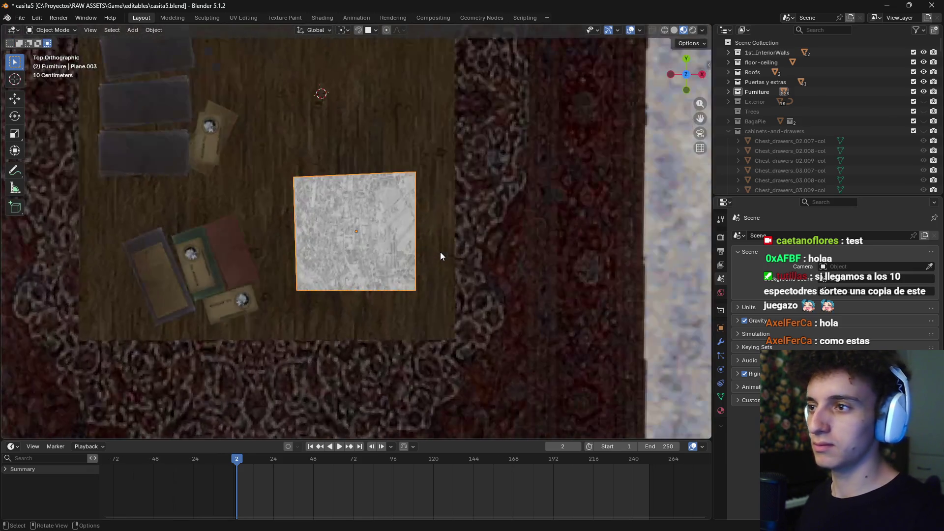
scroll(441, 251, "down", 3)
middle_click_drag(449, 244, 443, 299, "shift")
scroll(435, 281, "up", 1)
key("s")
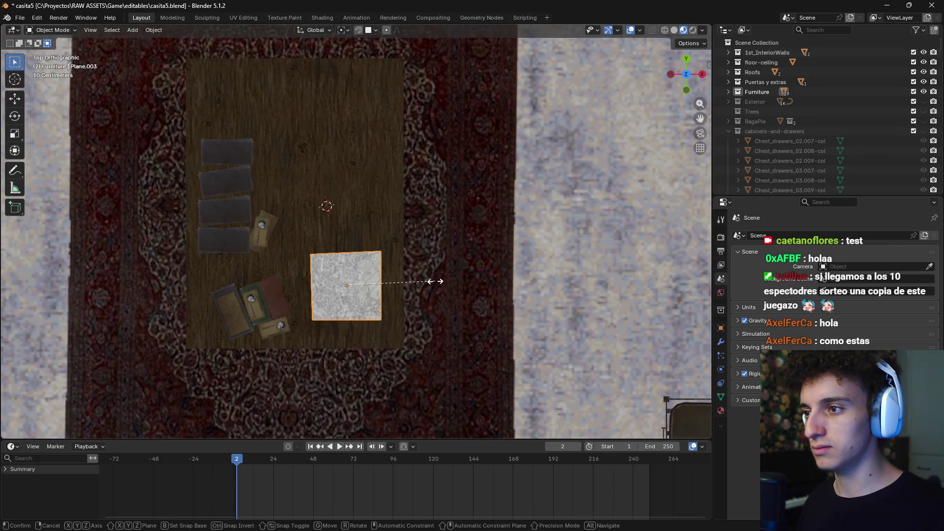
left_click(485, 208)
key("g")
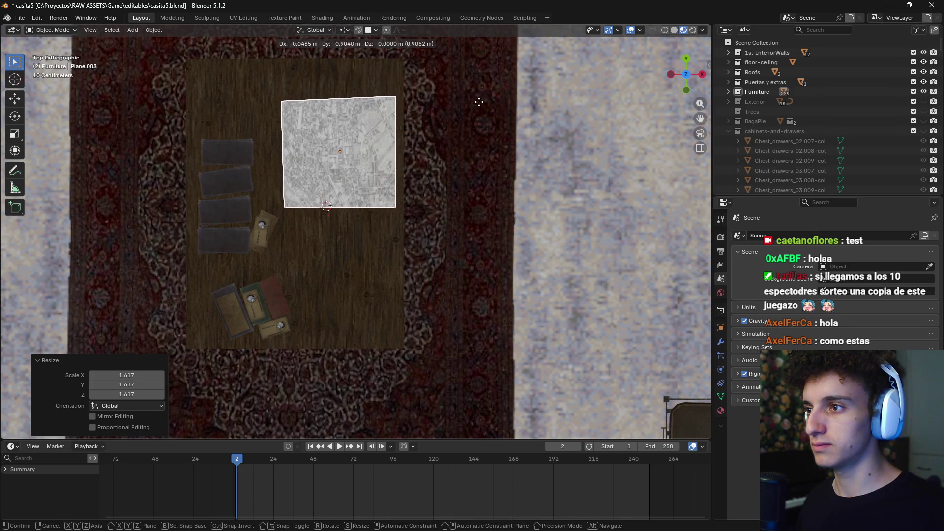
left_click(472, 96)
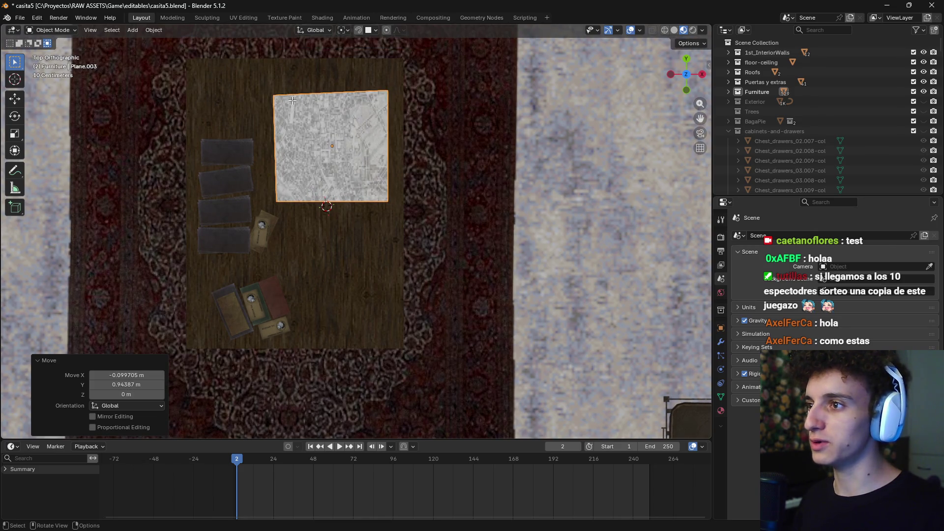
Nudge the plane's top-left vertex slightly upward
key("Tab")
left_click_drag(274, 95, 276, 90)
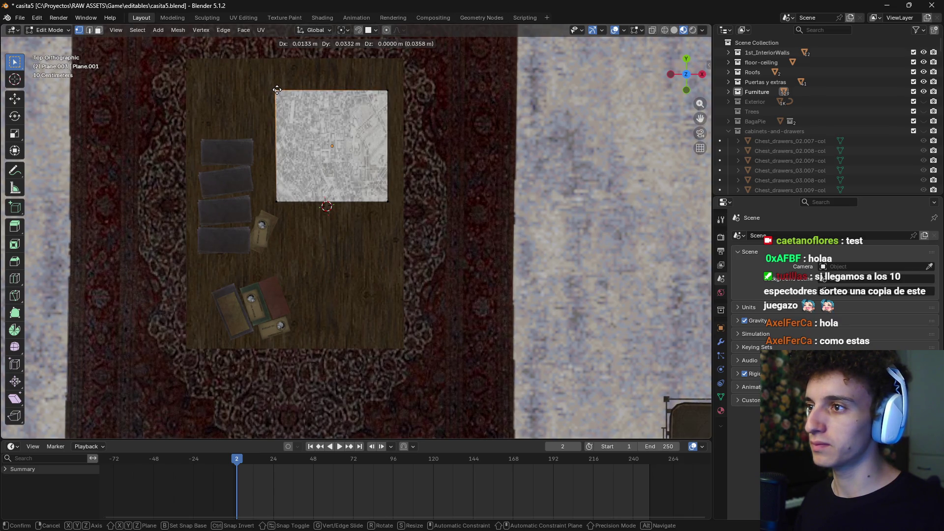
left_click_drag(277, 90, 277, 90)
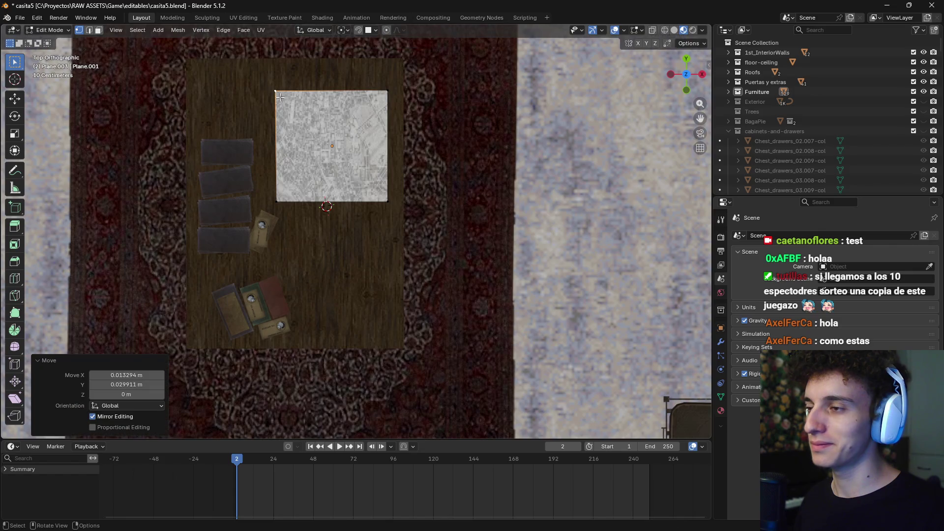
mouse_move(364, 197)
middle_mouse_down()
mouse_move(381, 213)
mouse_move(385, 247)
middle_mouse_up()
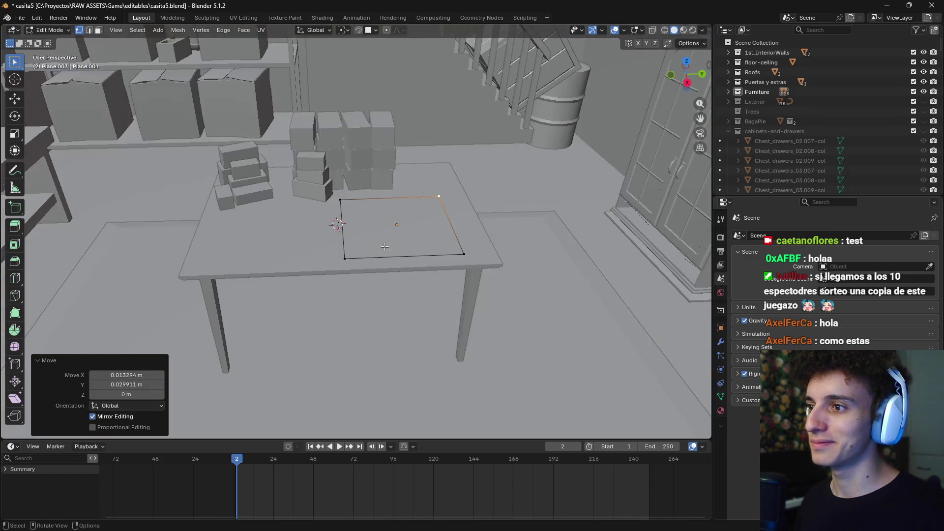
Switch to Material Preview shading, return to Object Mode and orbit above the map
key("z")
left_click(386, 310)
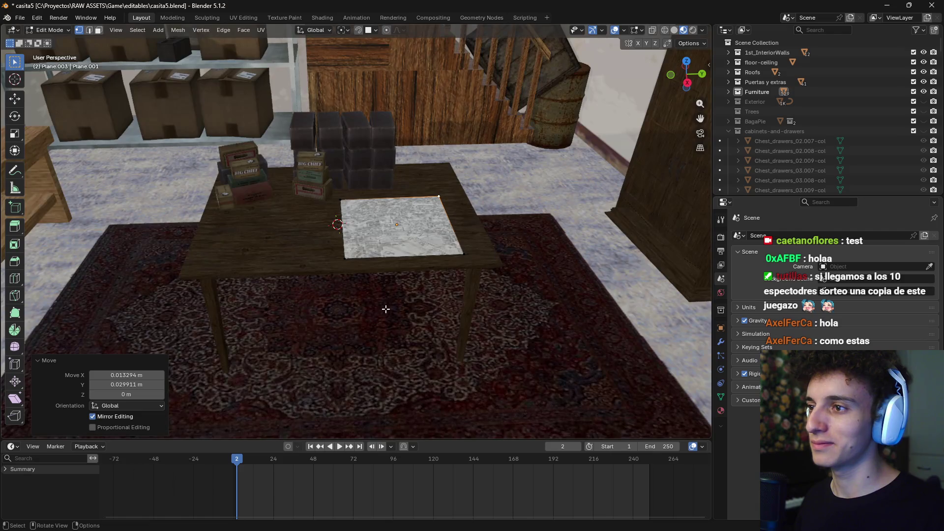
mouse_move(386, 311)
middle_mouse_down()
mouse_move(439, 238)
mouse_move(440, 276)
middle_mouse_up()
key("Tab")
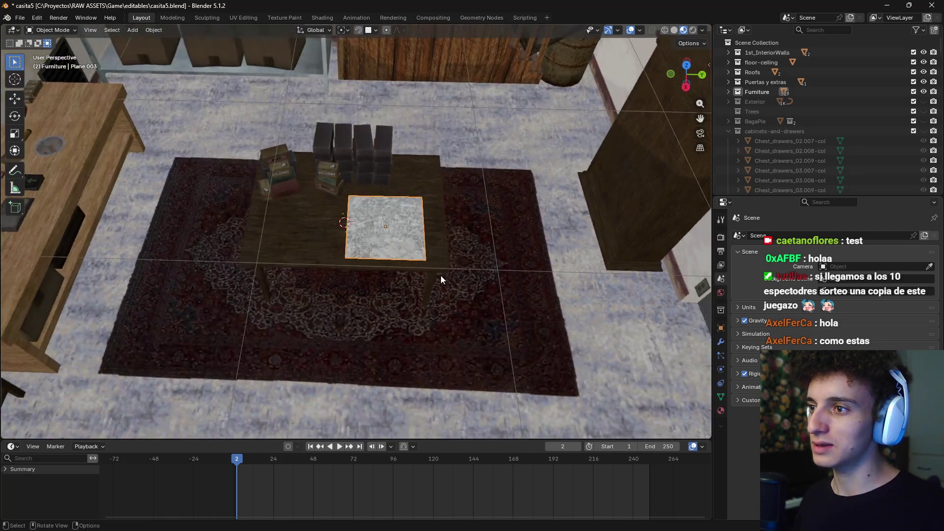
scroll(428, 253, "up", 4)
scroll(515, 187, "up", 3)
middle_click_drag(515, 186, 473, 218)
scroll(472, 218, "down", 3)
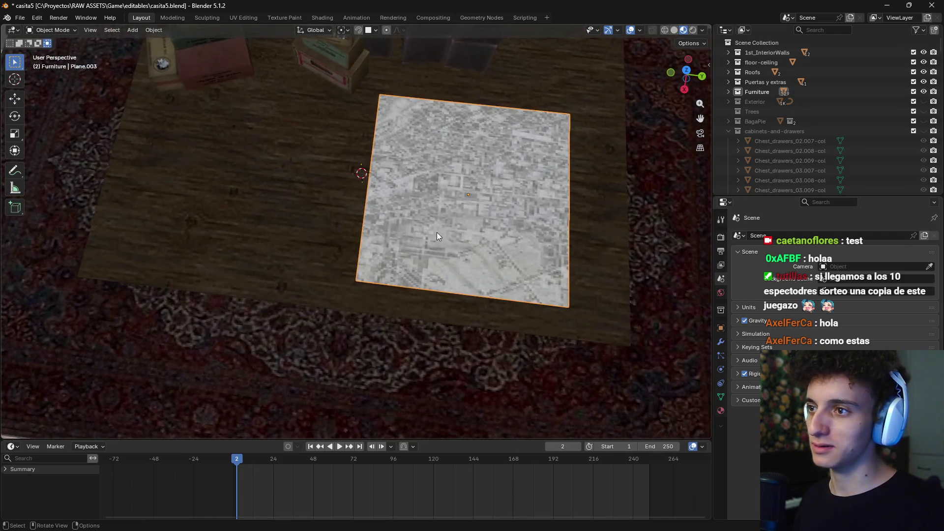
Switch to Solid shading and orbit to a low angle on the table and room
key("z")
left_click(524, 243)
mouse_move(525, 242)
middle_mouse_down()
mouse_move(504, 206)
mouse_move(401, 249)
mouse_move(541, 241)
mouse_move(377, 291)
mouse_move(272, 255)
mouse_move(418, 250)
middle_mouse_up()
scroll(406, 223, "down", 5)
scroll(540, 241, "up", 4)
scroll(444, 298, "up", 2)
scroll(408, 310, "up", 4)
mouse_move(410, 311)
middle_mouse_down()
mouse_move(433, 209)
mouse_move(478, 198)
mouse_move(418, 207)
middle_mouse_up()
Return to Material Preview and look down on the rug and table
key("z")
left_click(473, 279)
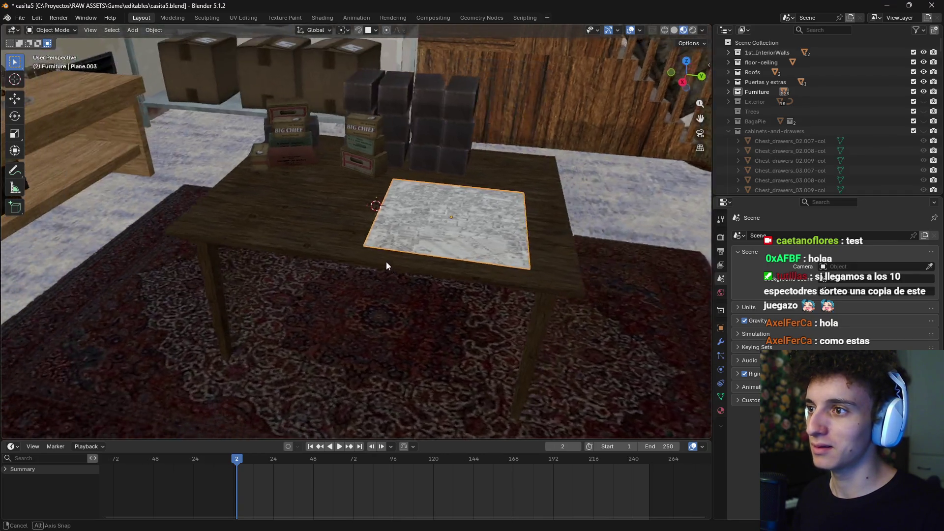
scroll(387, 266, "down", 5)
mouse_move(417, 267)
middle_mouse_down()
mouse_move(423, 291)
mouse_move(454, 300)
mouse_move(438, 307)
mouse_move(446, 275)
mouse_move(393, 189)
middle_mouse_up()
scroll(446, 275, "down", 2)
scroll(446, 276, "down", 2)
Orbit and zoom to a near top-down view of the whole room
middle_click_drag(312, 174, 387, 290)
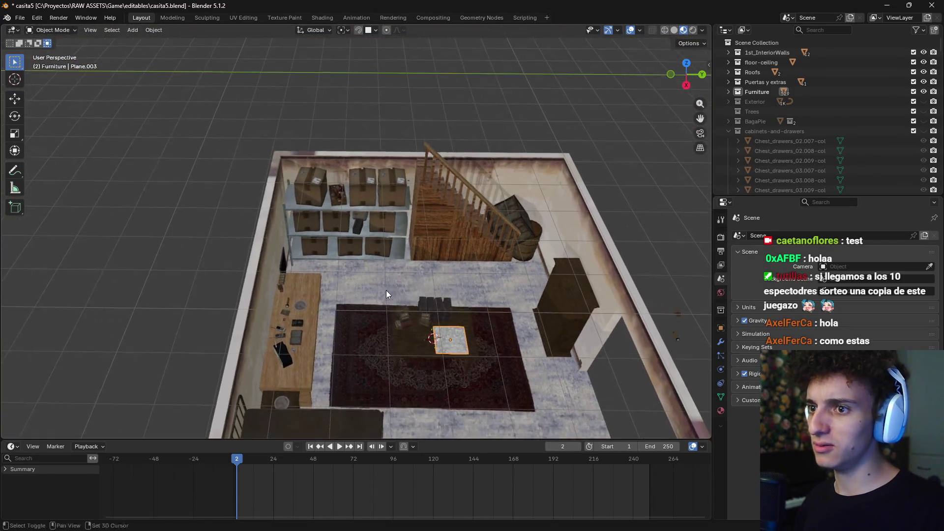
scroll(327, 183, "up", 4)
scroll(315, 154, "up", 3)
scroll(332, 185, "down", 6)
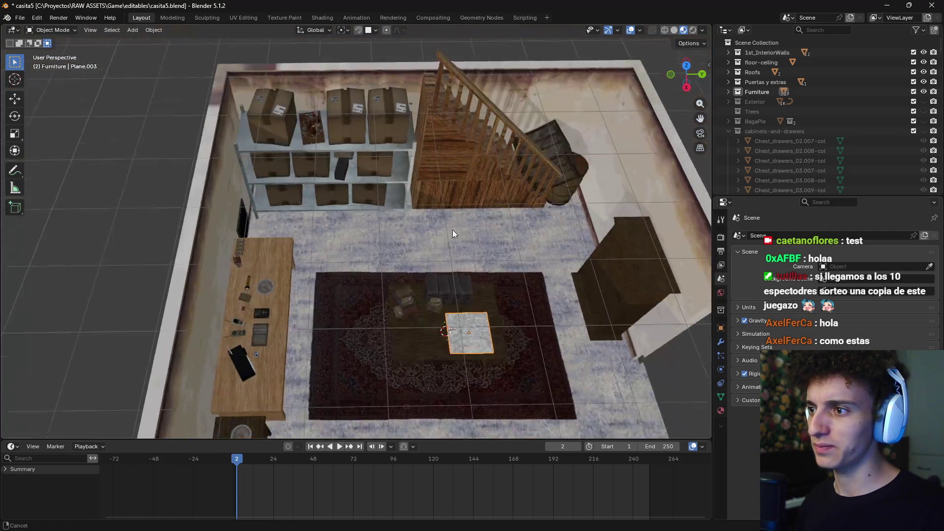
scroll(417, 266, "up", 2)
scroll(432, 240, "up", 2)
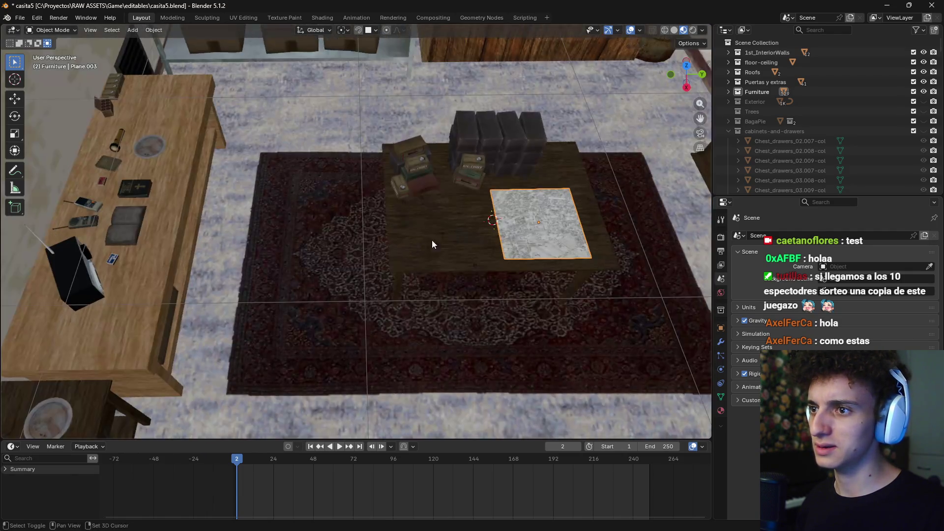
scroll(275, 253, "down", 2)
scroll(433, 275, "down", 4)
Turn toward the outside wall and select the stray ammo box beside the barrel
mouse_move(433, 275)
middle_mouse_down()
mouse_move(612, 276)
mouse_move(330, 299)
middle_mouse_up()
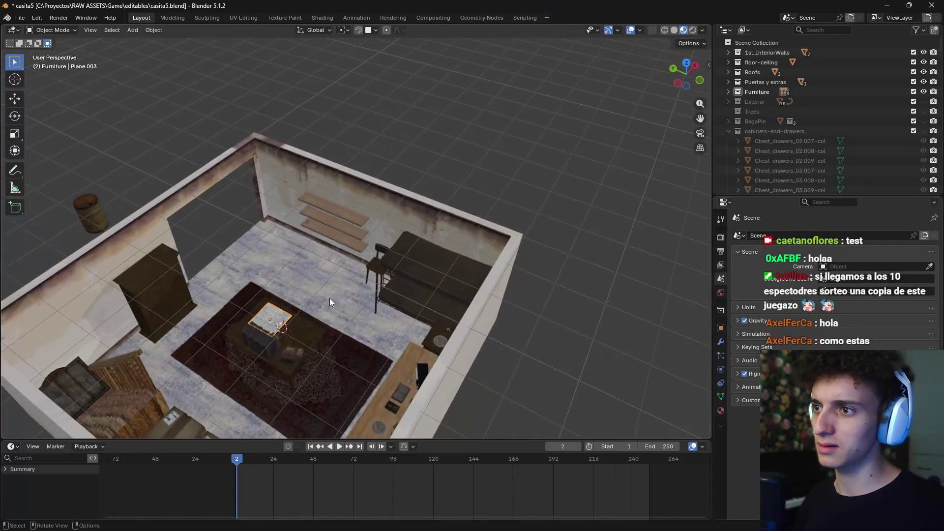
scroll(375, 259, "up", 3)
scroll(295, 302, "up", 2)
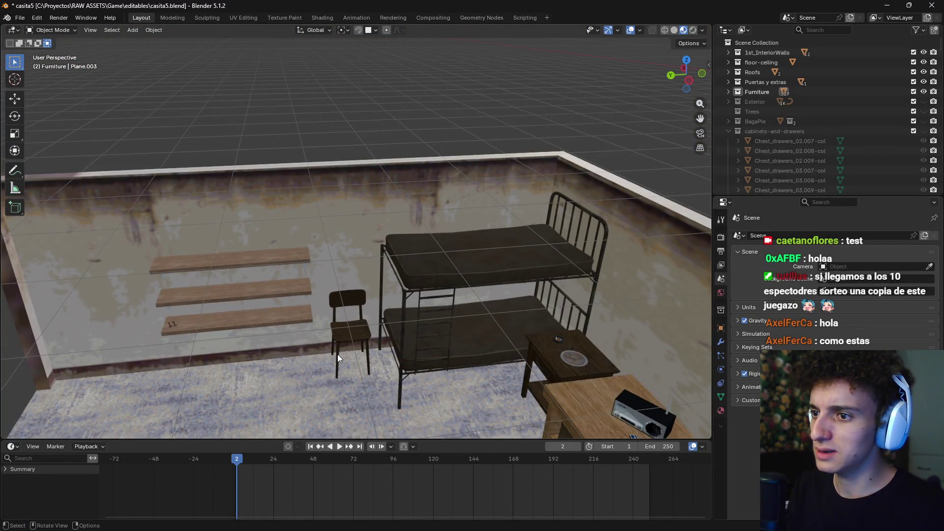
scroll(356, 358, "down", 3)
middle_click_drag(255, 346, 517, 227)
scroll(444, 241, "up", 5)
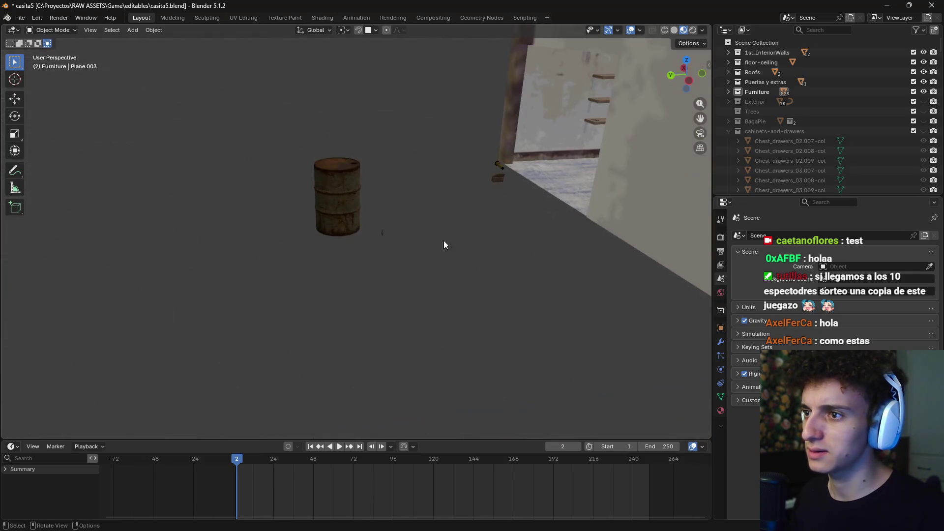
middle_click_drag(467, 250, 421, 257)
scroll(428, 273, "up", 5)
left_click(592, 313)
middle_click_drag(540, 322, 369, 319)
Delete the stray ammo box and switch to a top-down view of the room
key("x")
left_click(451, 278)
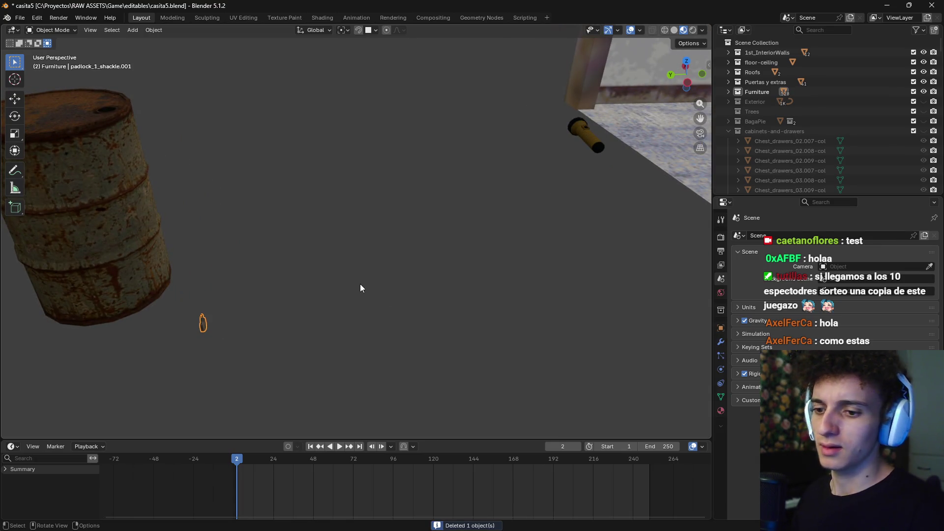
key("KP_7")
scroll(360, 284, "down", 5)
middle_click_drag(359, 276, 346, 160, "shift")
Move the padlock into the room near the shelves and raise it to shelf height
key("g")
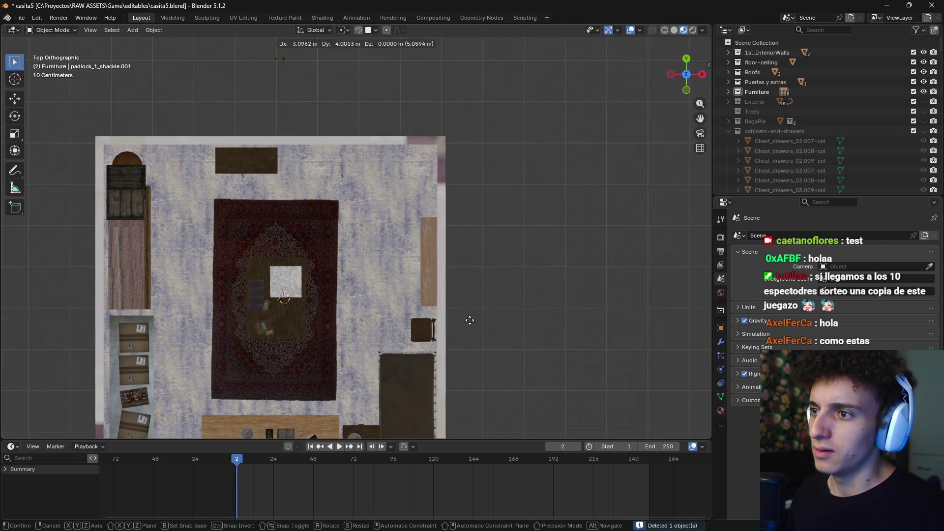
left_click(492, 389)
scroll(560, 273, "up", 2)
middle_click_drag(561, 274, 290, 161)
scroll(395, 233, "up", 3)
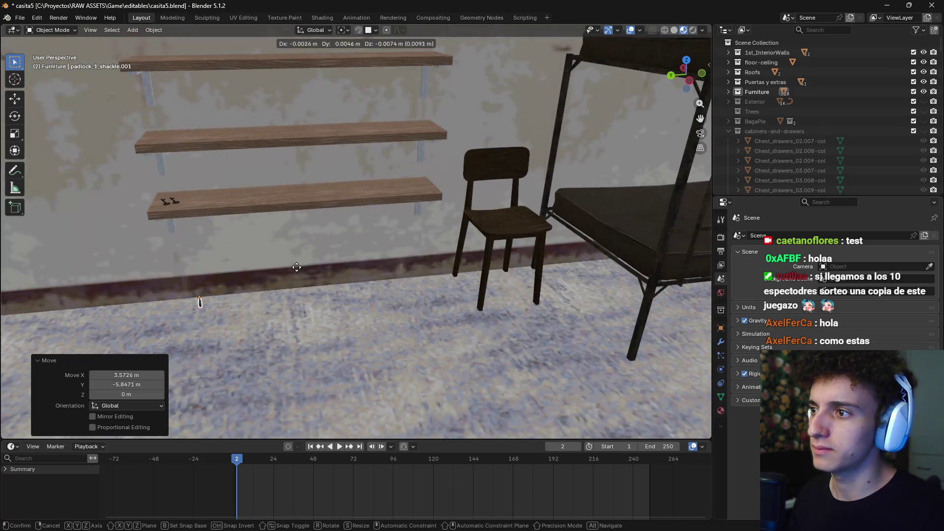
key("g")
key("z")
left_click(271, 173)
scroll(231, 204, "up", 2)
scroll(222, 208, "up", 3)
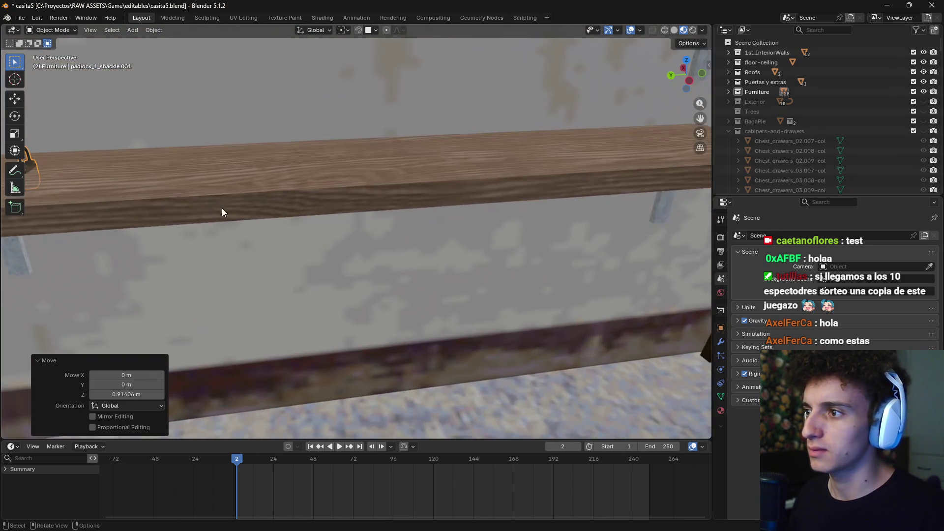
middle_click_drag(222, 209, 499, 200)
Adjust the padlock's height, tip it about 94° on X, and set it beside the keys
key("g")
key("z")
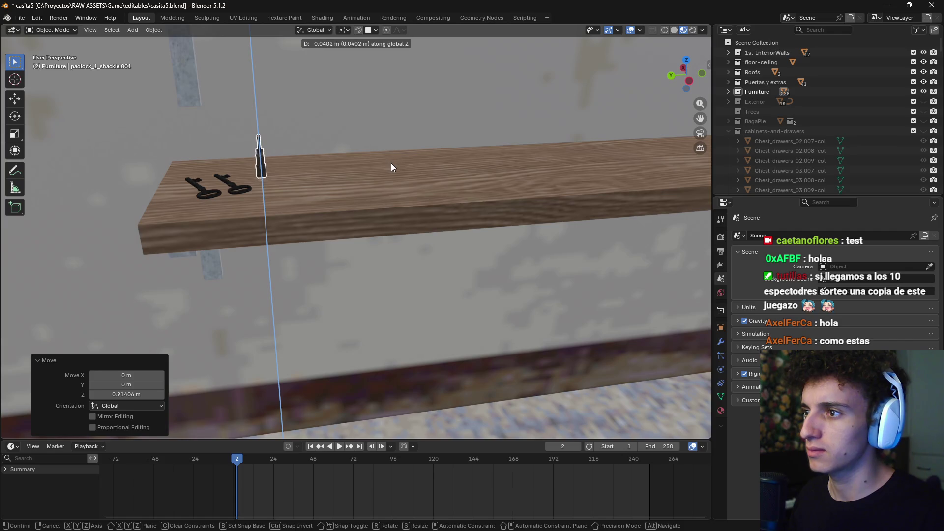
left_click(392, 168)
key("r")
key("x")
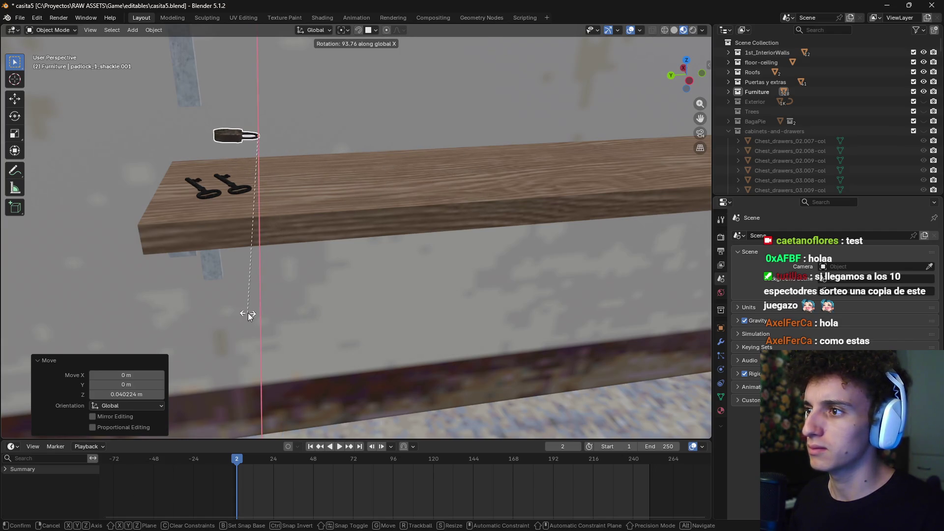
left_click(248, 313)
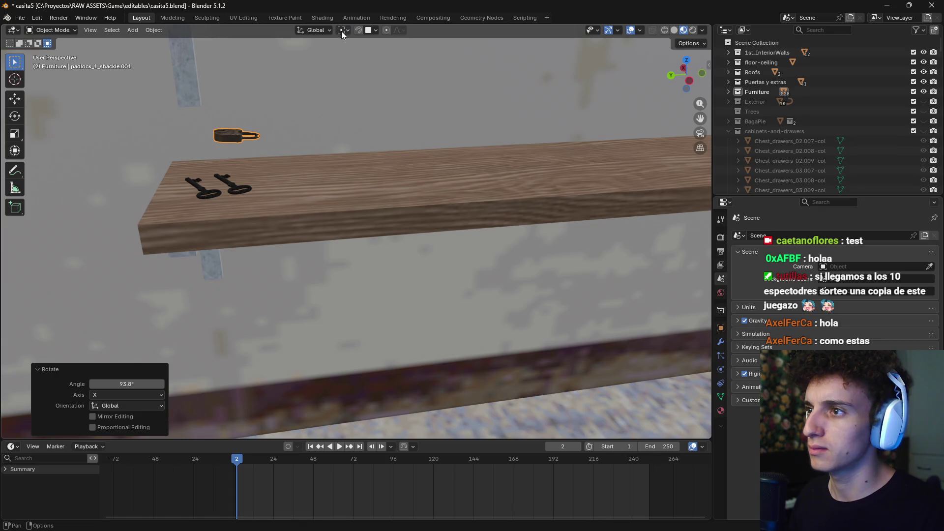
key("g")
left_click(361, 192)
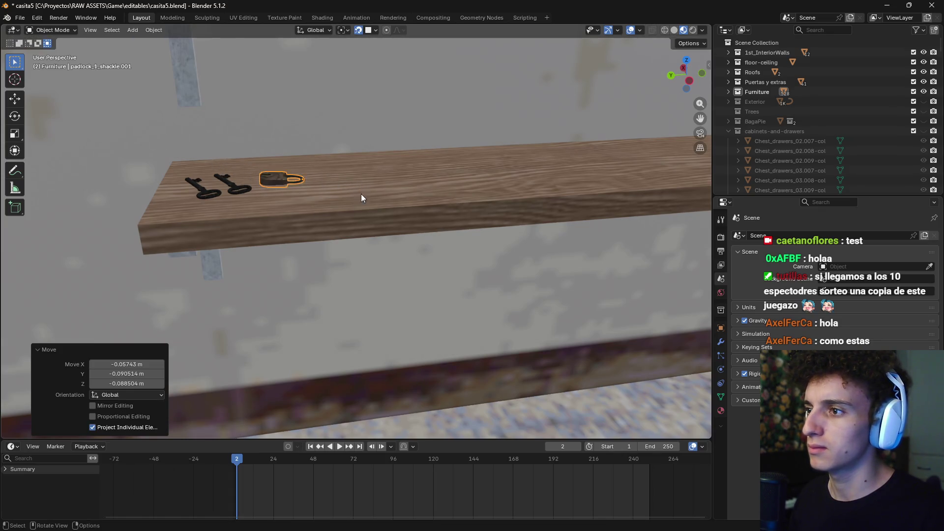
Delete the leftover object from the scene
scroll(308, 243, "down", 5)
scroll(308, 243, "down", 5)
scroll(305, 247, "down", 2)
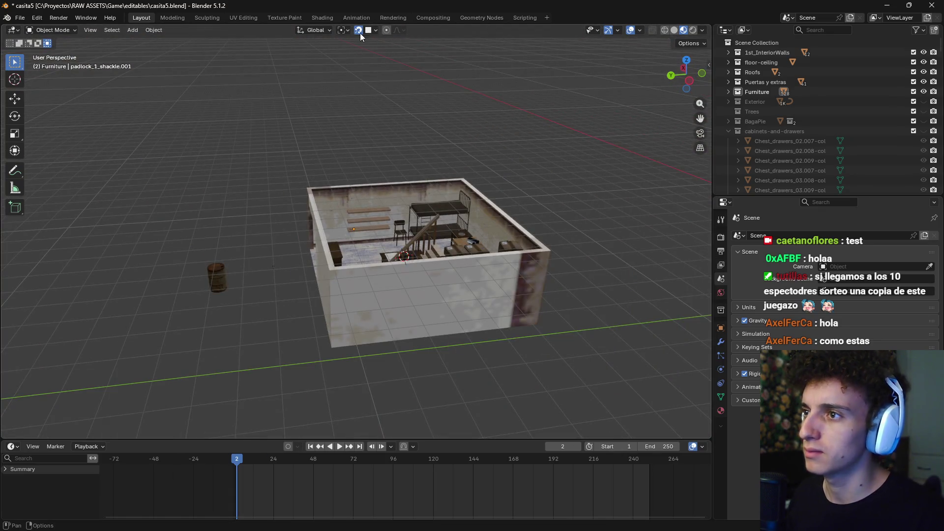
key("x")
left_click(209, 270)
mouse_move(209, 269)
middle_mouse_down()
mouse_move(452, 292)
mouse_move(364, 270)
mouse_move(378, 249)
middle_mouse_up()
scroll(369, 244, "up", 6)
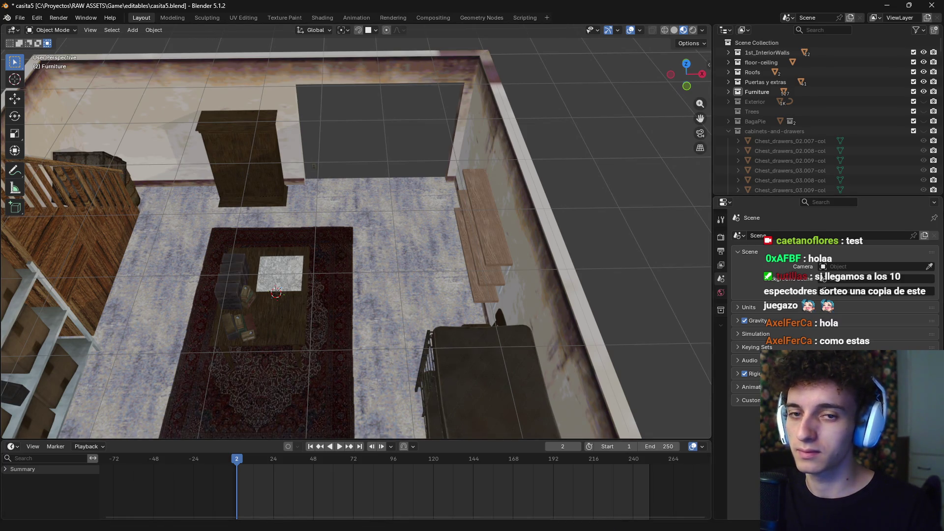
key("alt+Tab")
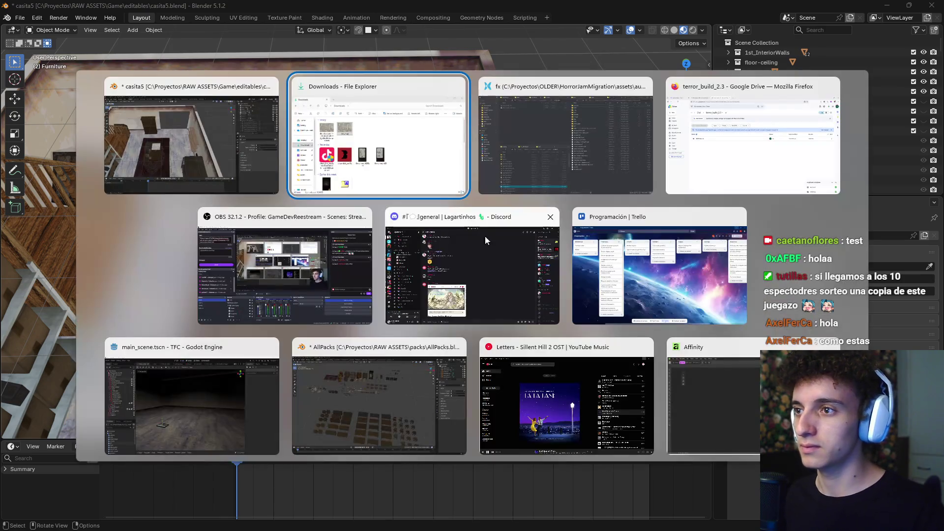
left_click(291, 290)
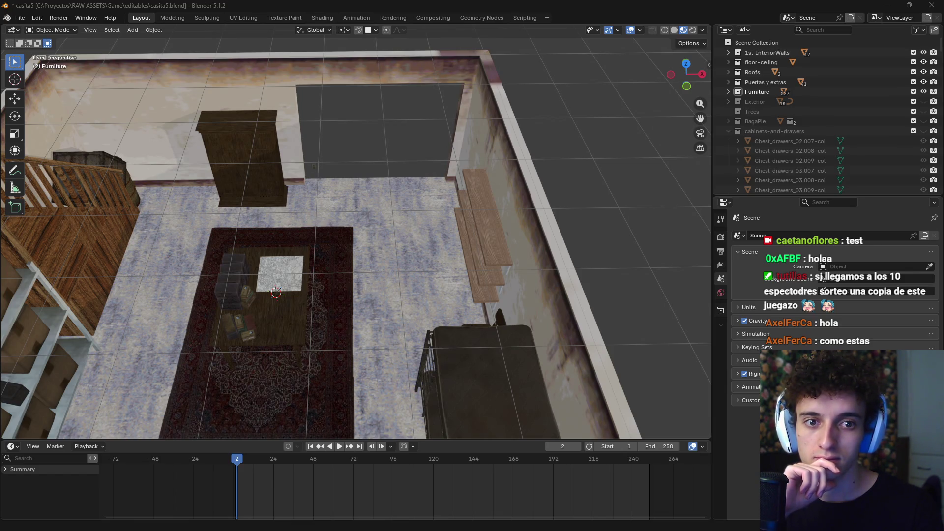
Orbit around the rug to a near top-down view of the rug and bed
mouse_move(436, 283)
middle_mouse_down()
mouse_move(255, 203)
mouse_move(423, 255)
middle_mouse_up()
scroll(433, 274, "up", 2)
scroll(329, 221, "down", 4)
scroll(341, 286, "up", 1)
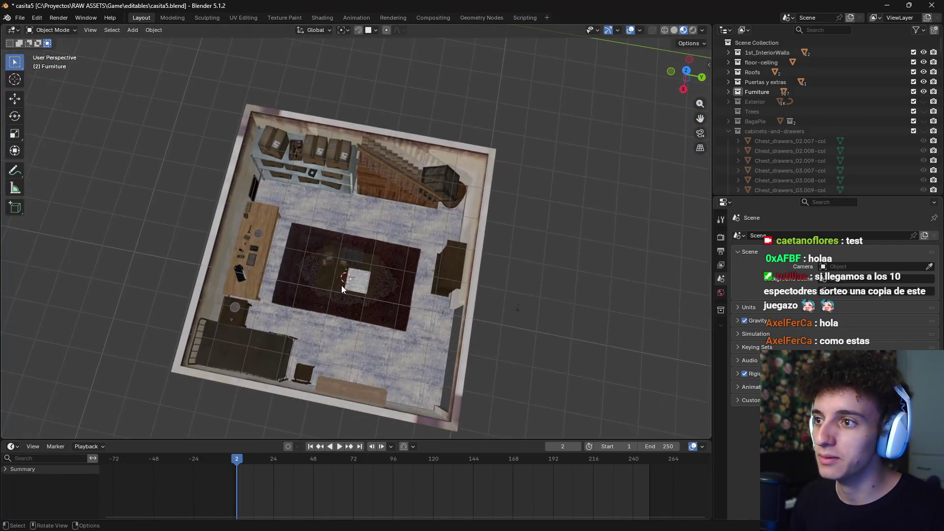
middle_click_drag(341, 286, 357, 255)
scroll(438, 272, "up", 2)
scroll(494, 268, "up", 3)
mouse_move(494, 268)
middle_mouse_down()
mouse_move(423, 289)
mouse_move(400, 274)
mouse_move(392, 307)
mouse_move(390, 283)
mouse_move(381, 307)
mouse_move(390, 247)
middle_mouse_up()
scroll(399, 273, "down", 5)
scroll(364, 291, "up", 3)
mouse_move(364, 290)
middle_mouse_down()
mouse_move(406, 193)
mouse_move(327, 250)
mouse_move(243, 229)
mouse_move(376, 231)
mouse_move(307, 272)
mouse_move(507, 163)
mouse_move(256, 315)
mouse_move(412, 346)
mouse_move(398, 213)
mouse_move(491, 193)
mouse_move(419, 301)
mouse_move(435, 324)
middle_mouse_up()
Delete the middle wall shelf, undoing the accidental deletion of the top shelf
left_click(402, 268)
key("x")
key("Return")
left_click(419, 207)
key("x")
key("Return")
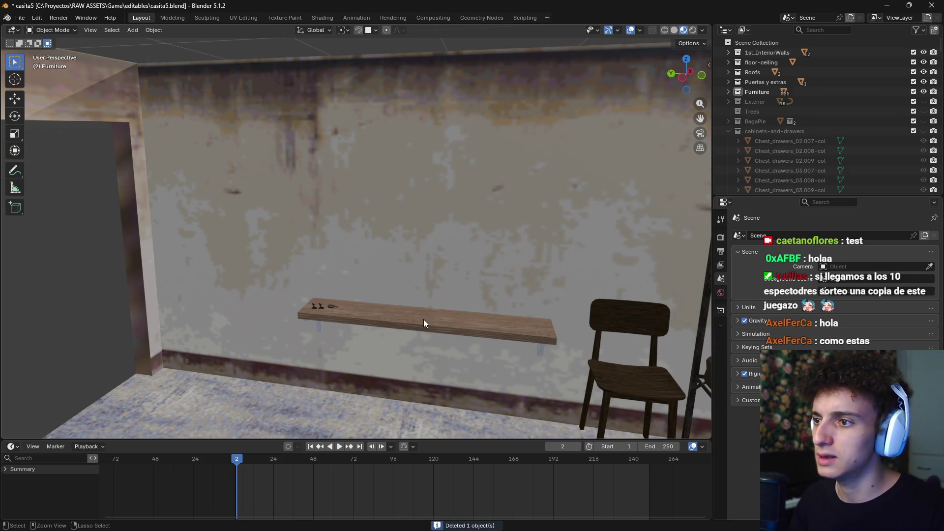
key("ctrl+z")
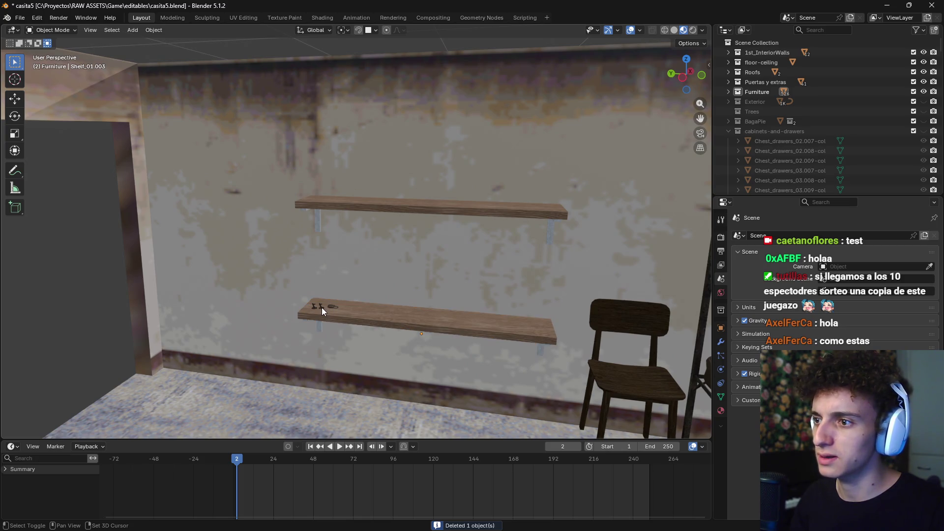
scroll(324, 337, "up", 1)
scroll(344, 305, "up", 3)
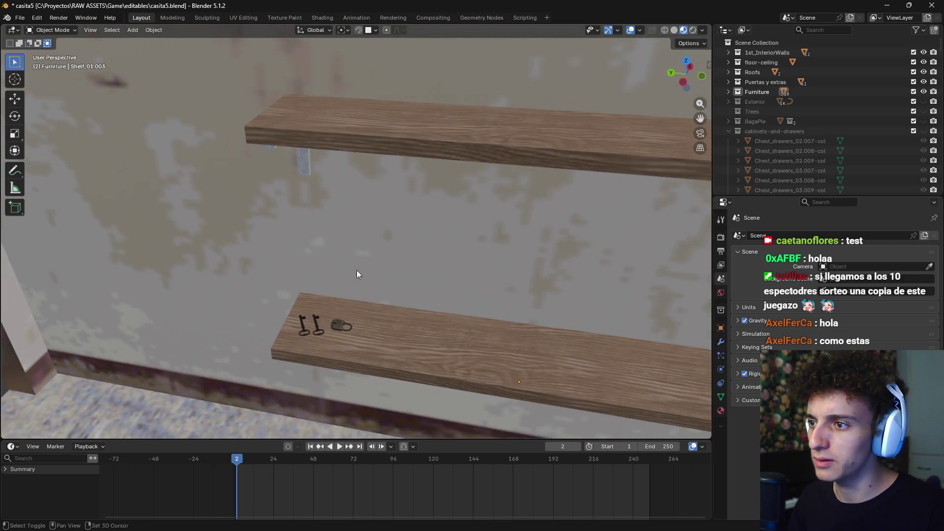
Select both keys with the padlock, start a vertical move, then cancel it
left_click(320, 330, "shift")
left_click(301, 325, "shift")
key("g")
key("z")
right_click(404, 263)
scroll(434, 348, "down", 3)
middle_click_drag(496, 288, 471, 273)
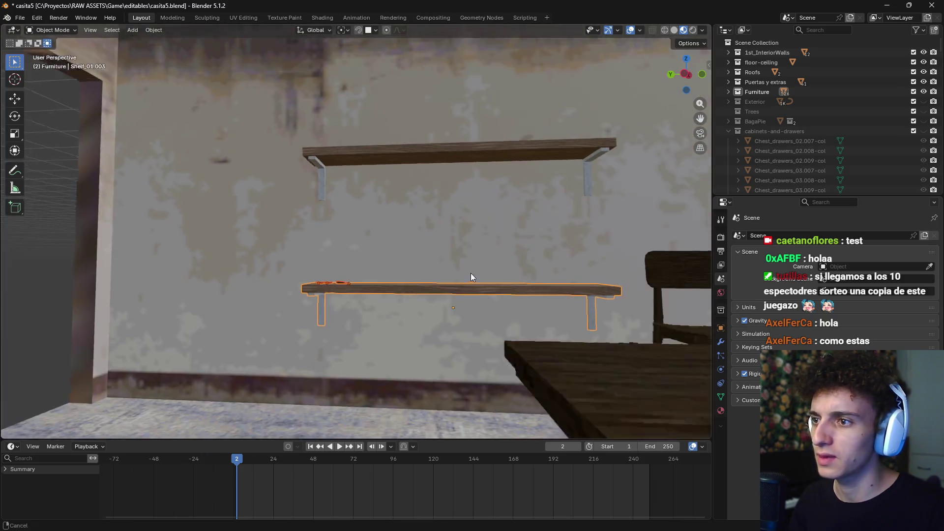
Raise the lower wall shelf 0.538 m along Z, just below the upper shelf
left_click(472, 325, "shift")
key("g")
key("z")
left_click(474, 197)
middle_click_drag(473, 198, 456, 275)
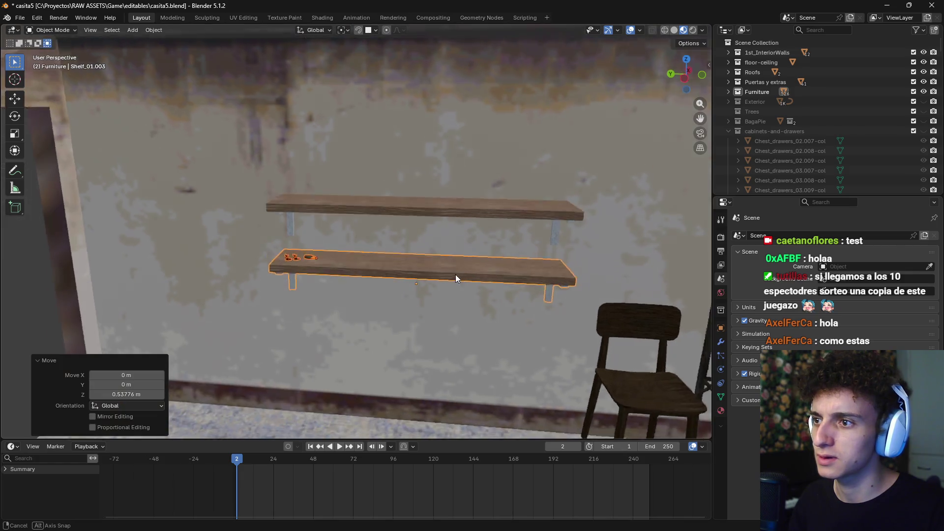
scroll(455, 275, "down", 2)
scroll(441, 298, "down", 5)
Orbit the room to bring the desk with the radio into view
middle_click_drag(181, 305, 404, 305)
scroll(493, 307, "up", 5)
mouse_move(492, 308)
middle_mouse_down()
mouse_move(308, 267)
mouse_move(459, 276)
mouse_move(406, 289)
middle_mouse_up()
scroll(358, 329, "up", 4)
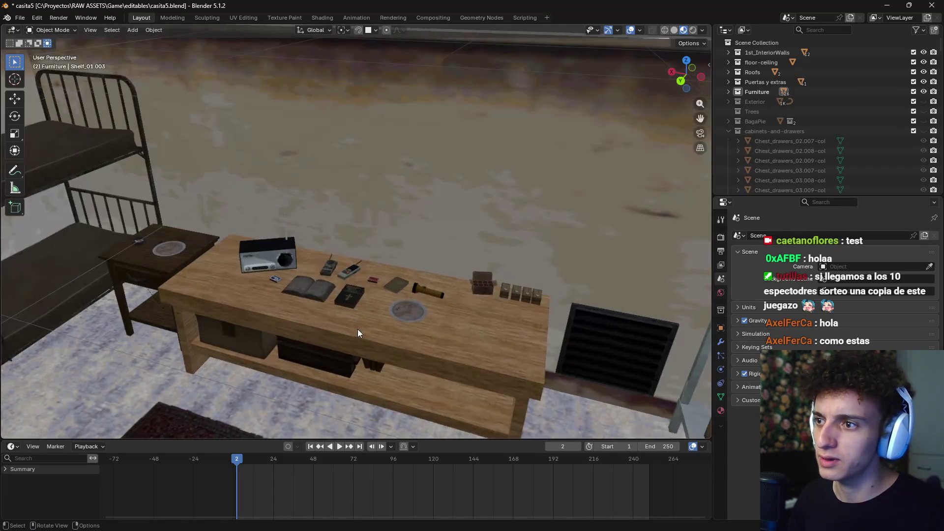
middle_click_drag(357, 329, 368, 258, "shift")
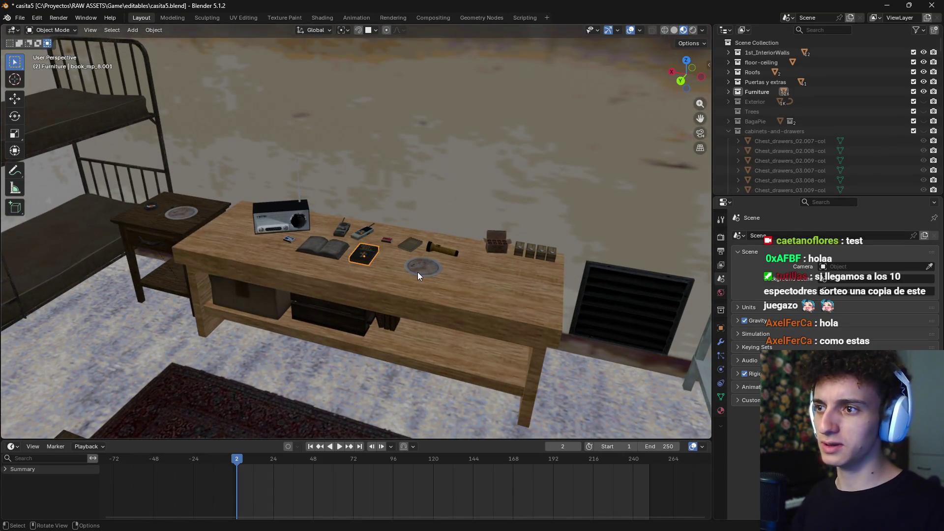
Duplicate the desk's book and drop the copy onto the lower wall shelf
key("KP_7")
scroll(423, 298, "down", 5)
mouse_move(437, 243)
middle_mouse_down("shift")
mouse_move(347, 271)
mouse_move(440, 214)
middle_mouse_up("shift")
scroll(359, 47, "up", 2)
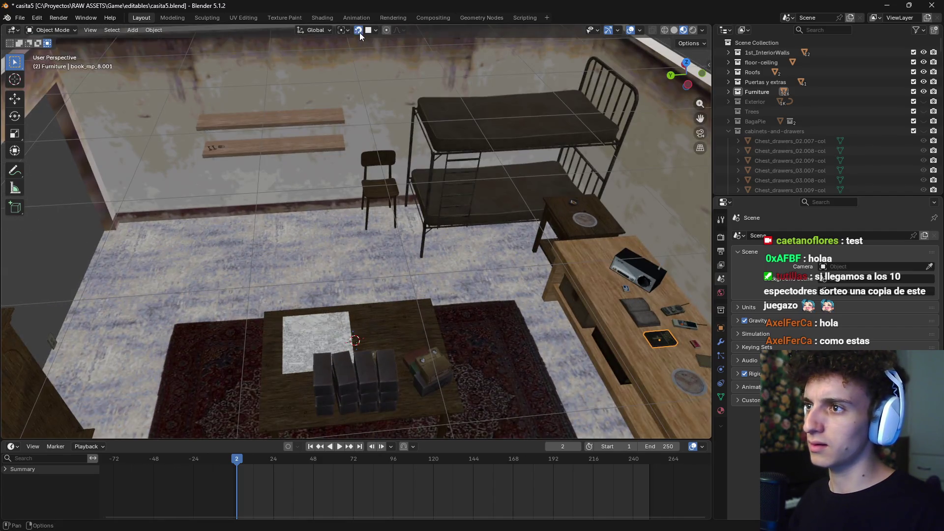
key("shift+d")
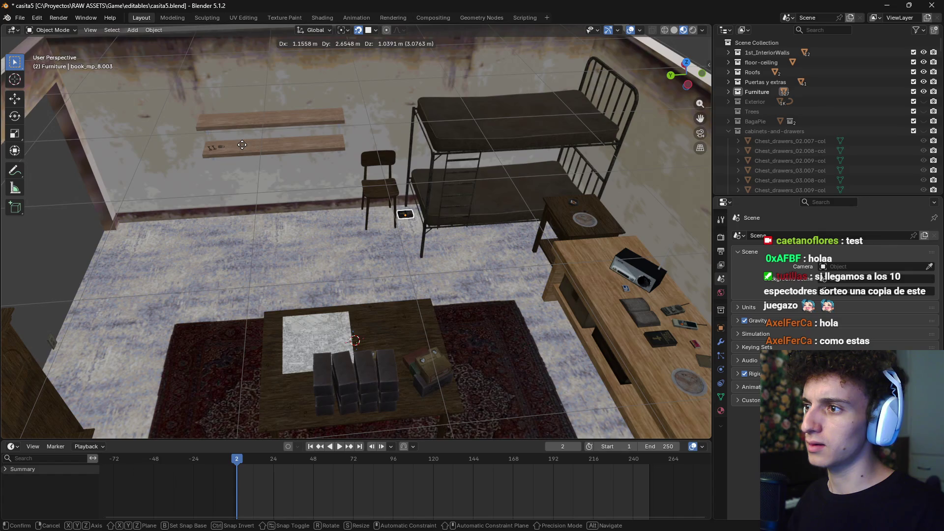
left_click(231, 140)
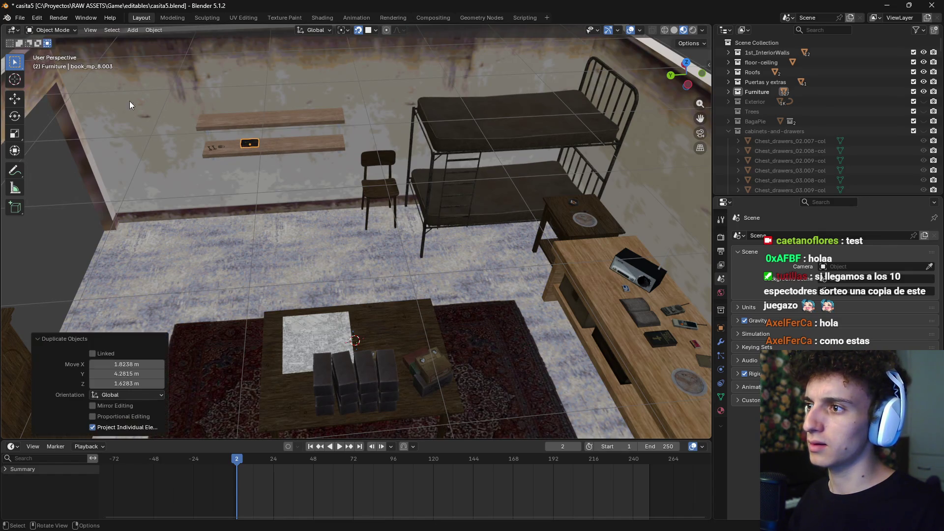
scroll(230, 137, "up", 3)
scroll(320, 190, "down", 2)
scroll(266, 145, "up", 3)
scroll(303, 175, "up", 2)
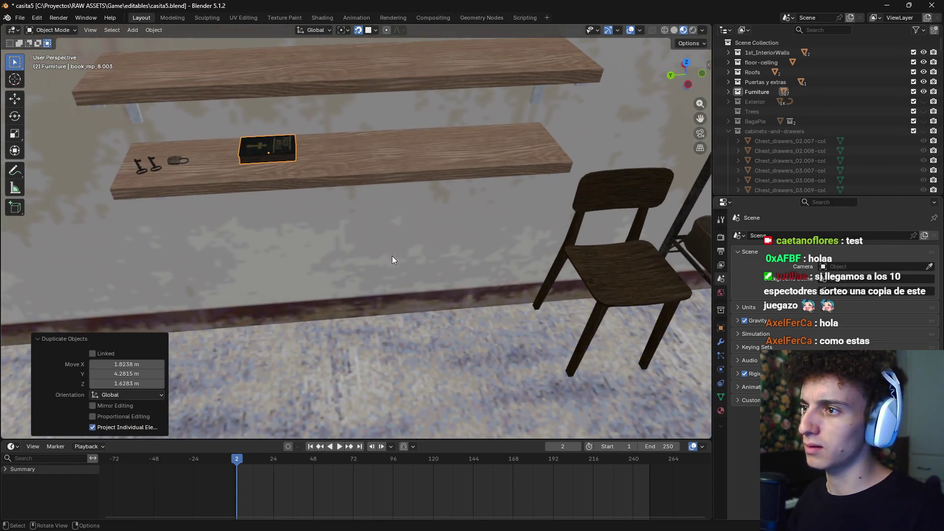
Place the book copy beside the padlock, rotate it 182° around Z, and show its modifiers
key("g")
left_click(311, 178)
middle_click_drag(309, 178, 463, 204)
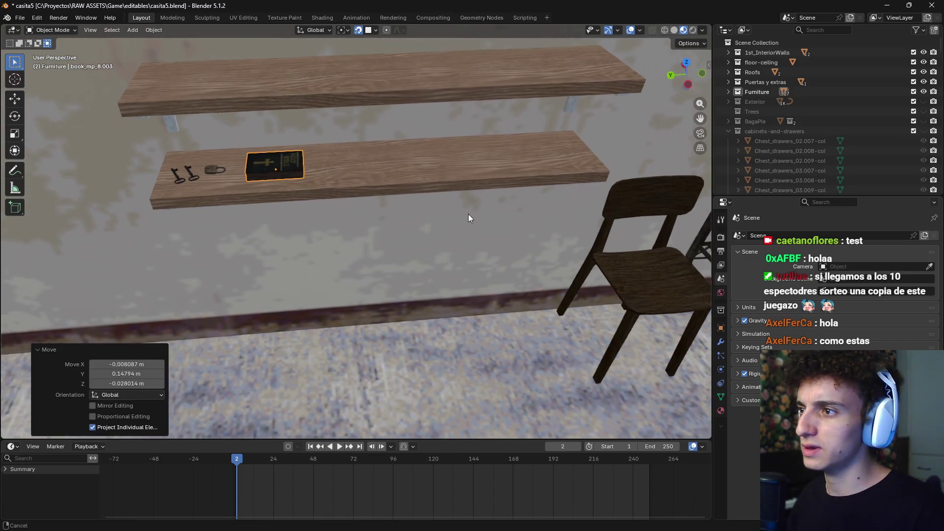
key("KP_Decimal")
scroll(461, 213, "down", 5)
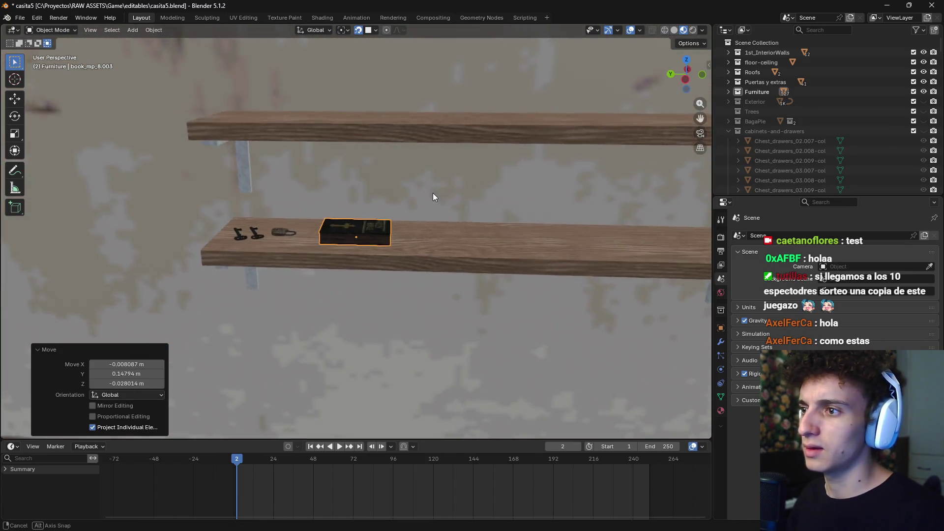
key("r")
key("z")
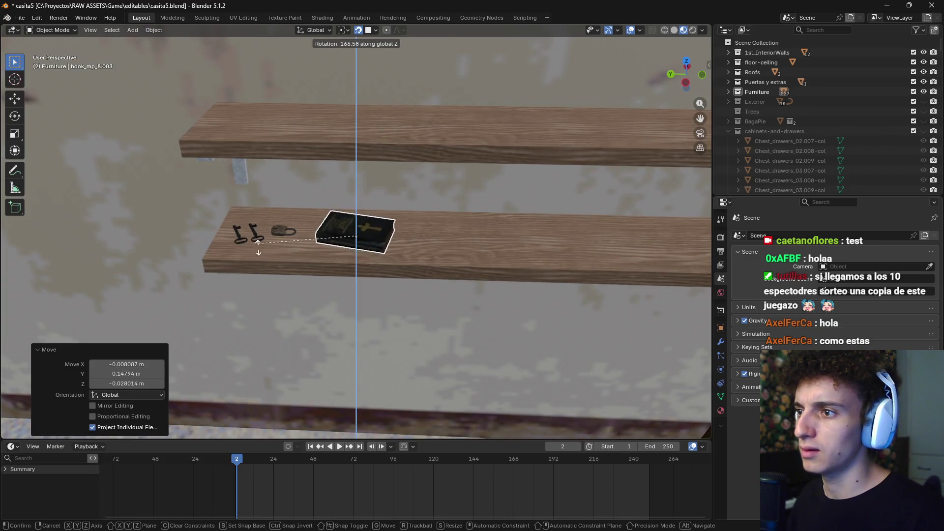
left_click(266, 270)
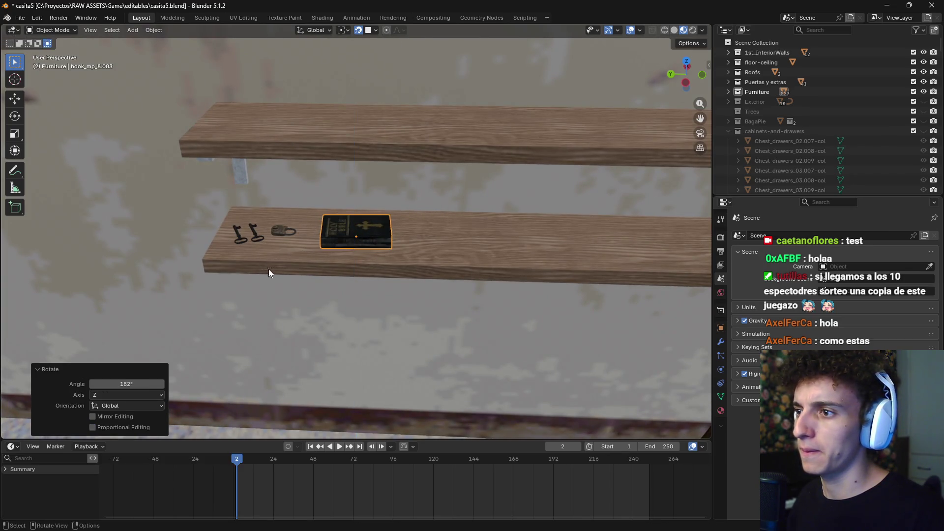
left_click(720, 344)
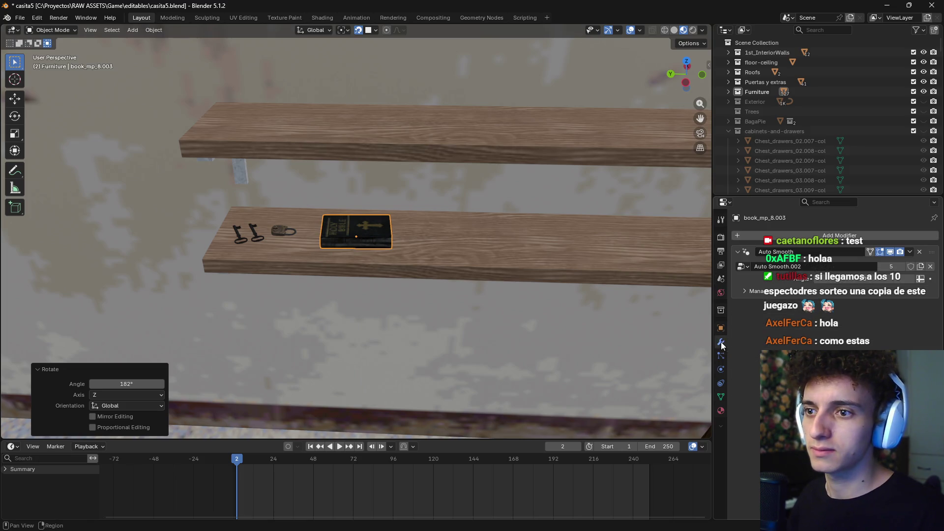
Try removing the book's Auto Smooth modifier, undoing and repeating the removal
left_click(839, 236)
key("Escape")
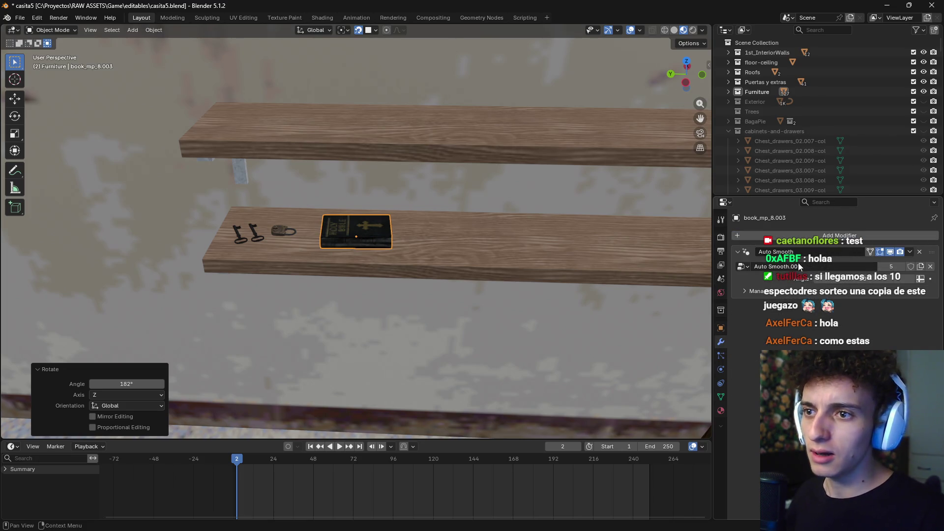
scroll(527, 279, "up", 3)
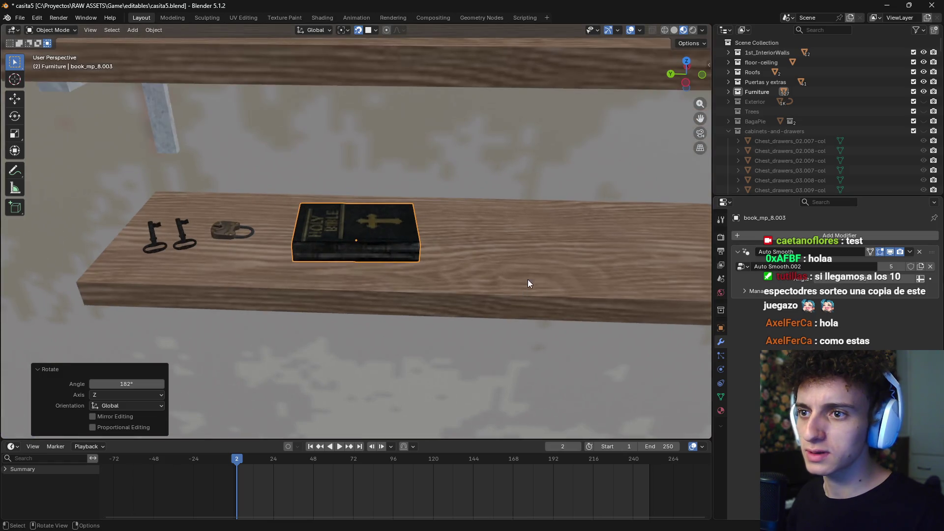
left_click(920, 253)
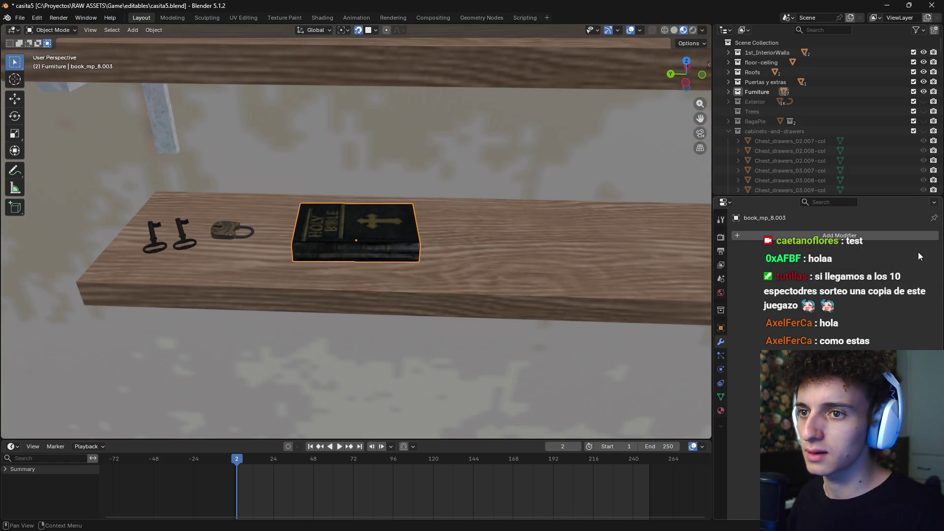
key("ctrl+z")
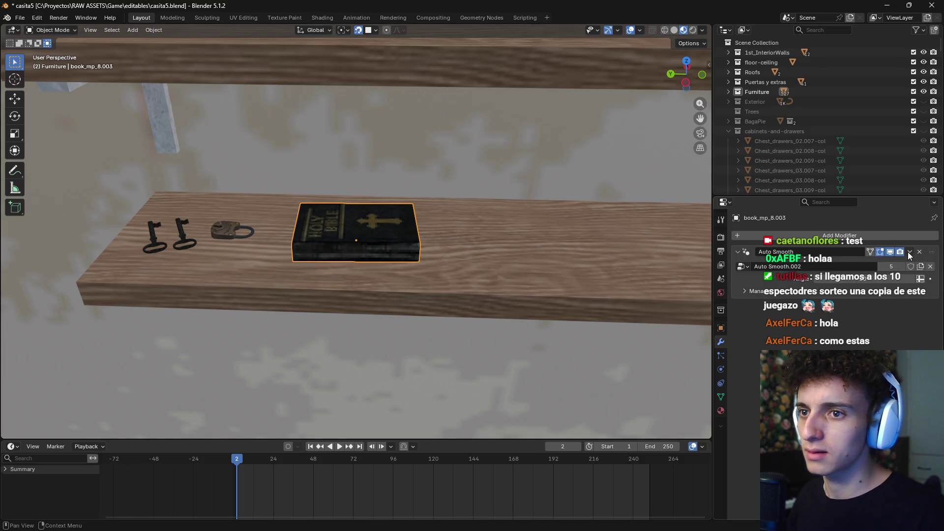
left_click(920, 253)
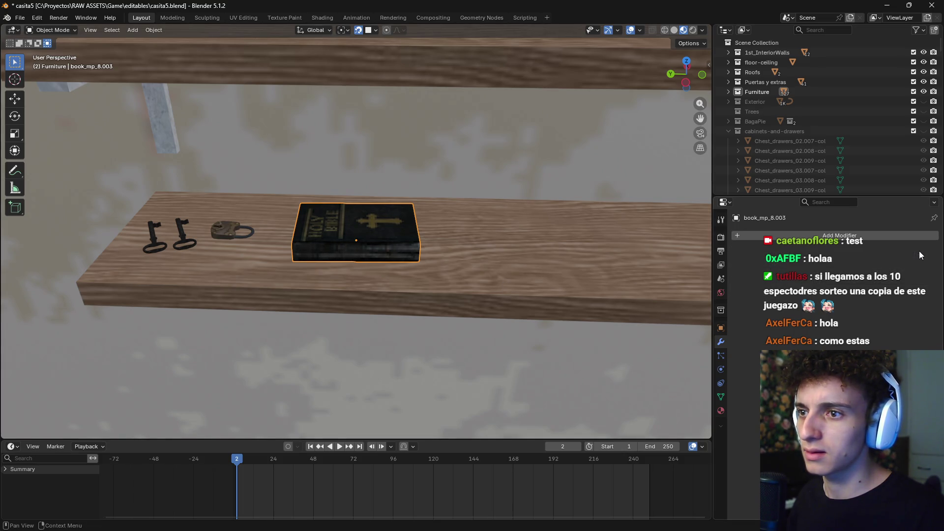
Move through the room to the wall shelf and select the book
middle_click_drag(489, 271, 480, 262)
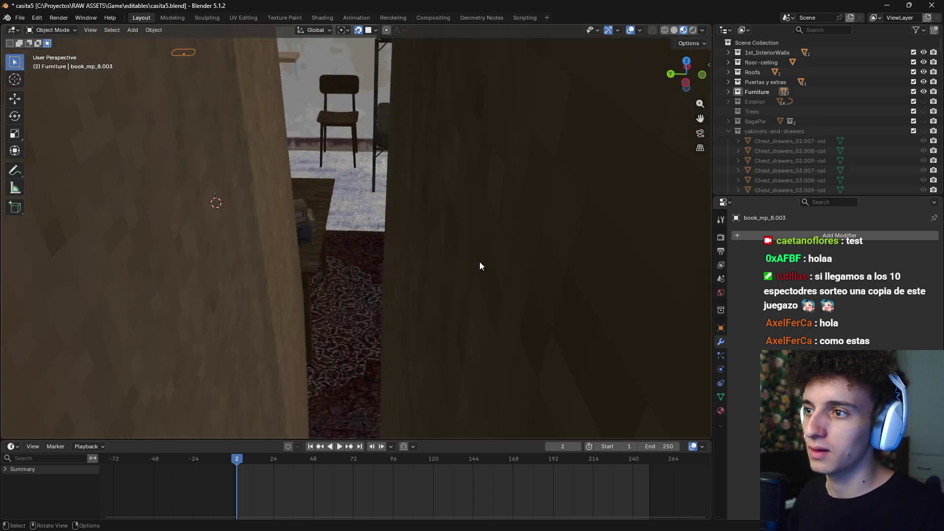
scroll(480, 262, "up", 2)
left_click(436, 297)
left_click(332, 285)
middle_click_drag(315, 265, 398, 271)
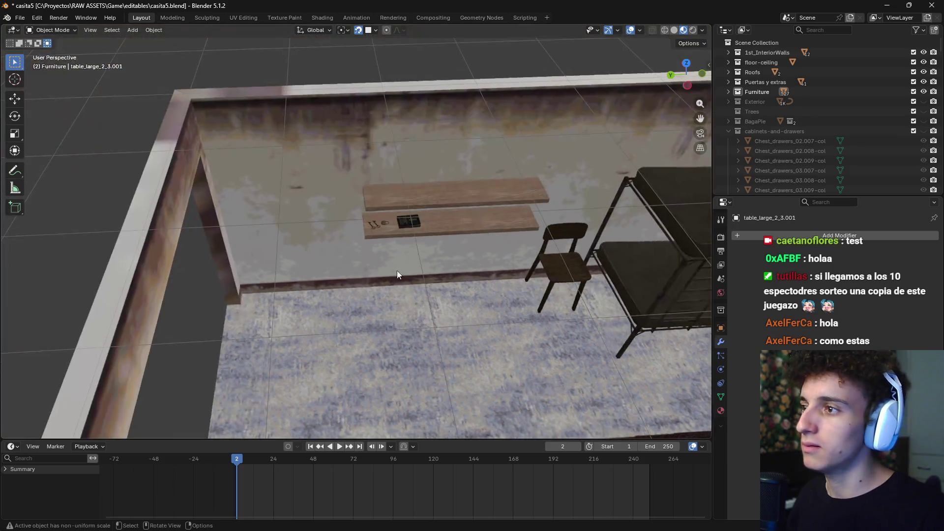
scroll(472, 234, "up", 4)
left_click(498, 209)
middle_click_drag(513, 252, 482, 234)
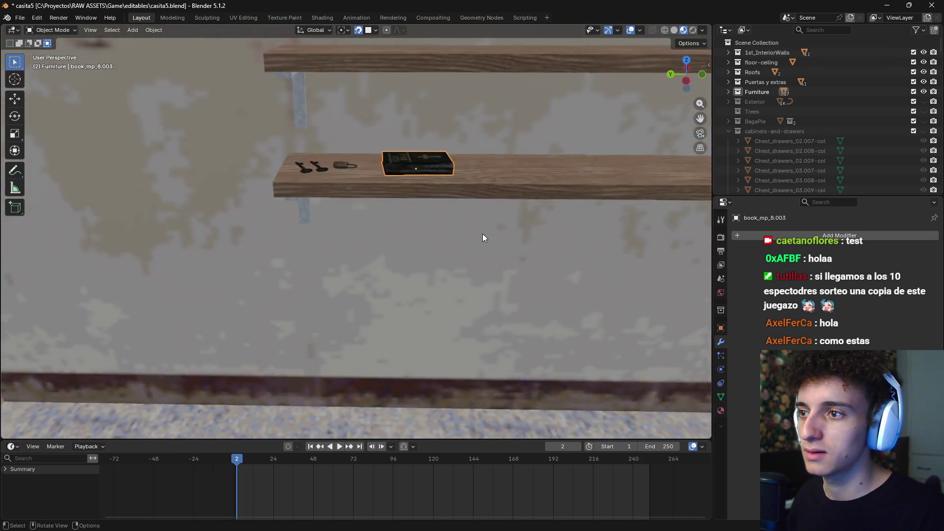
scroll(482, 234, "up", 3)
middle_click_drag(452, 167, 389, 222)
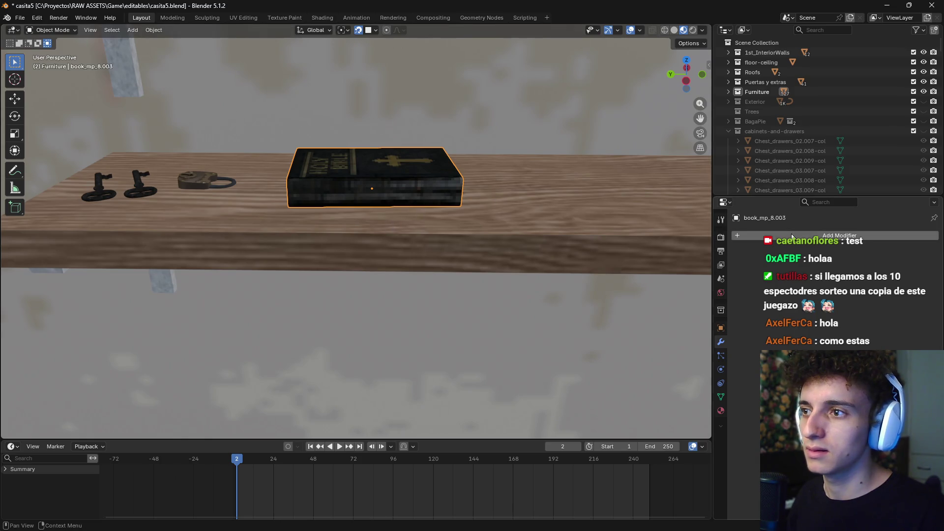
Reselect the shelf book, delete its Auto Smooth modifier, and bring up Add Modifier
left_click(521, 227)
left_click(521, 228)
left_click(517, 231)
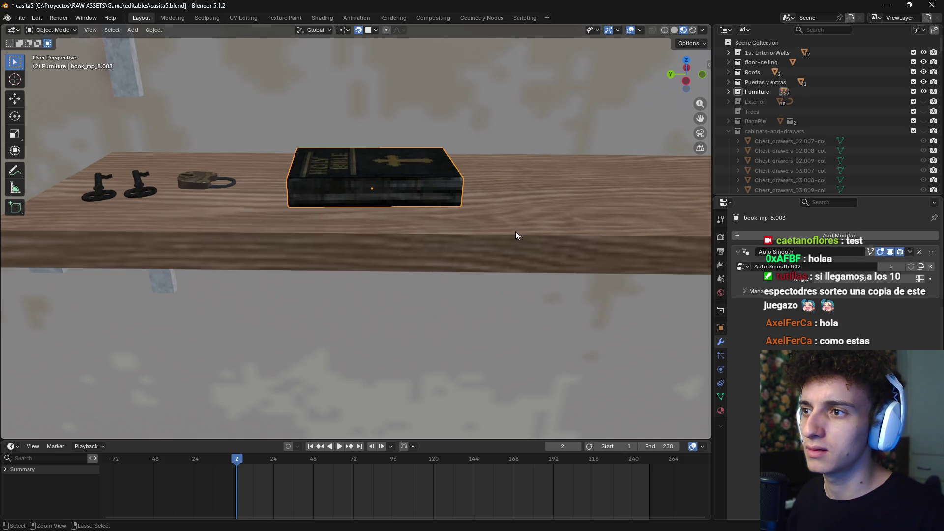
left_click(920, 254)
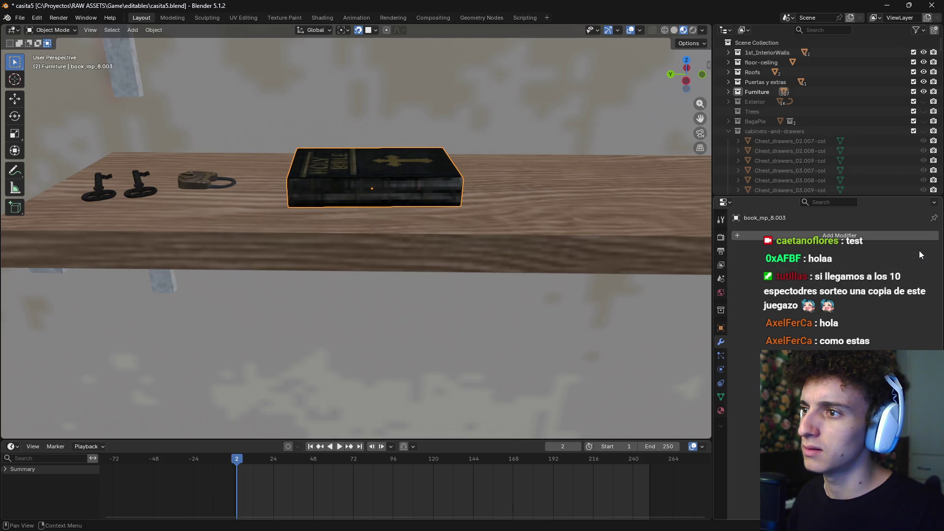
middle_click_drag(469, 232, 488, 229)
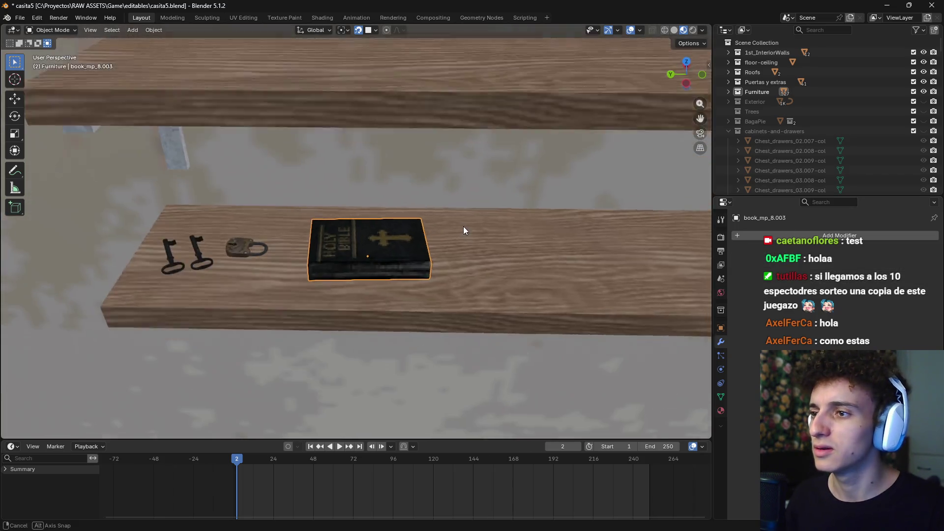
left_click(776, 236)
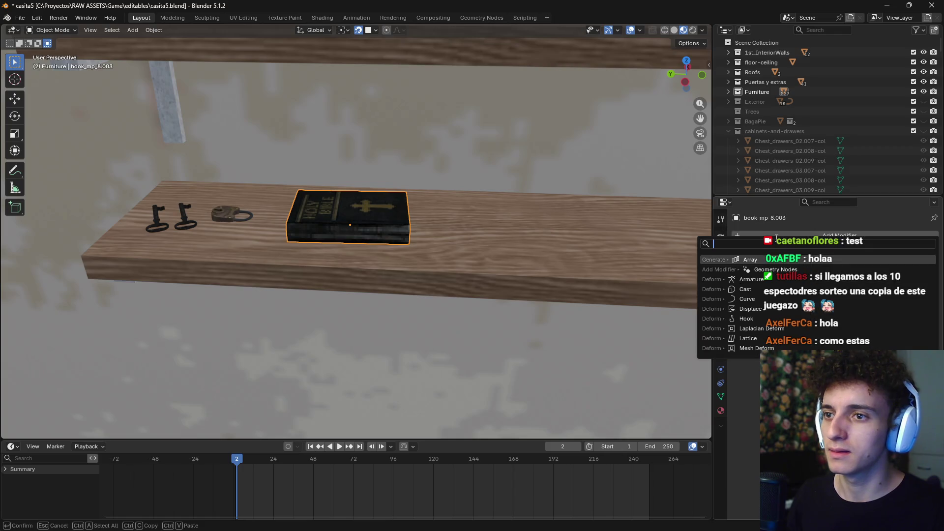
Add an Array modifier stacking the book upward: X offset 0, Z offset 1, more copies
left_click(750, 260)
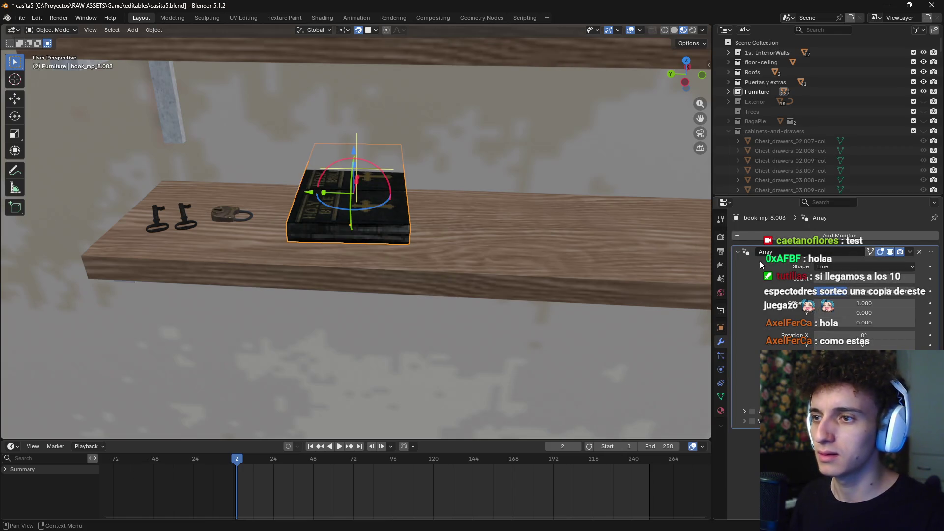
left_click(877, 303)
type("0.000")
key("Return")
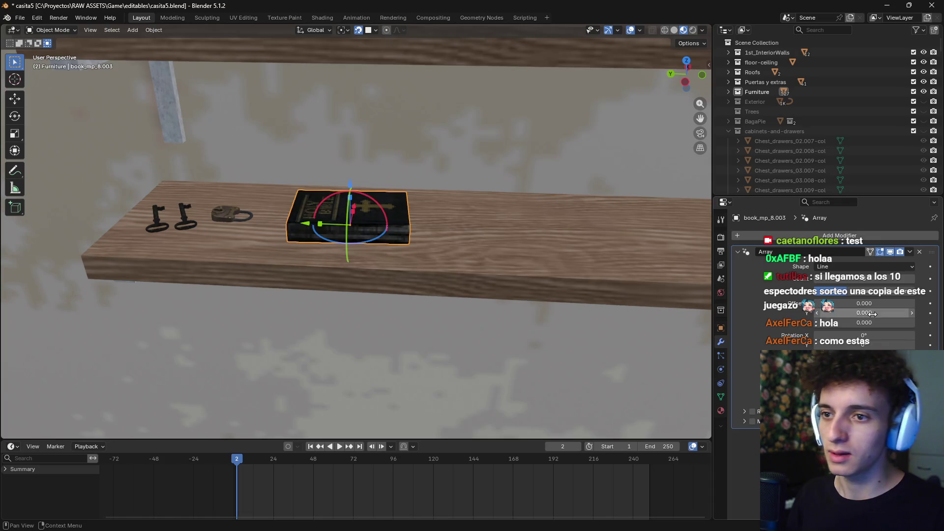
left_click(871, 322)
type("1")
key("Return")
middle_click_drag(585, 290, 580, 305)
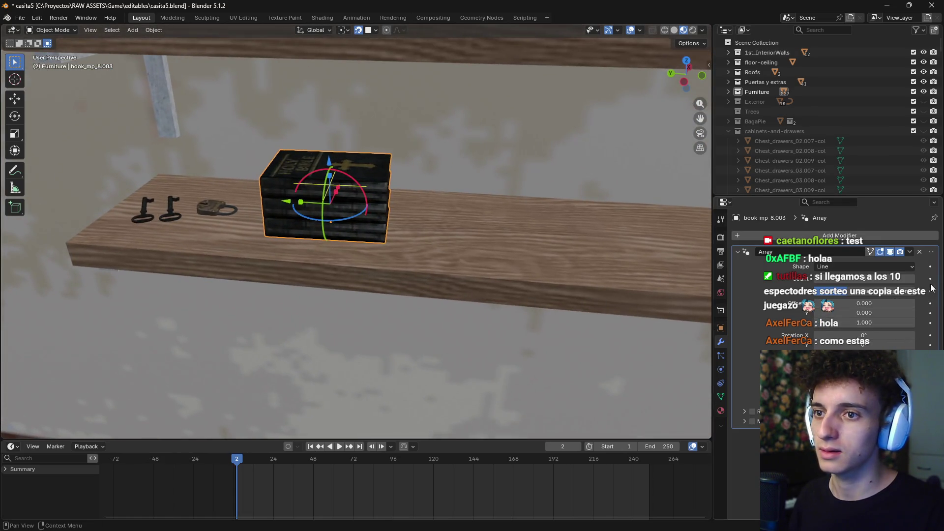
mouse_move(836, 277)
left_mouse_down()
mouse_move(866, 277)
mouse_move(827, 277)
left_mouse_up()
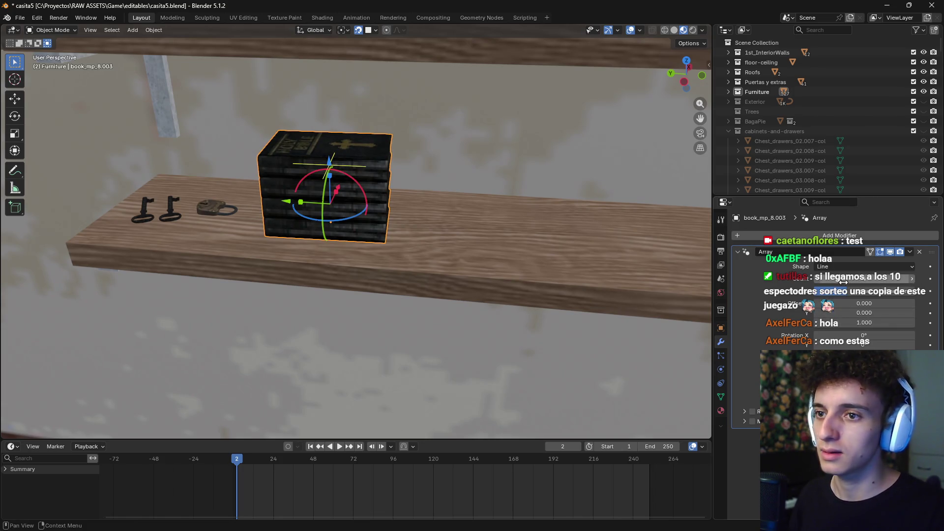
Try a Y offset of 1 to spread the books, then reset it to 0
left_click(864, 313)
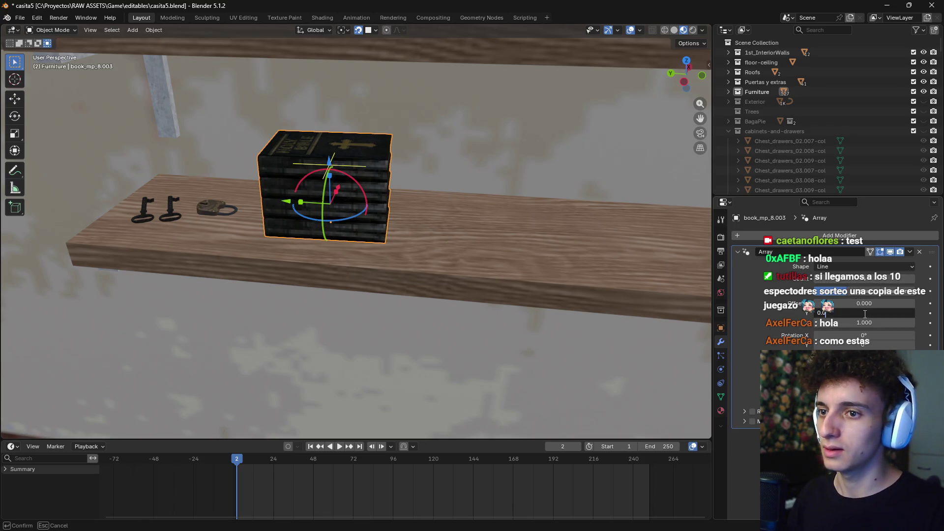
type("1")
key("Return")
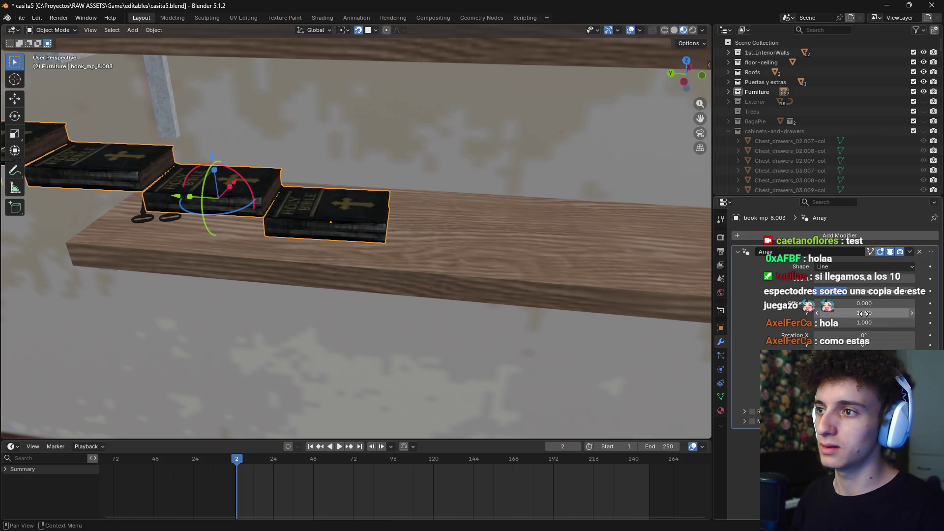
left_click(864, 314)
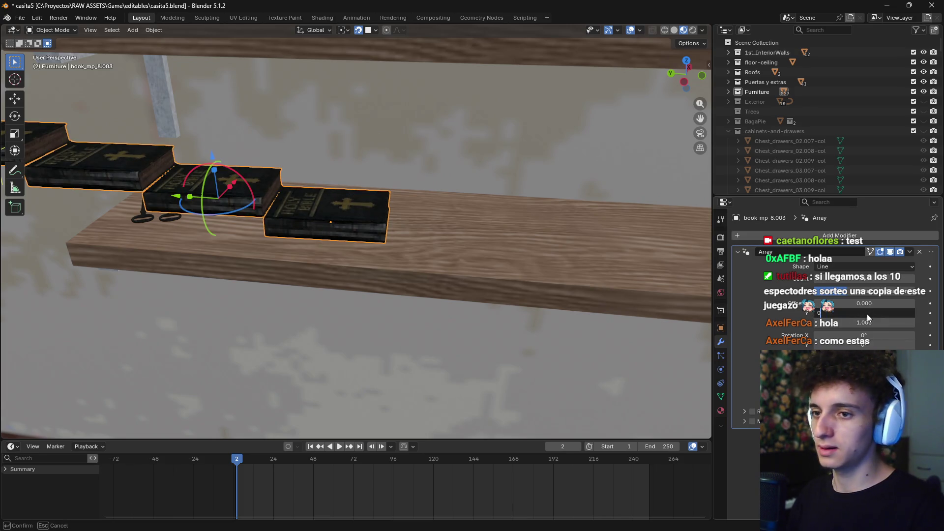
key("Return")
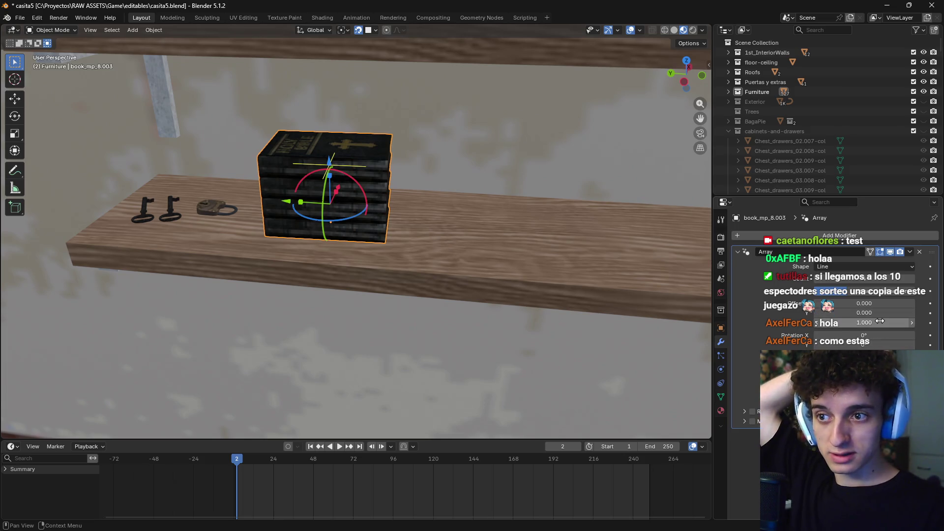
Enable Randomize on the array so each book sits slightly differently
left_click(752, 412)
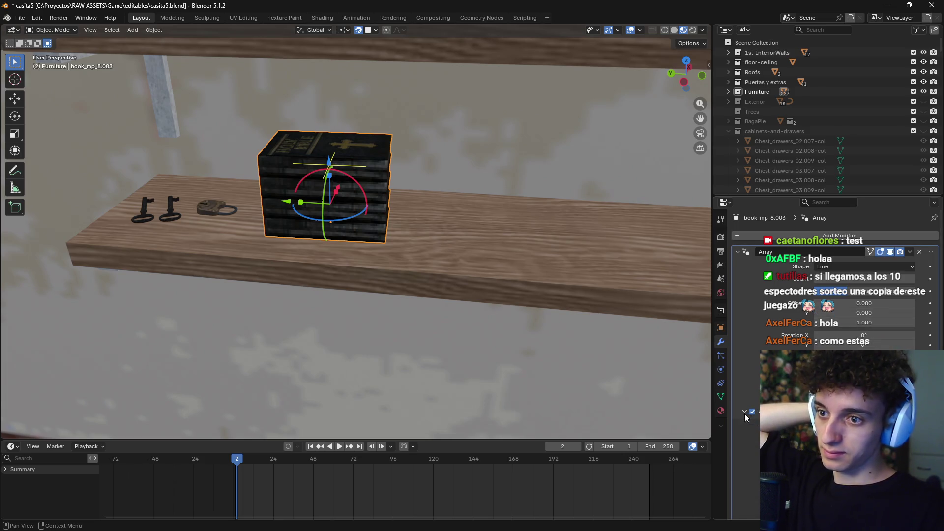
scroll(746, 418, "down", 4)
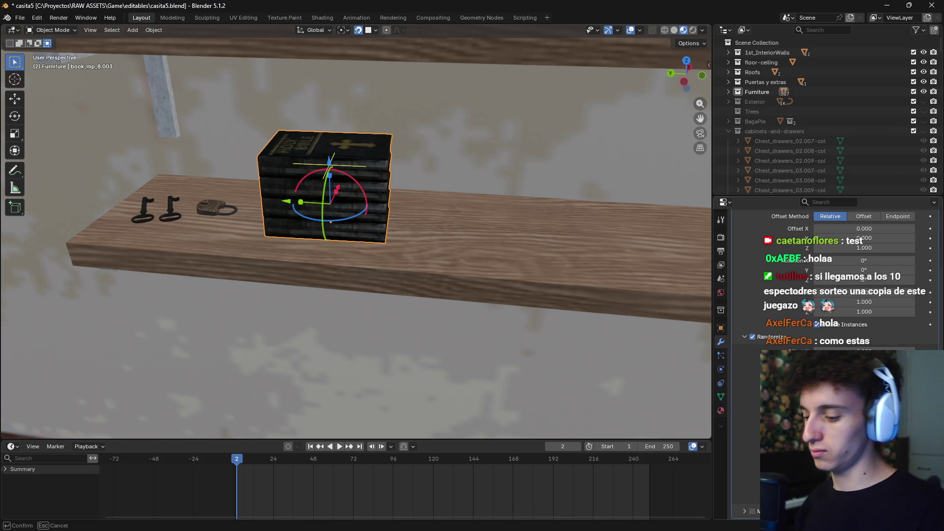
key("Escape")
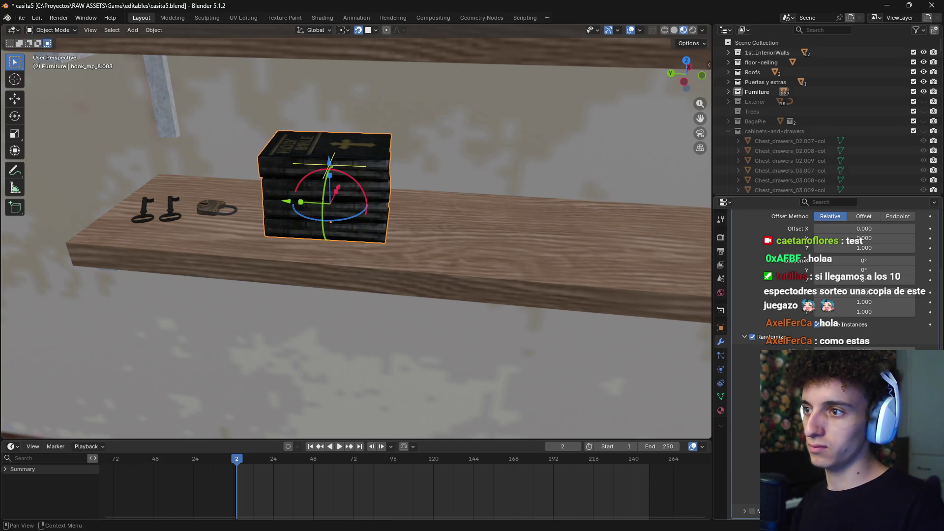
key("Escape")
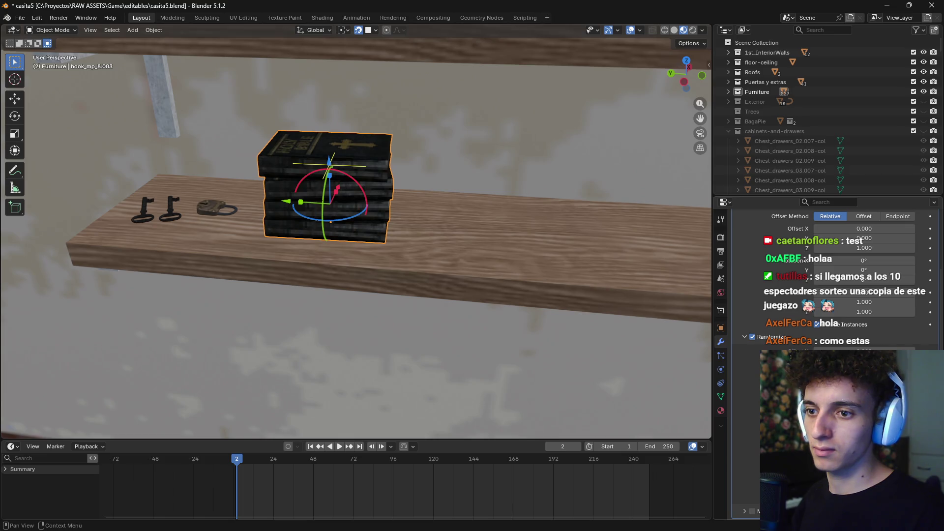
scroll(527, 301, "down", 3)
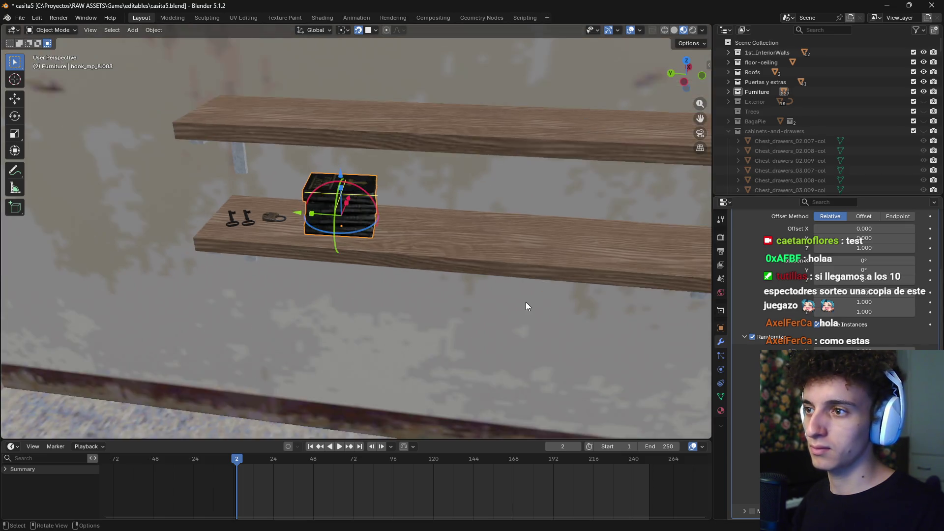
scroll(580, 278, "up", 2)
scroll(836, 295, "up", 5)
Add a second Array with X offset 0 and Y offset -1 to repeat stacks along the shelf
left_click(745, 253)
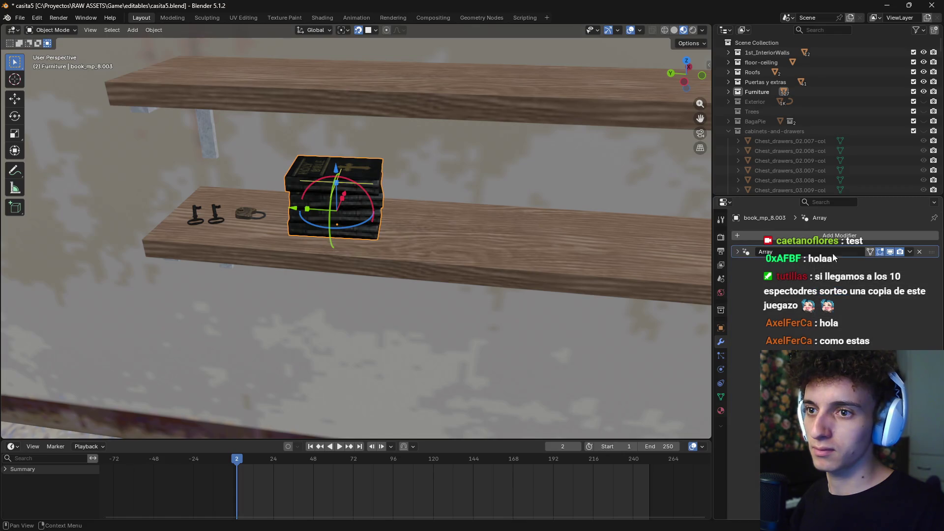
left_click(792, 237)
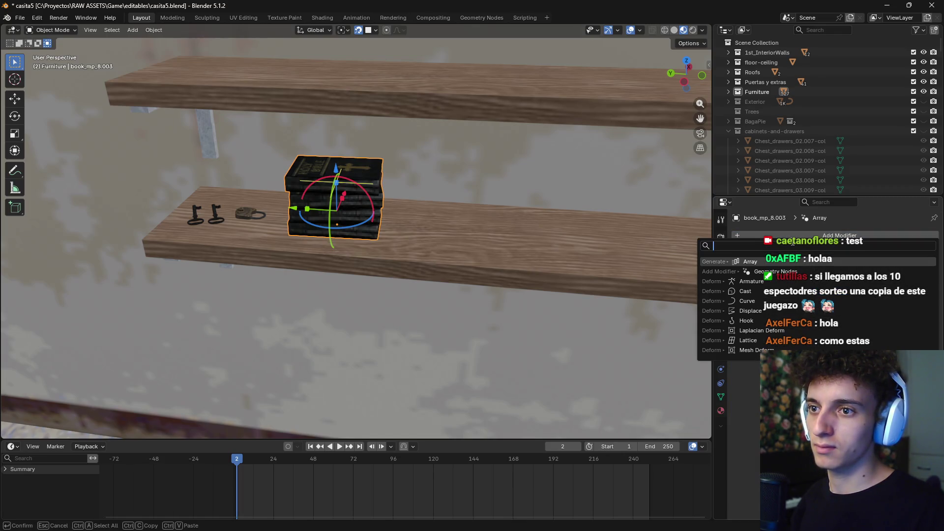
left_click(770, 263)
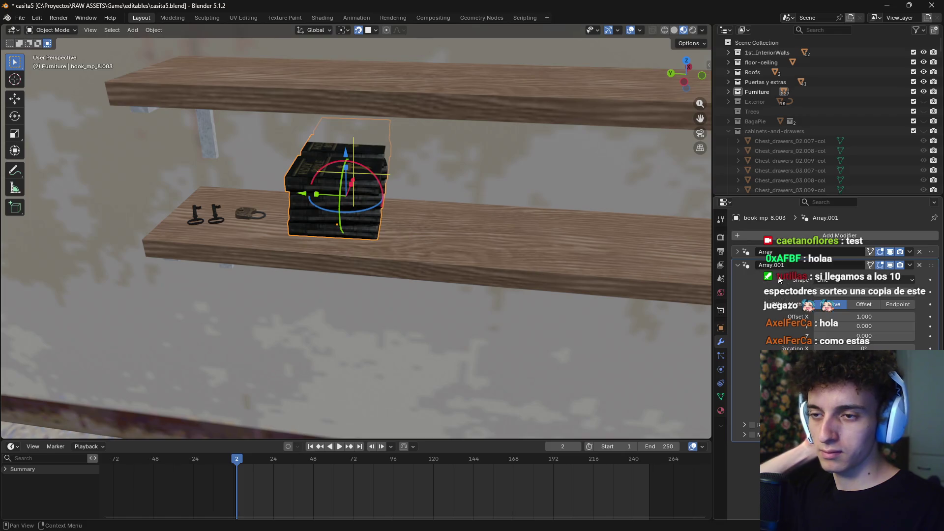
left_click(869, 315)
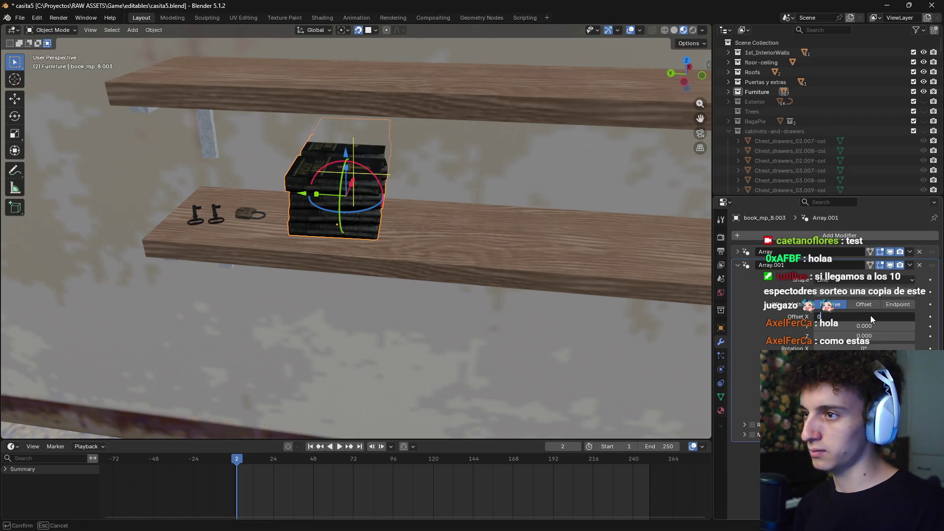
key("Return")
left_click(870, 327)
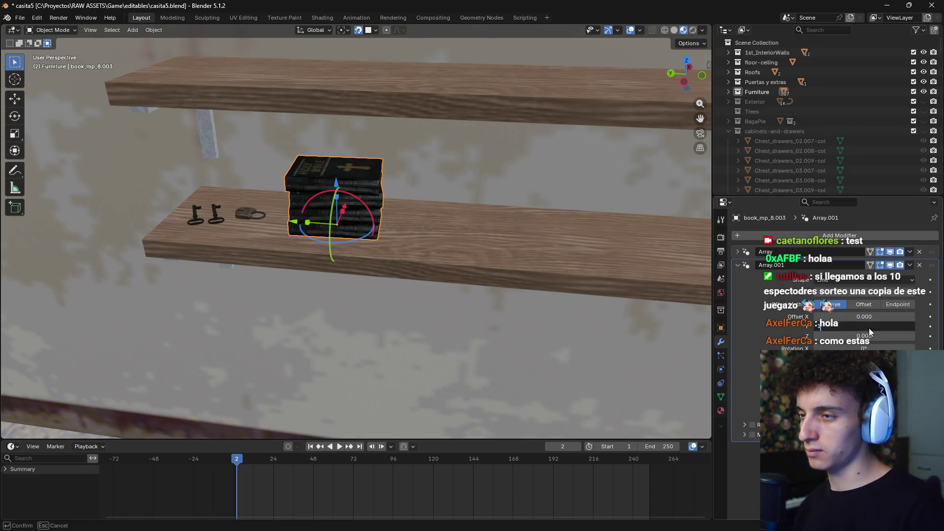
key("Return")
double_click(869, 327)
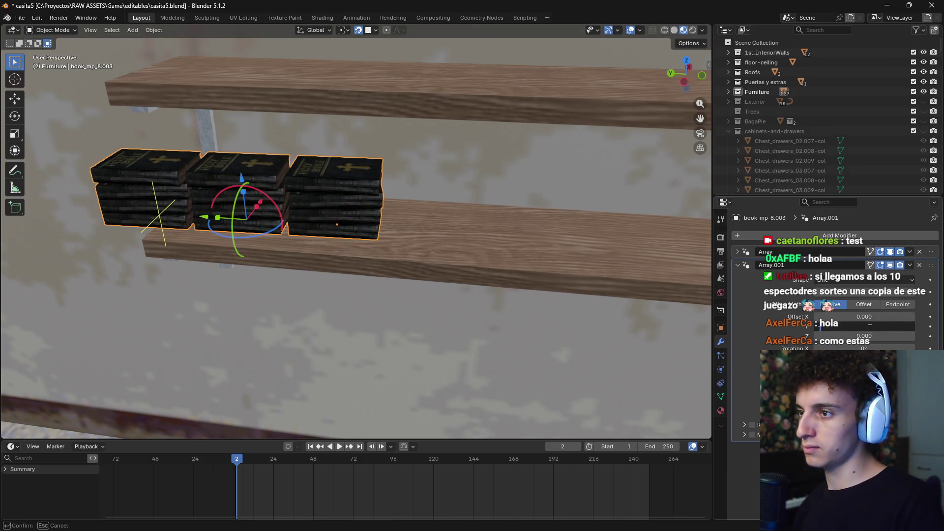
type("-1")
key("Return")
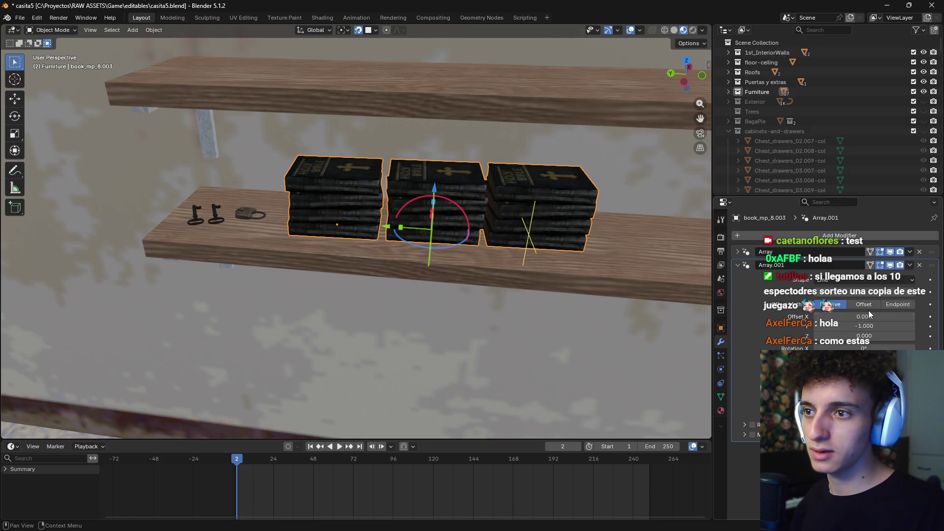
Inspect the shelf, then undo to remove the second array
scroll(585, 313, "down", 2)
scroll(505, 308, "down", 4)
mouse_move(505, 307)
middle_mouse_down()
mouse_move(519, 308)
mouse_move(354, 257)
mouse_move(377, 277)
middle_mouse_up()
scroll(382, 281, "up", 6)
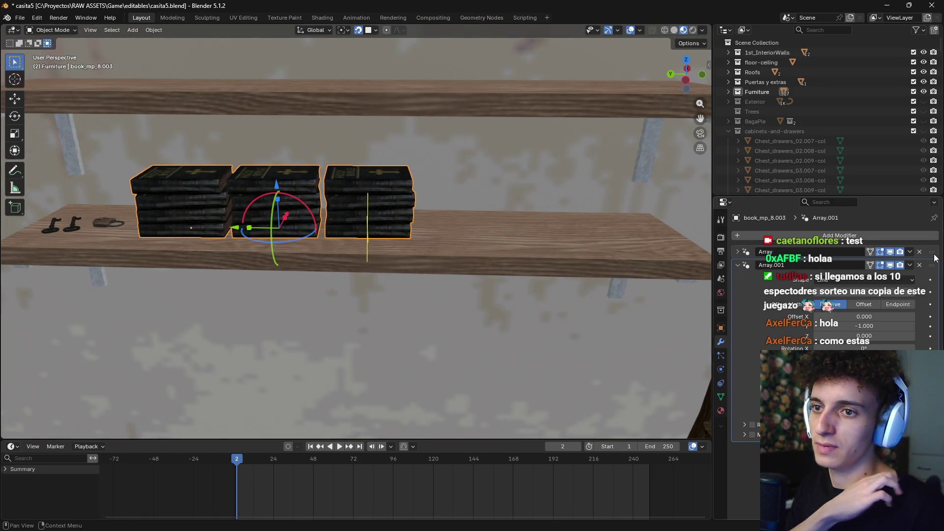
key("ctrl+z")
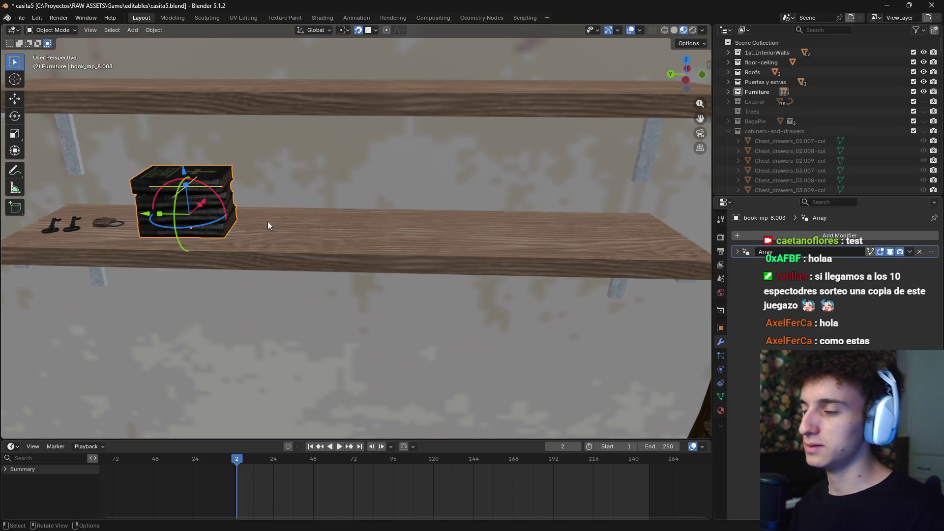
Duplicate the book stack to the right and raise the copy's array count
key("shift+d")
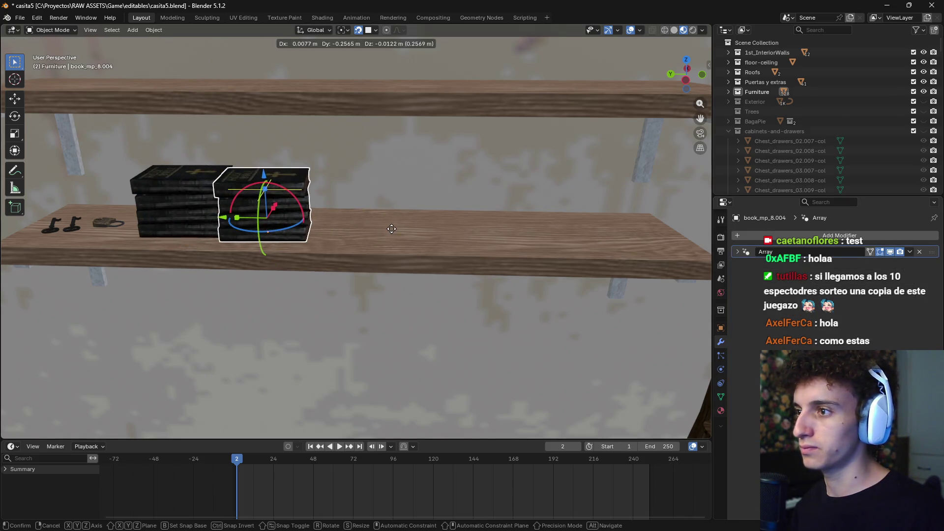
left_click(419, 225)
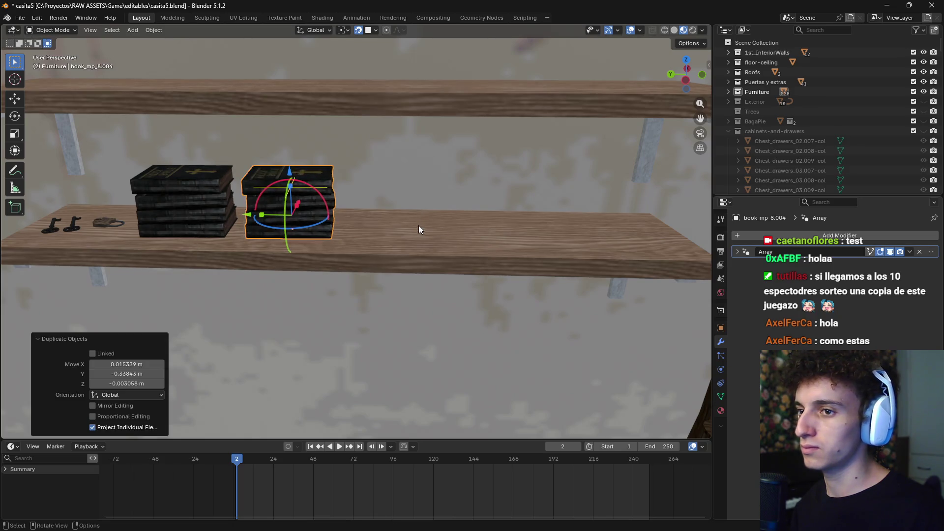
left_click(735, 252)
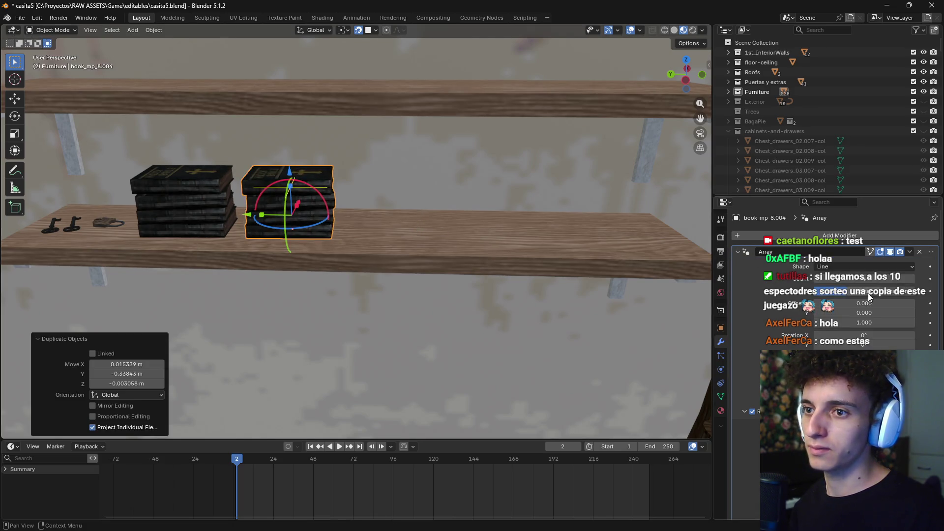
left_click(912, 278)
middle_click_drag(444, 243, 403, 218)
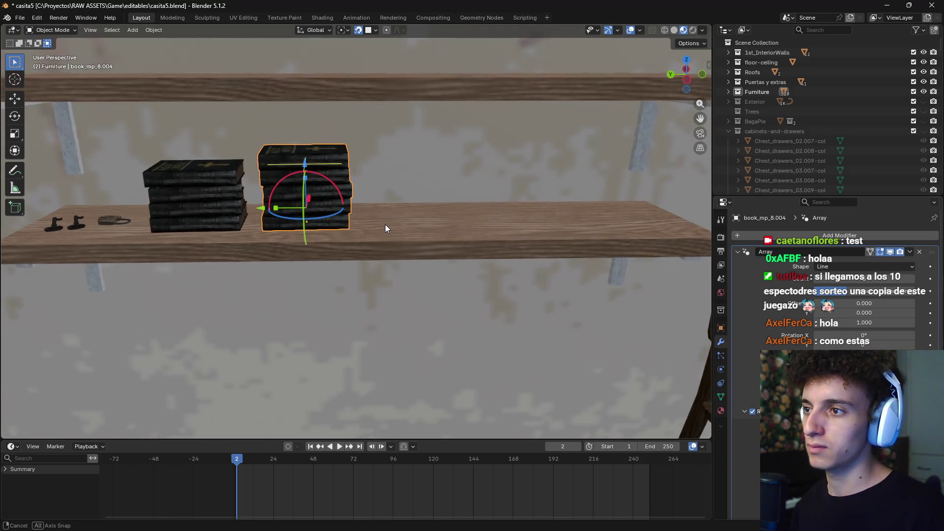
Duplicate the taller stack further right, then select all three stacks in the Object menu's Transform context
key("shift+d")
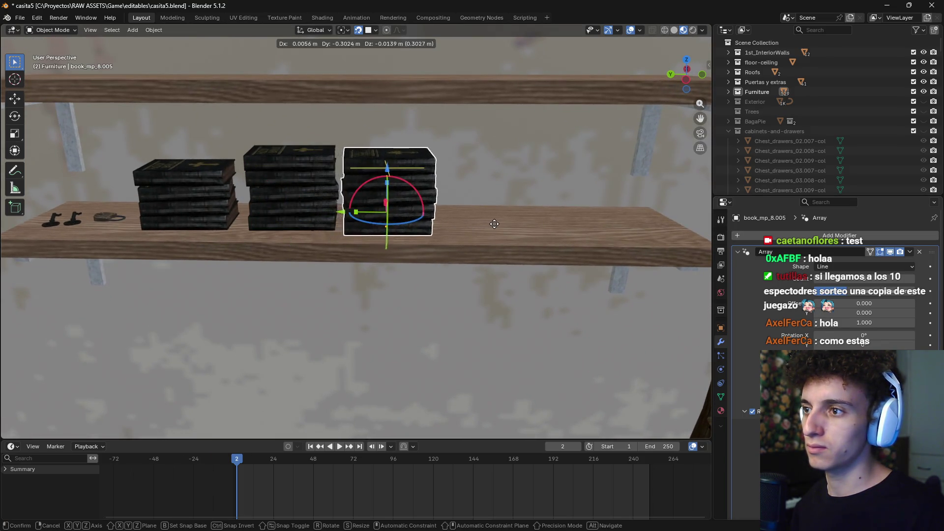
left_click(499, 221)
left_click(265, 196, "shift")
left_click(200, 194, "shift")
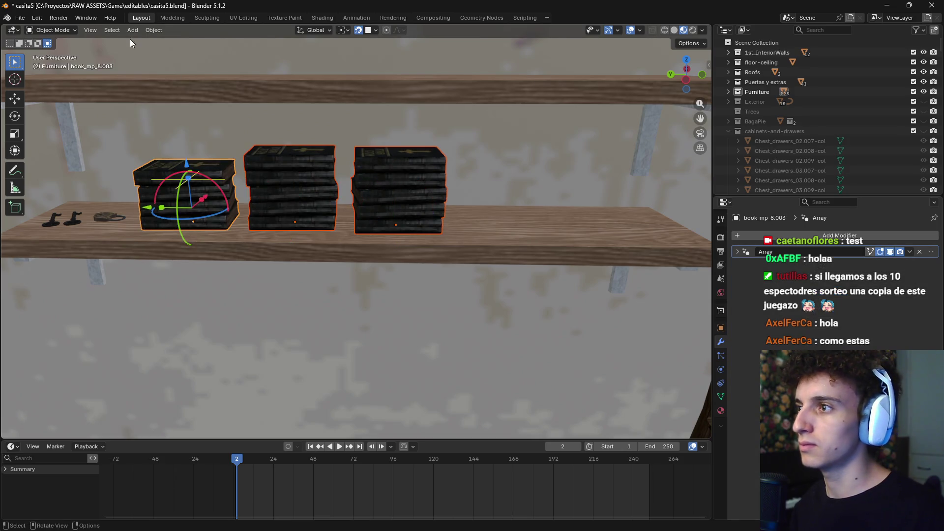
left_click(152, 30)
mouse_move(189, 42)
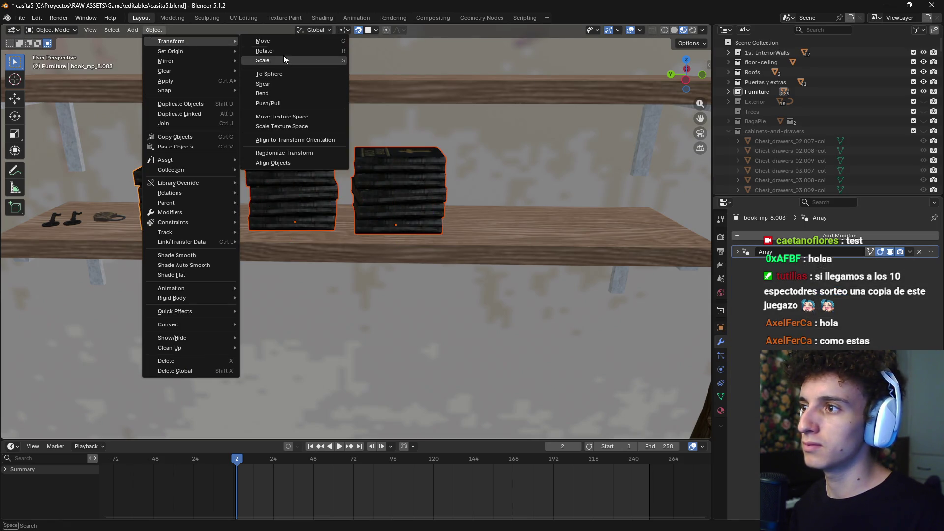
Apply Randomize Transform to the stacks with random Y location set to 0
left_click(292, 153)
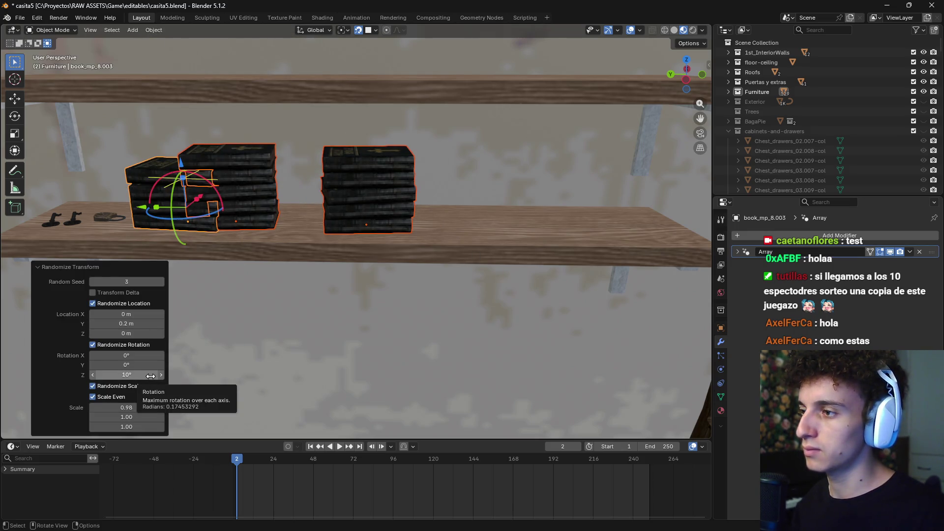
left_click(135, 313)
left_click(133, 324)
type("0")
key("Return")
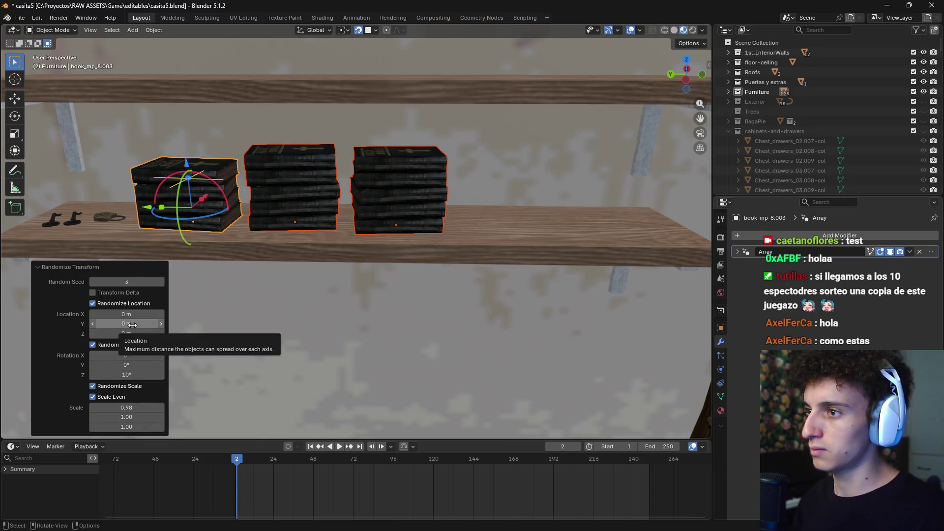
Set random Z rotation to 30° and turn off Randomize Scale
left_click(148, 375)
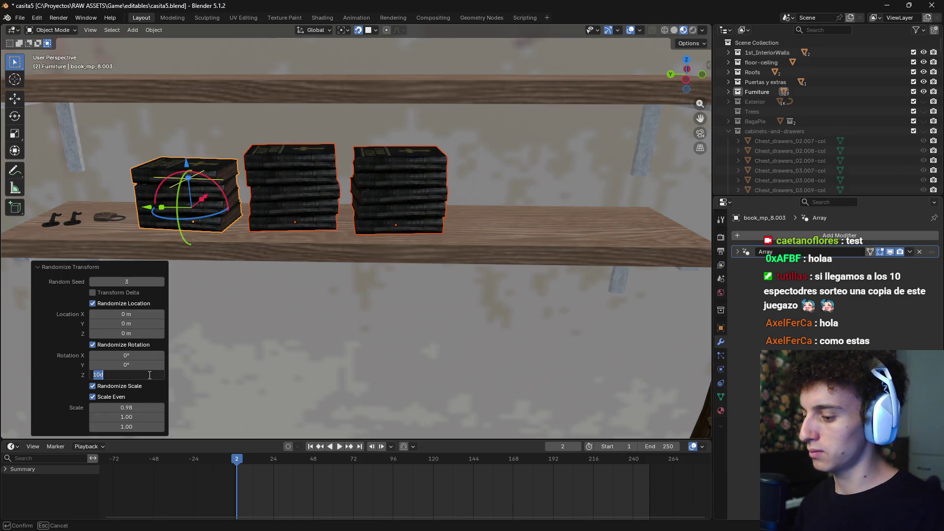
type("30")
key("Return")
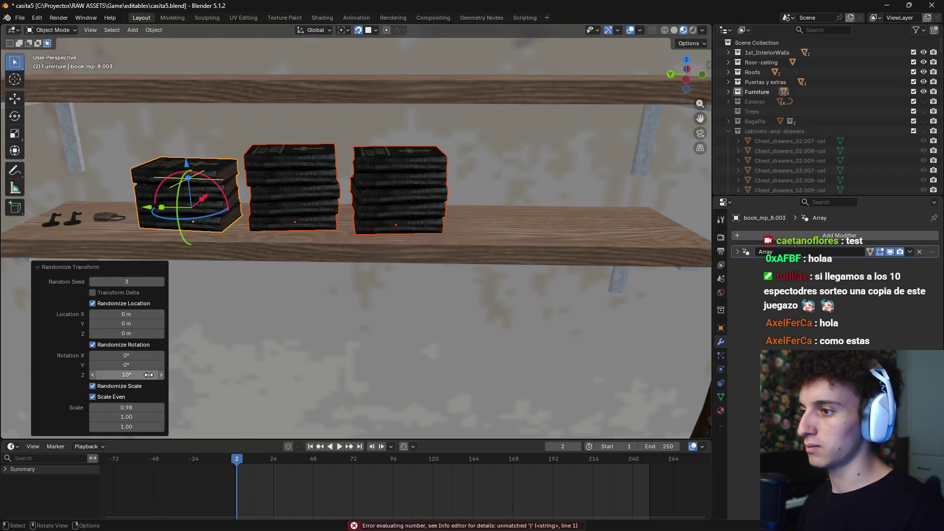
left_click(148, 375)
type("30")
key("Return")
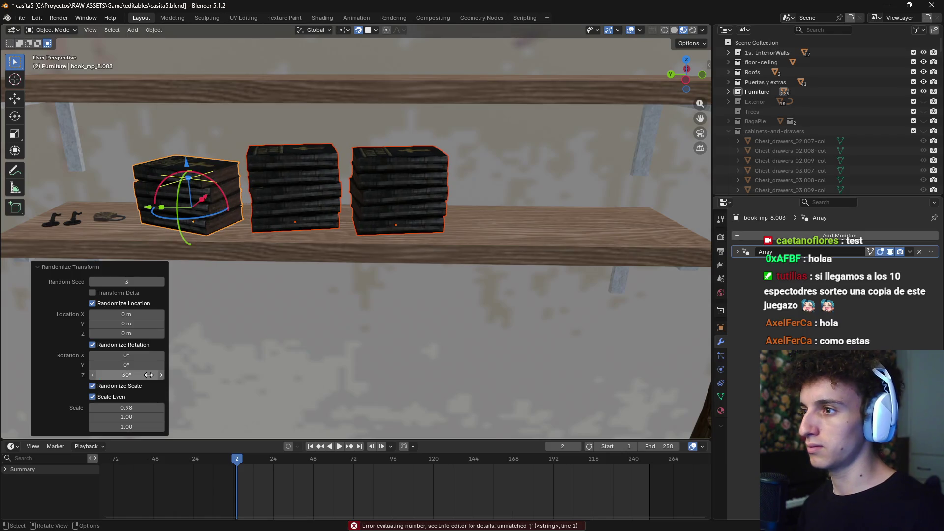
left_click(101, 387)
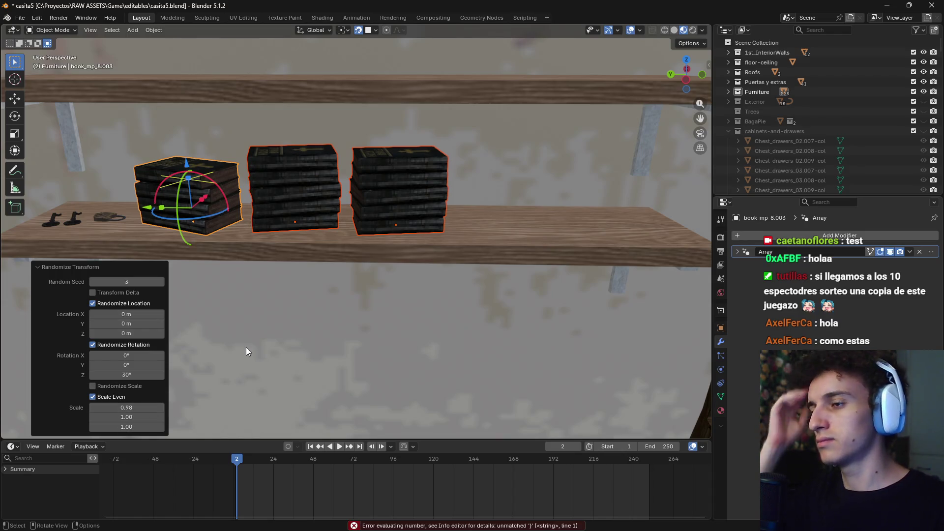
scroll(271, 341, "down", 8)
scroll(293, 334, "down", 2)
scroll(380, 129, "down", 1)
scroll(351, 245, "up", 5)
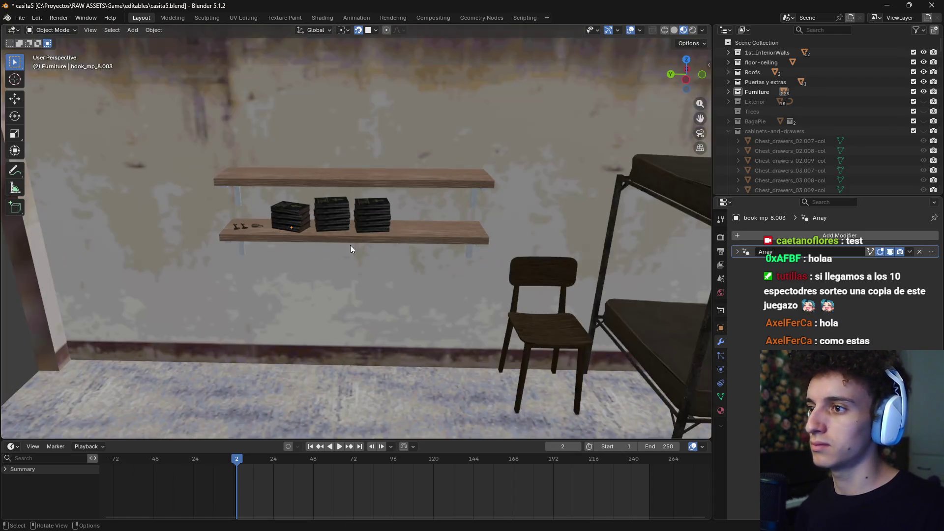
Set the right-hand book stack's array count to 5
scroll(378, 207, "up", 2)
scroll(378, 207, "up", 3)
left_click(383, 200)
left_click(822, 279)
type("5")
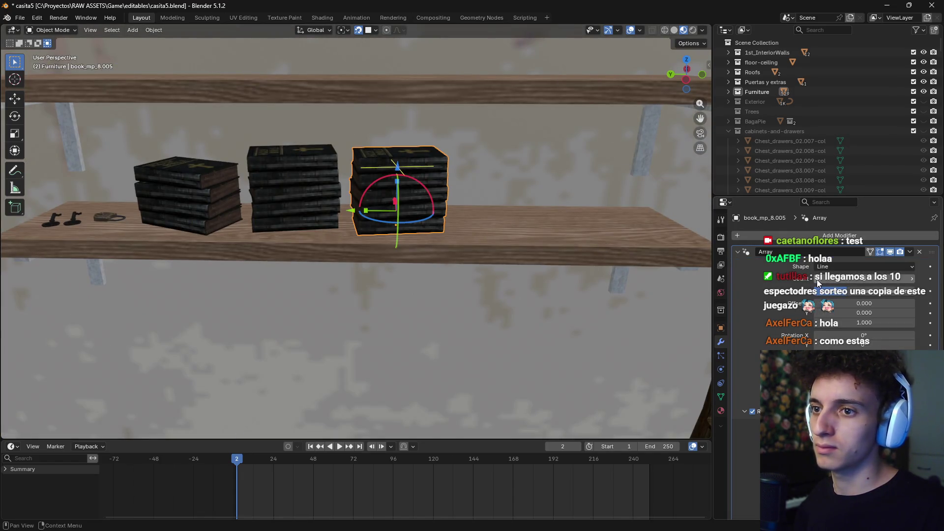
key("Return")
Select the middle and right book stacks and delete them
scroll(486, 267, "down", 6)
middle_click_drag(486, 266, 373, 243)
left_click(444, 273)
scroll(444, 272, "up", 5)
scroll(441, 273, "up", 1)
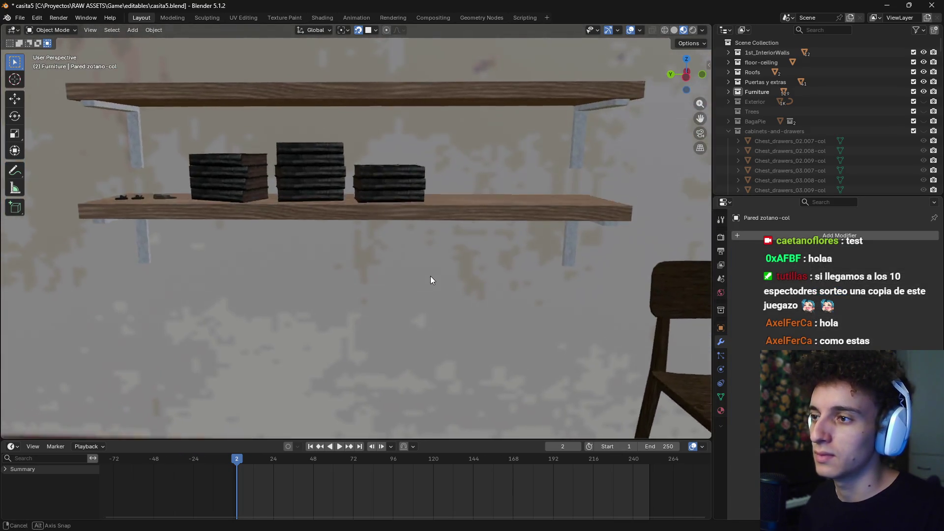
scroll(433, 281, "up", 2)
scroll(392, 293, "up", 1)
scroll(410, 294, "down", 6)
scroll(424, 310, "up", 1)
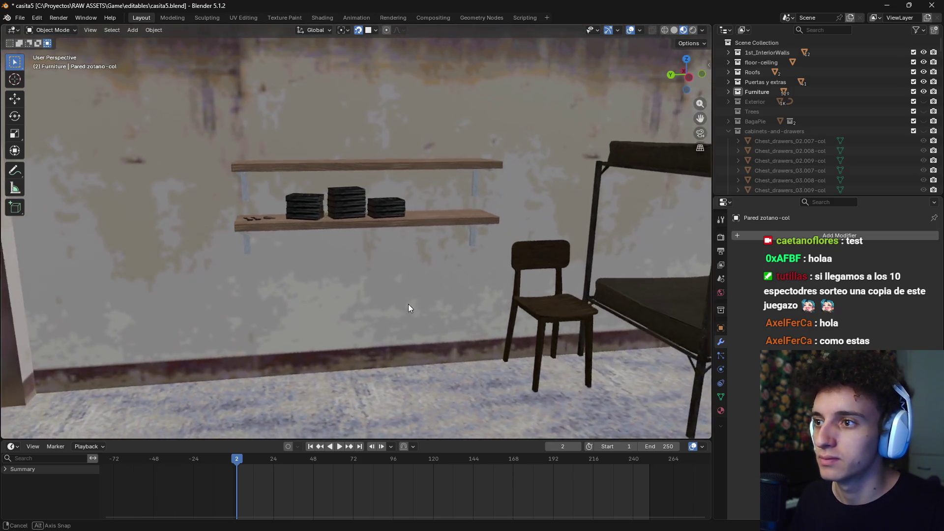
scroll(408, 304, "up", 1)
scroll(399, 311, "up", 4)
scroll(371, 257, "up", 2)
left_click(412, 253)
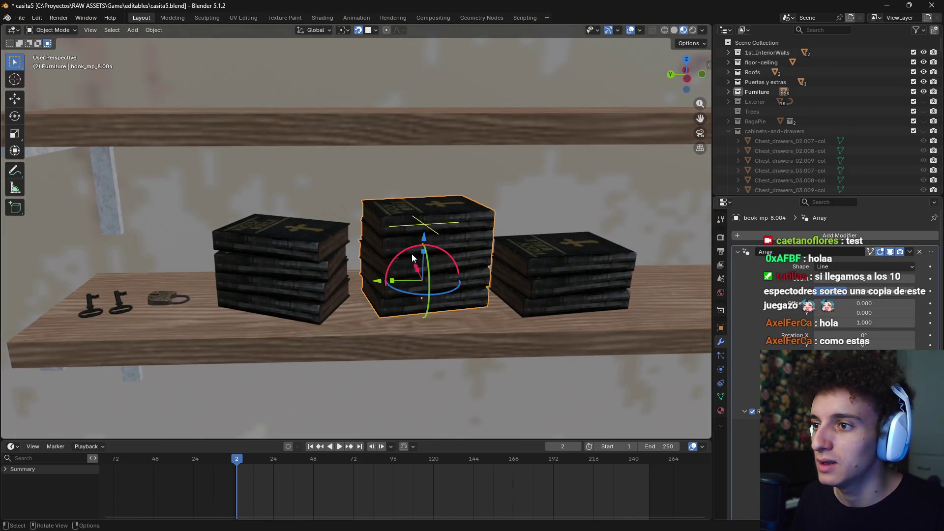
left_click(280, 276)
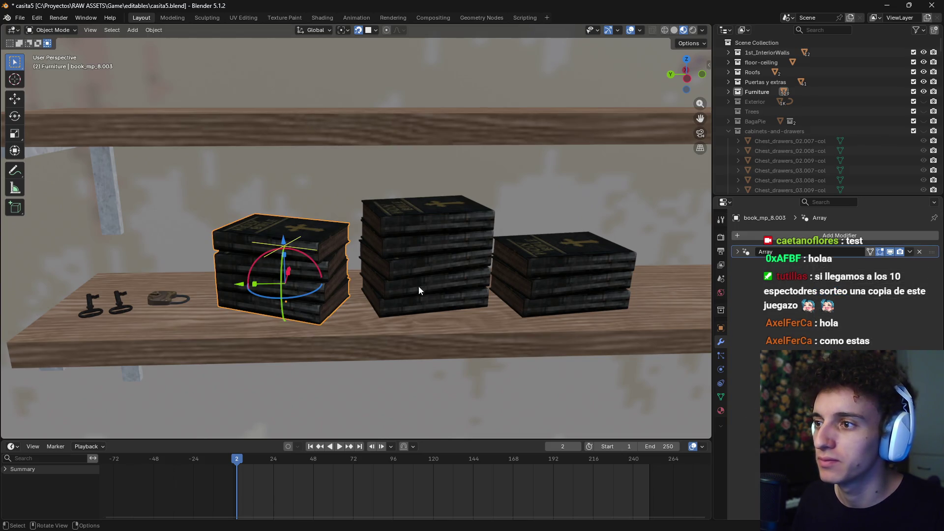
left_click(418, 286)
left_click(526, 293)
left_click(426, 287)
left_click(546, 281, "shift")
key("x")
Apply the Array modifier on the remaining left book stack
left_click(541, 283)
left_click(280, 276)
left_click(911, 252)
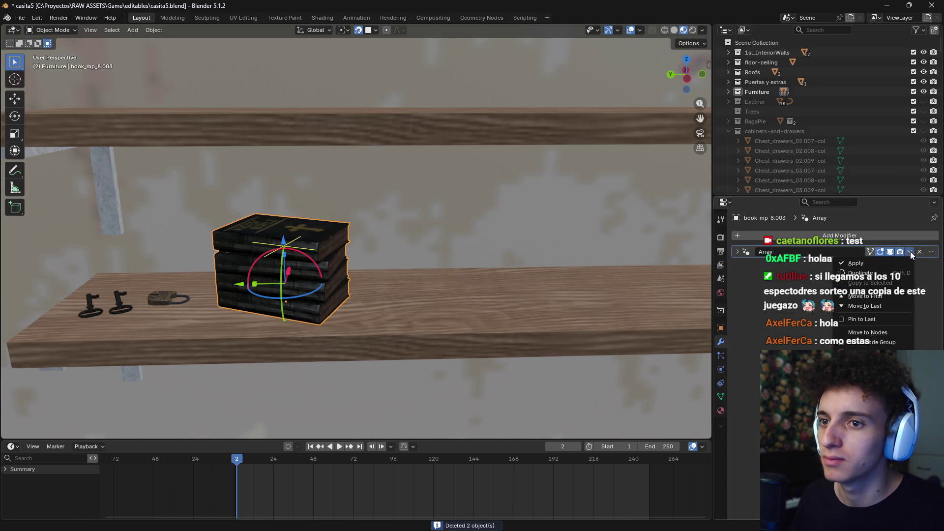
left_click(856, 264)
scroll(495, 324, "down", 5)
scroll(521, 343, "down", 4)
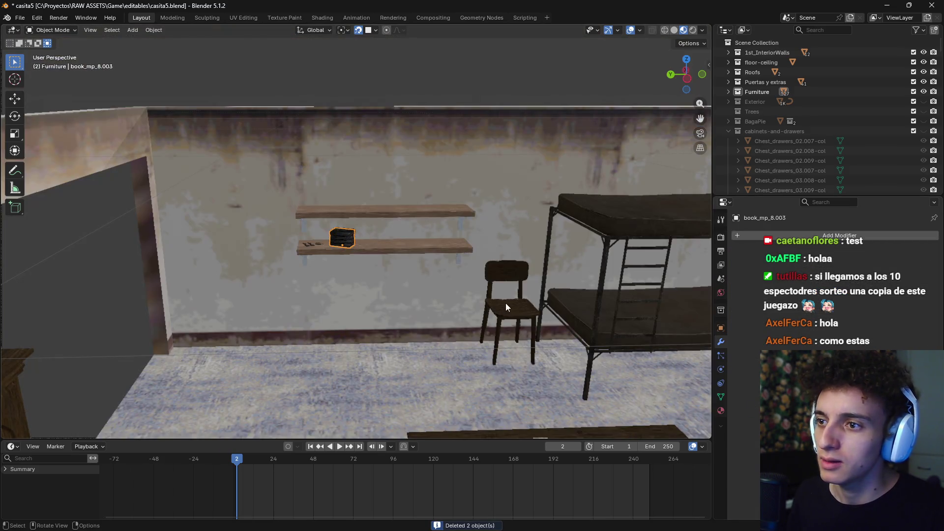
Apply the Array modifier on the table's stacked ammo boxes, then bring up the window switcher
middle_click_drag(505, 303, 425, 343)
scroll(435, 229, "up", 3)
scroll(482, 181, "up", 3)
left_click(482, 181)
left_click(499, 142)
left_click(581, 162)
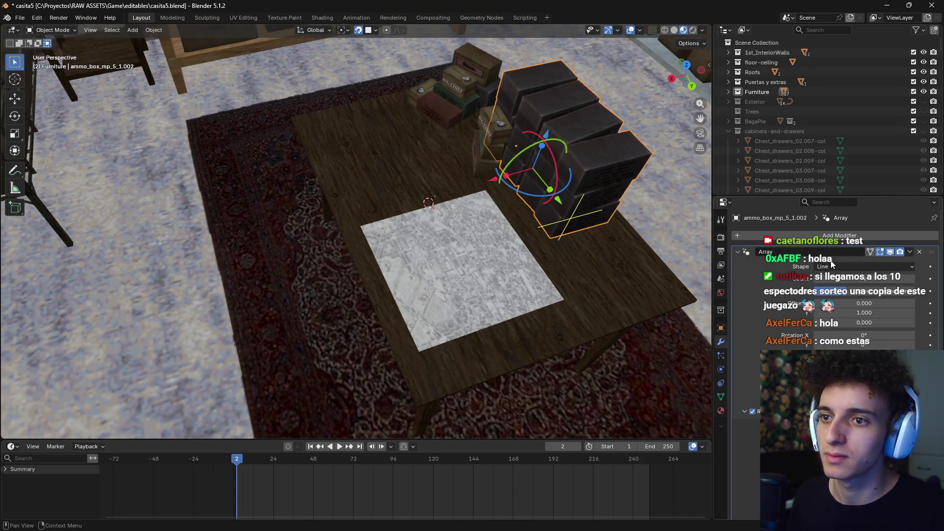
right_click(871, 258)
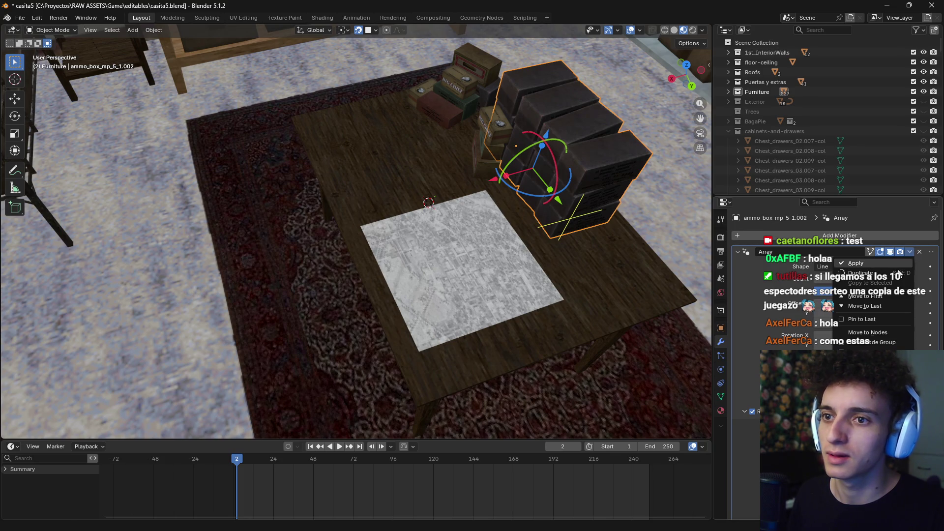
left_click(895, 263)
scroll(575, 262, "down", 2)
scroll(448, 261, "down", 3)
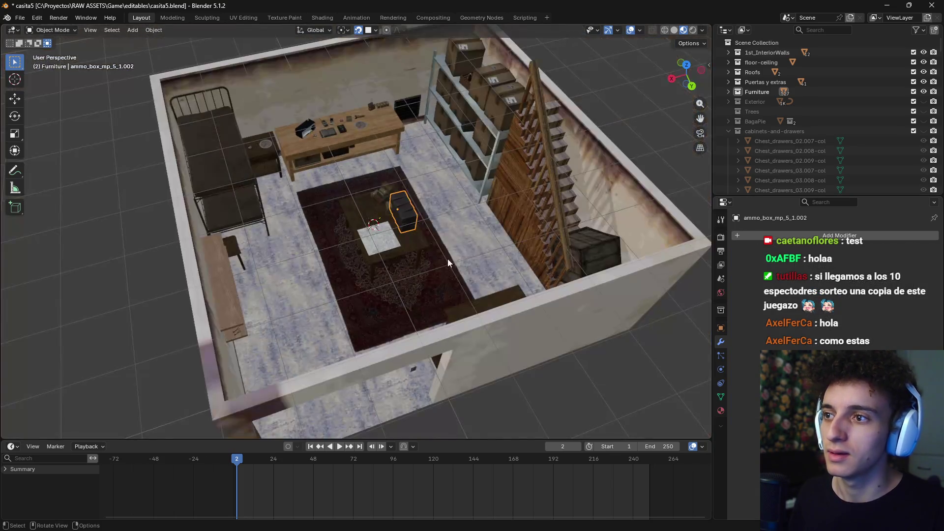
scroll(447, 259, "up", 4)
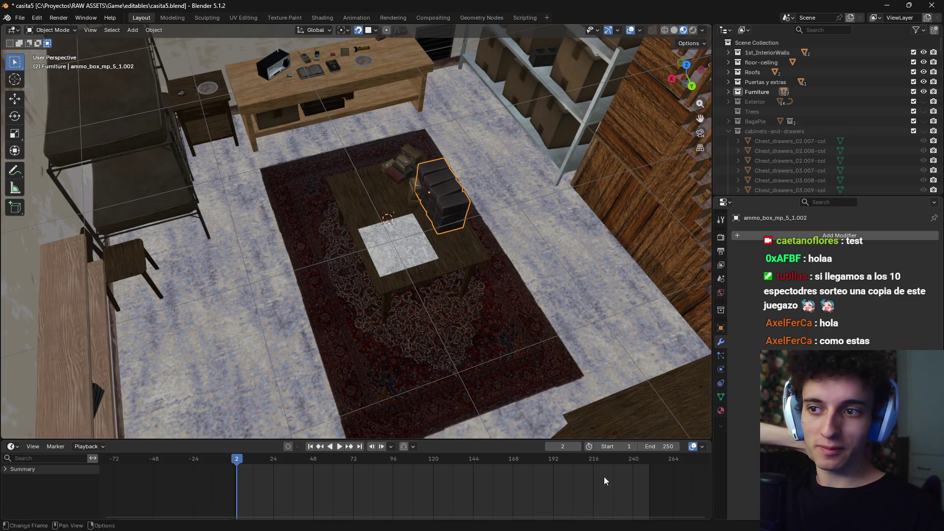
key("alt+Tab")
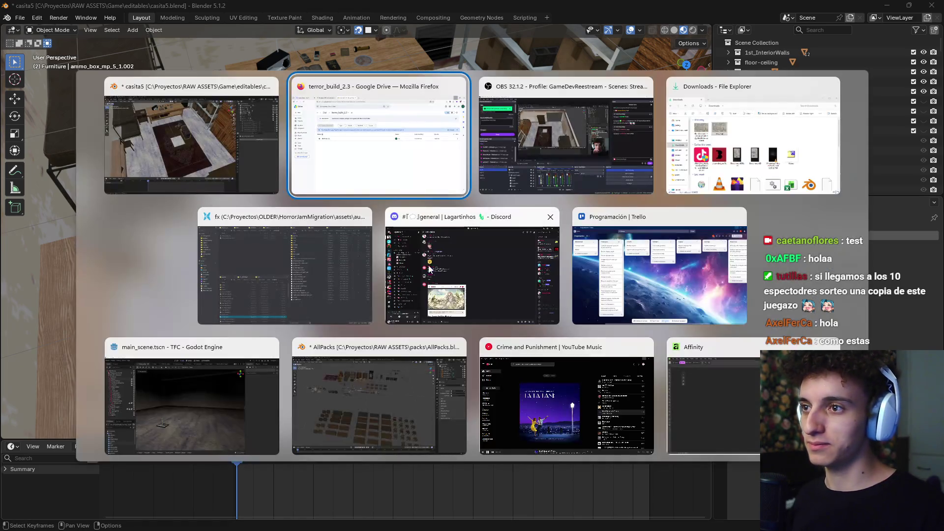
Bring the desk into view and delete the duplicate flashlight
key("Escape")
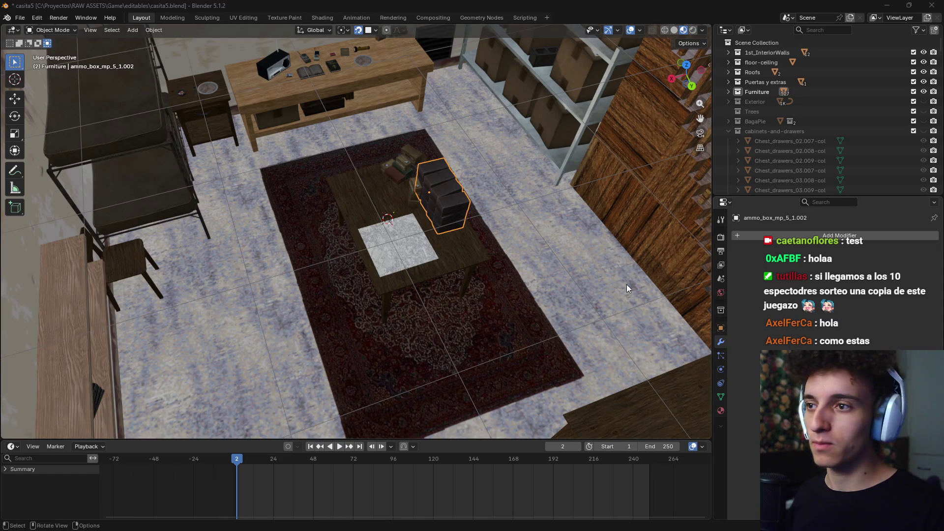
scroll(627, 284, "down", 6)
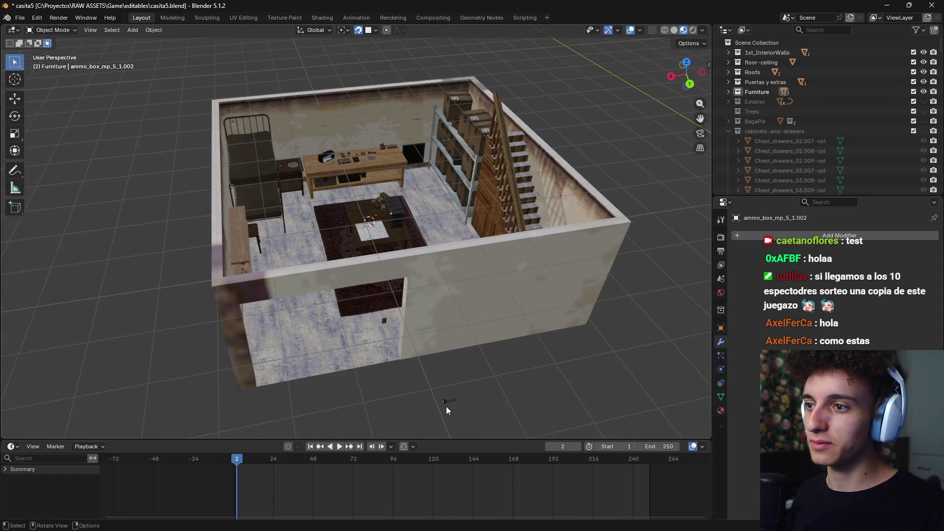
middle_click_drag(449, 406, 416, 223)
scroll(367, 305, "up", 6)
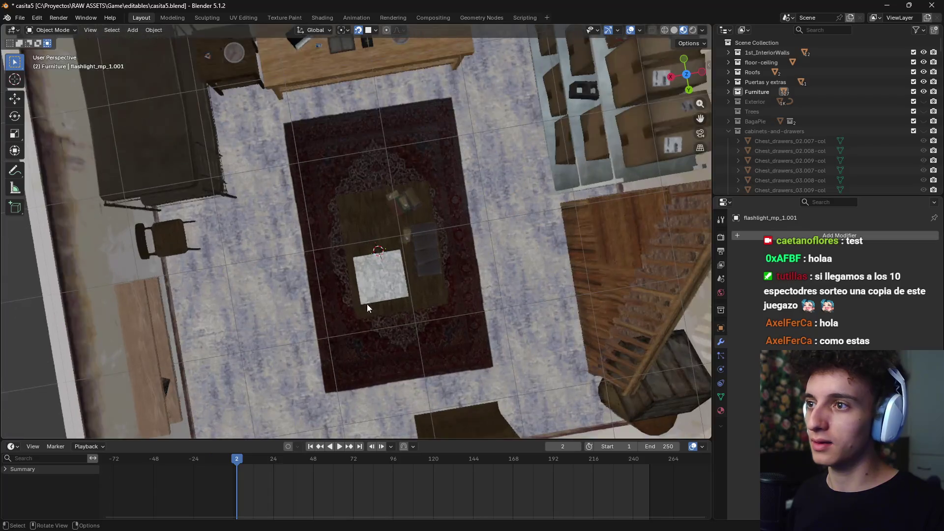
middle_click_drag(425, 161, 426, 261)
scroll(404, 239, "down", 2)
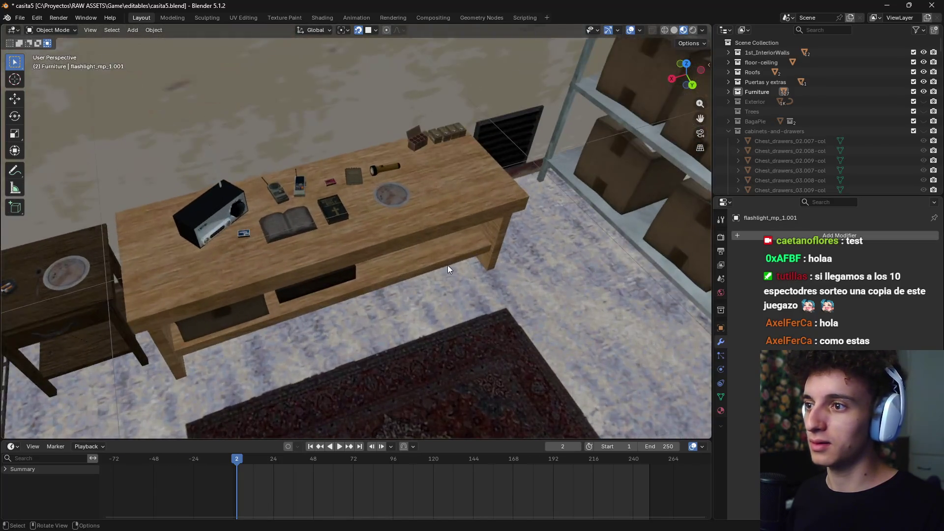
scroll(433, 273, "down", 8)
key("x")
left_click(351, 343)
Orbit and zoom out to see the whole basement room
mouse_move(375, 253)
middle_mouse_down()
mouse_move(403, 303)
mouse_move(471, 286)
mouse_move(389, 265)
middle_mouse_up()
scroll(410, 306, "up", 2)
scroll(389, 268, "up", 4)
scroll(389, 273, "down", 2)
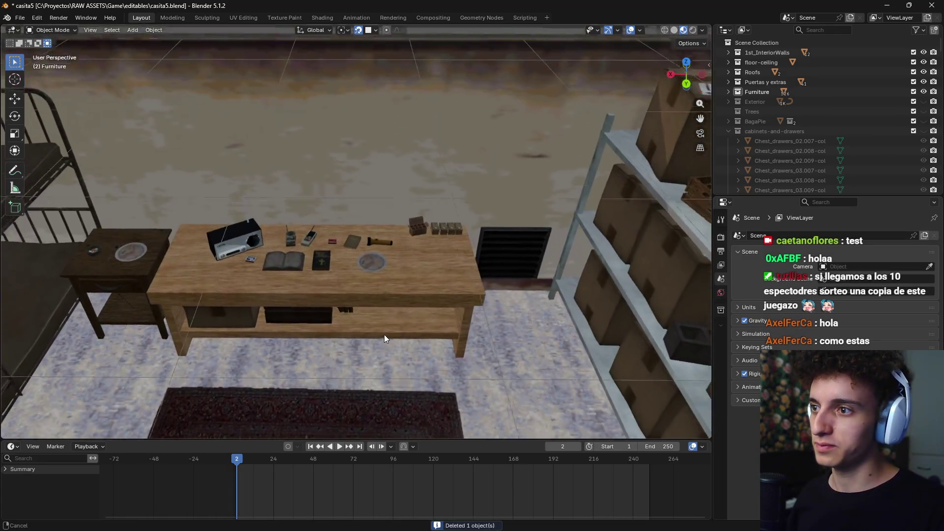
middle_click_drag(385, 334, 365, 324)
scroll(375, 330, "down", 3)
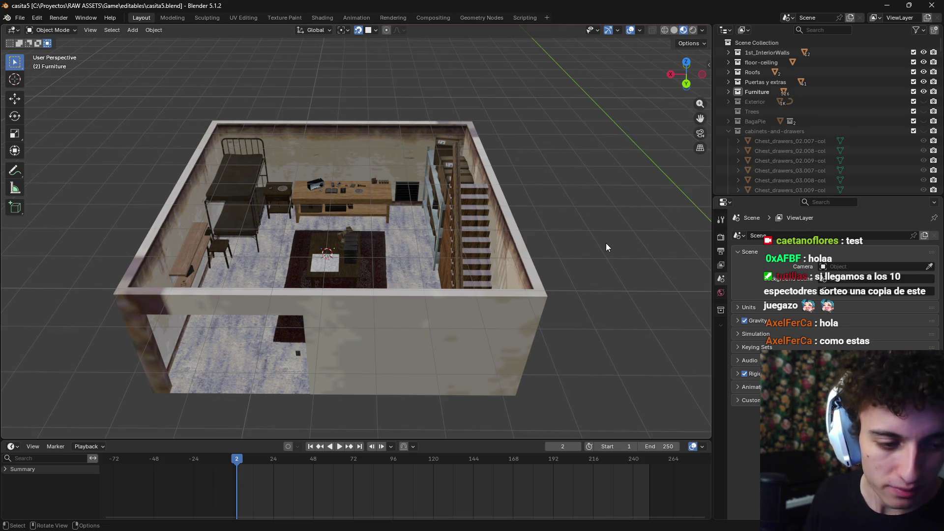
Orbit to a top-down view of the house, then zoom onto the rug and furniture
middle_click_drag(561, 235, 522, 284)
scroll(424, 193, "up", 3)
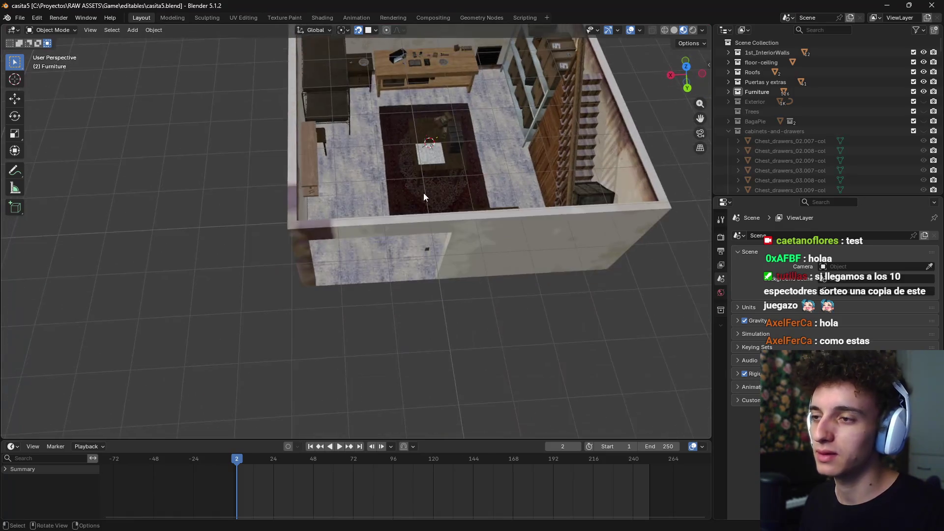
scroll(462, 180, "up", 5)
scroll(463, 185, "down", 5)
mouse_move(384, 303)
middle_mouse_down()
mouse_move(414, 250)
mouse_move(419, 296)
mouse_move(524, 232)
mouse_move(338, 300)
middle_mouse_up()
scroll(524, 228, "up", 5)
scroll(359, 275, "up", 2)
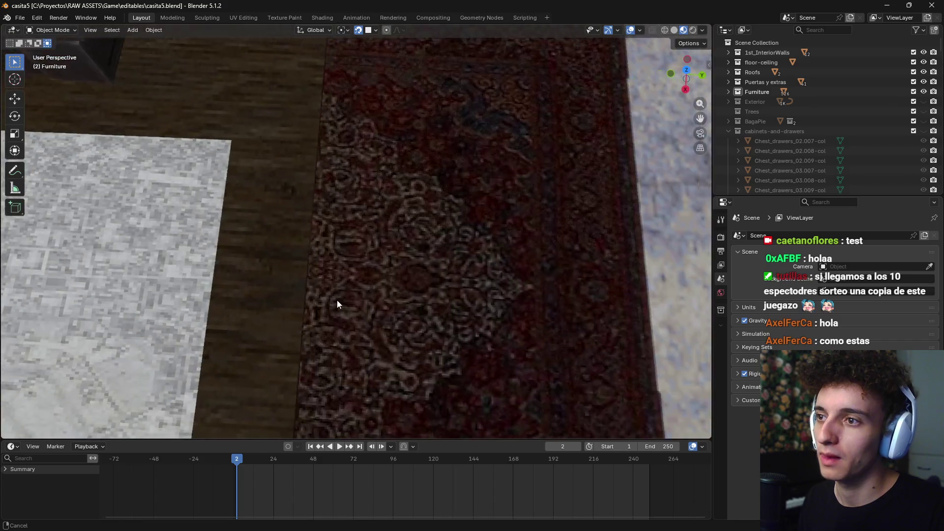
scroll(415, 291, "up", 2)
scroll(414, 292, "down", 5)
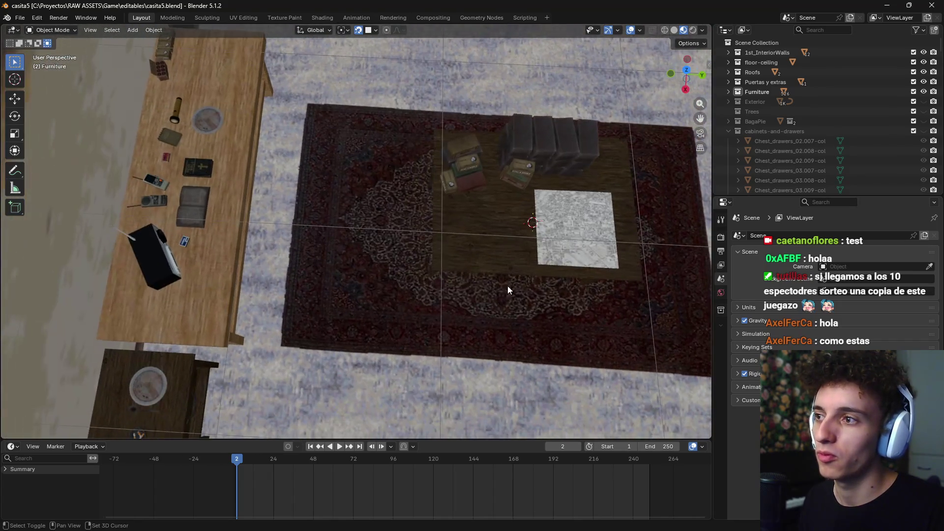
scroll(507, 286, "up", 2)
scroll(475, 317, "down", 2)
scroll(434, 302, "down", 3)
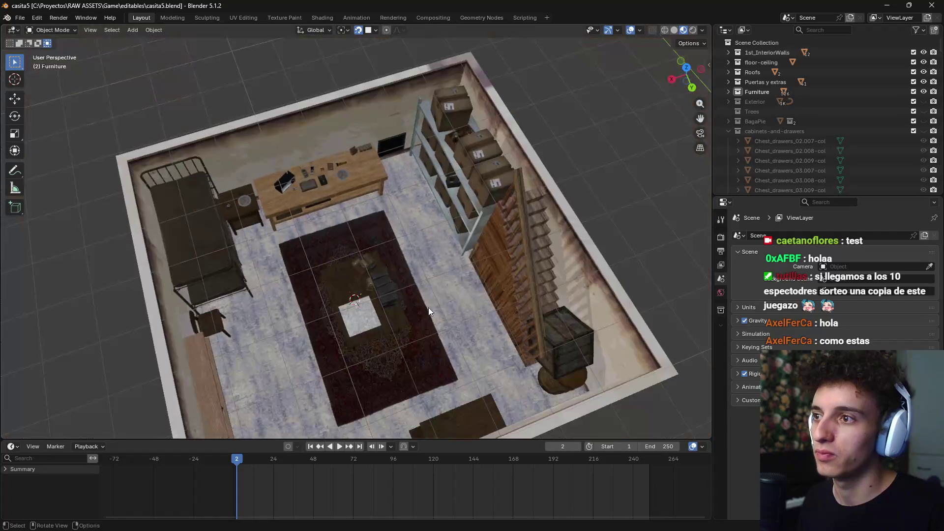